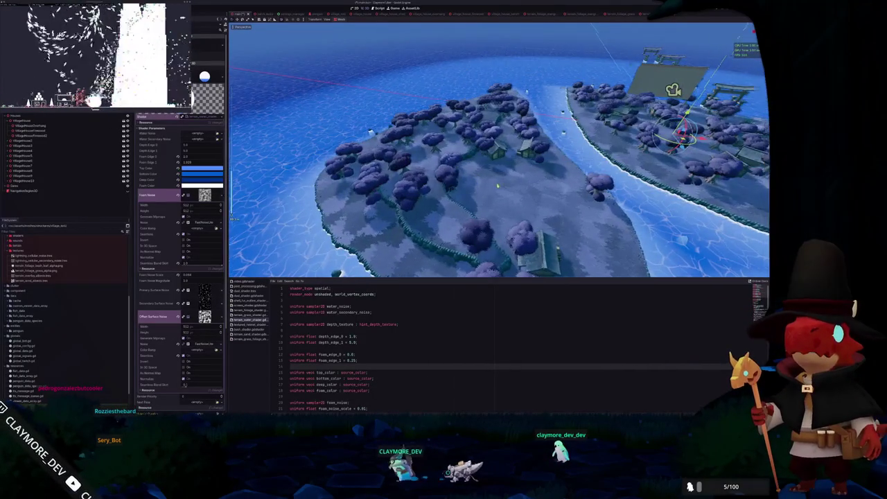
- Expand props and assets > meshes > structures in the FileSystem dock to list the village asset folders
scroll(449, 148, "down", 2)
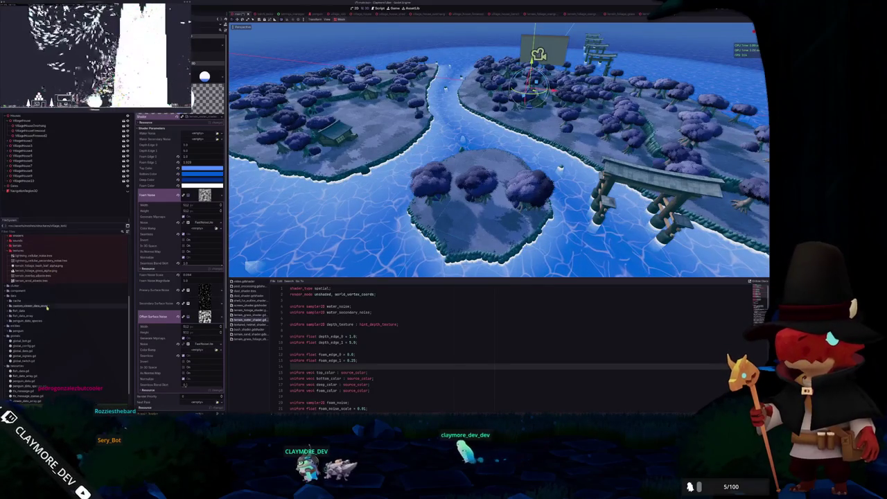
scroll(27, 315, "down", 4)
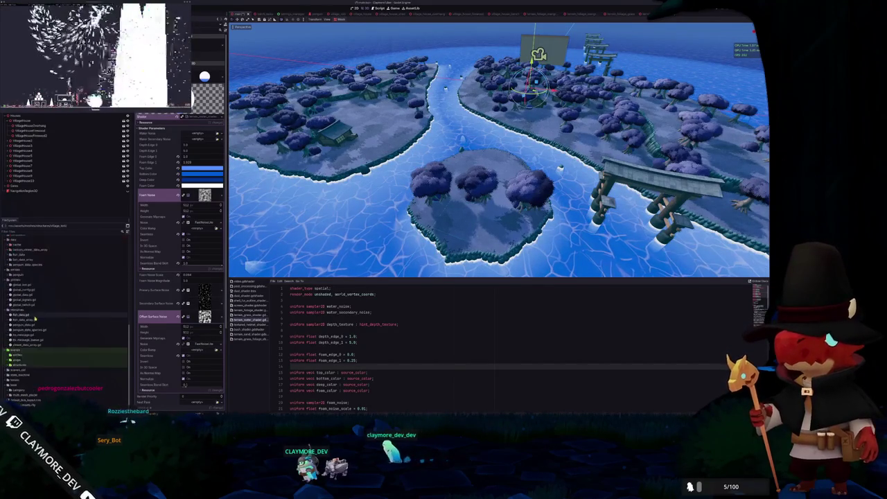
double_click(28, 360)
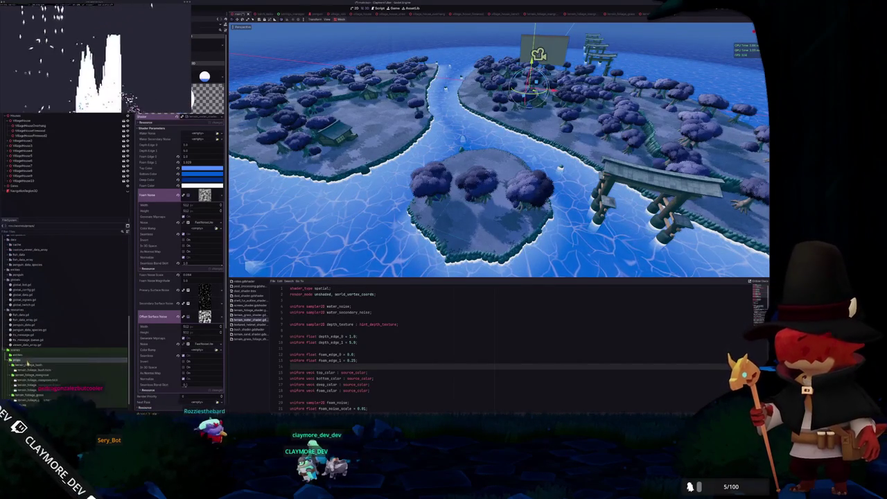
key("Down")
key("Down")
key("Down")
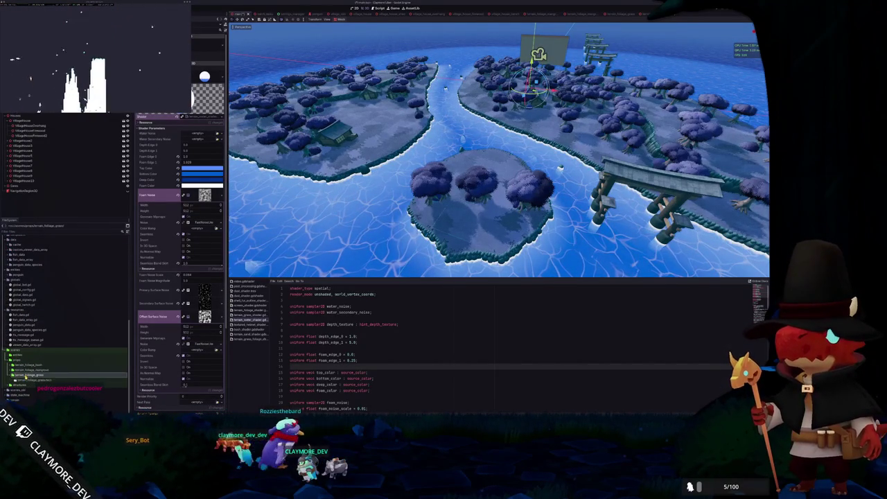
scroll(31, 326, "up", 5)
double_click(26, 295)
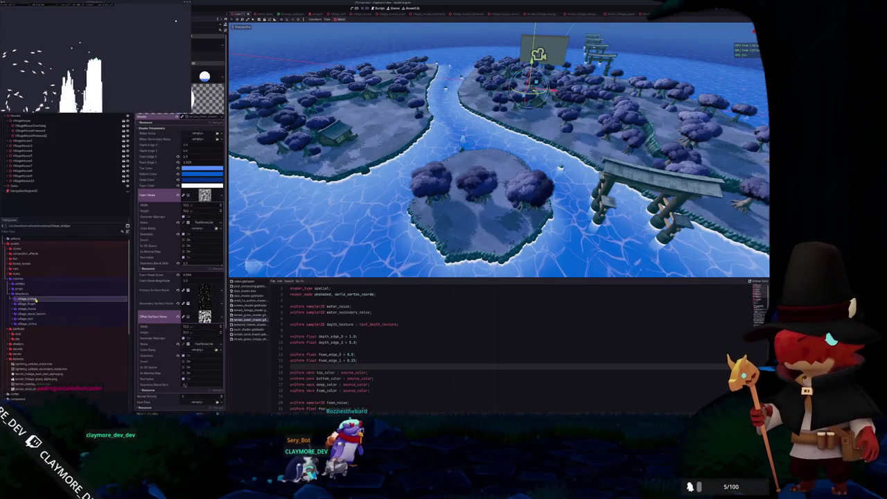
- Create a new 'materials' folder inside the village_bridge folder
right_click(32, 299)
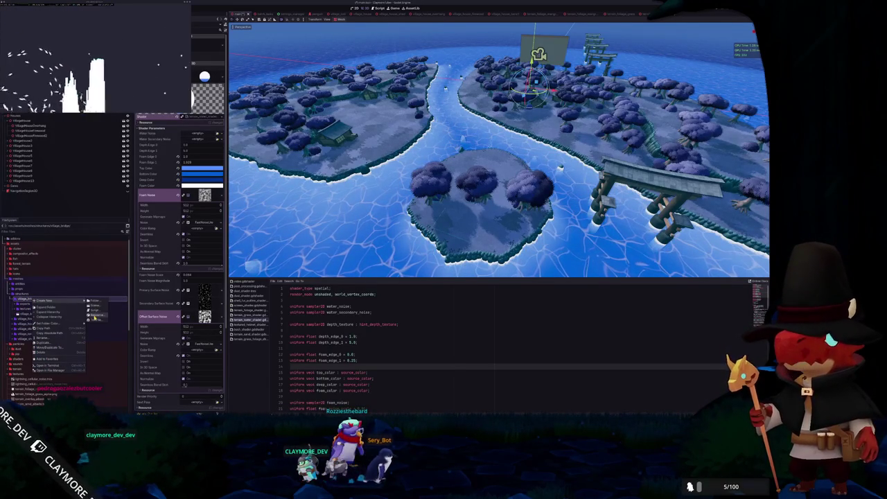
left_click(95, 301)
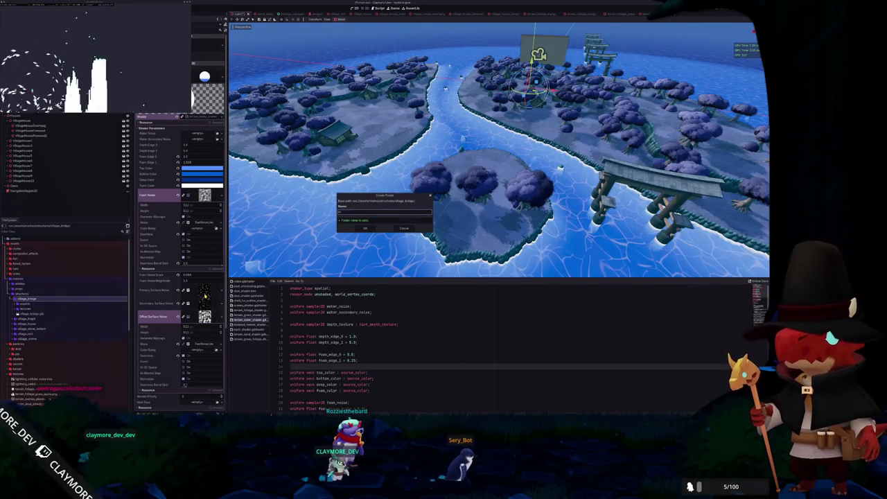
key("Return")
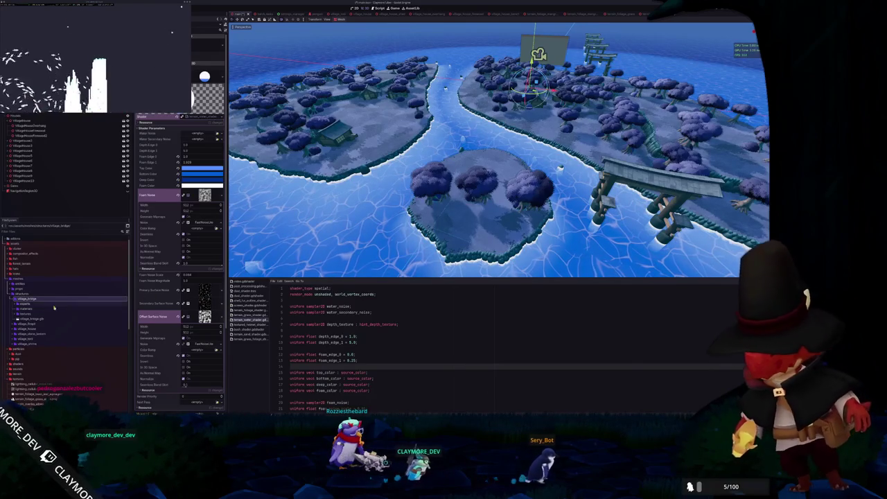
- Create a StandardMaterial3D in materials, saved as village_bridge_standard_material
right_click(38, 309)
left_click(103, 327)
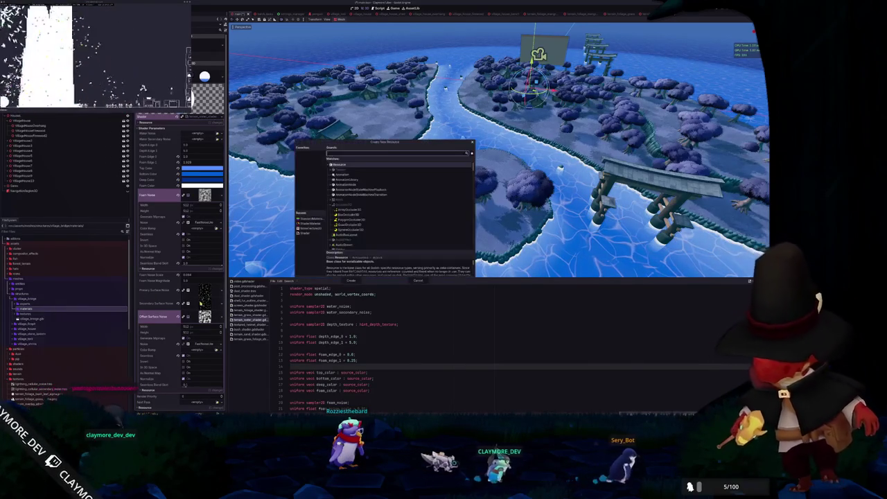
left_click(309, 219)
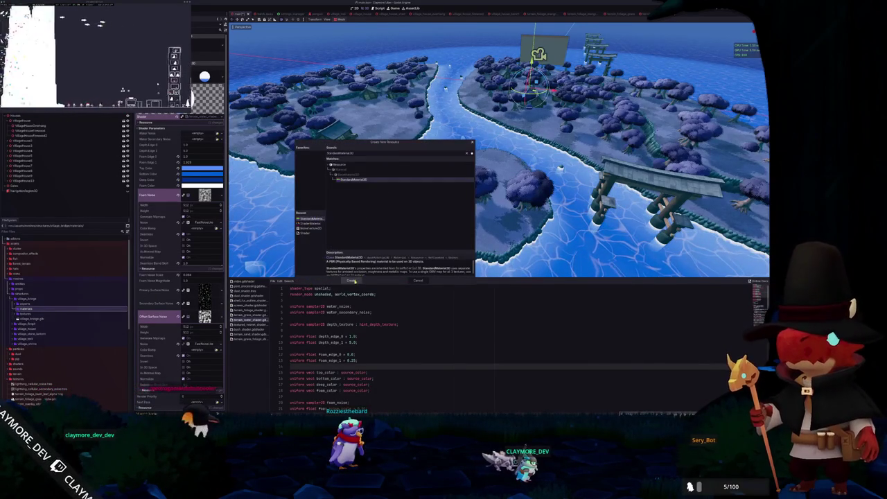
left_click(352, 281)
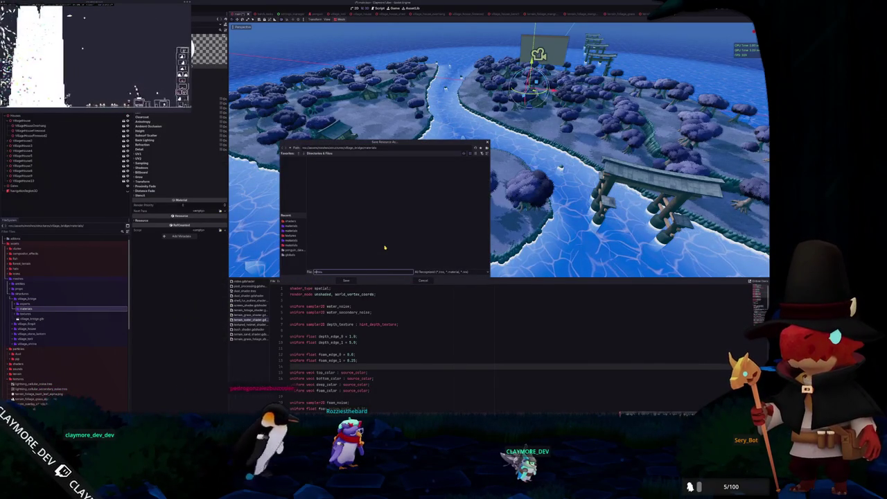
type("village_bridge_sta")
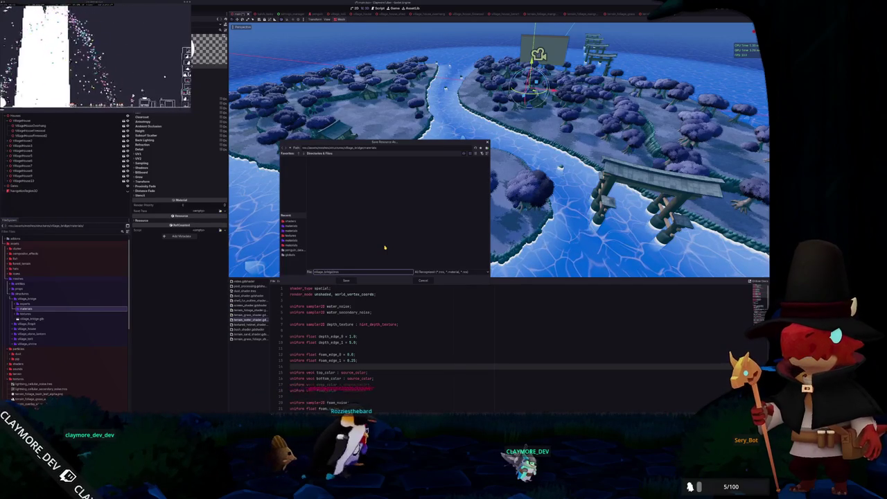
type("ndard_material")
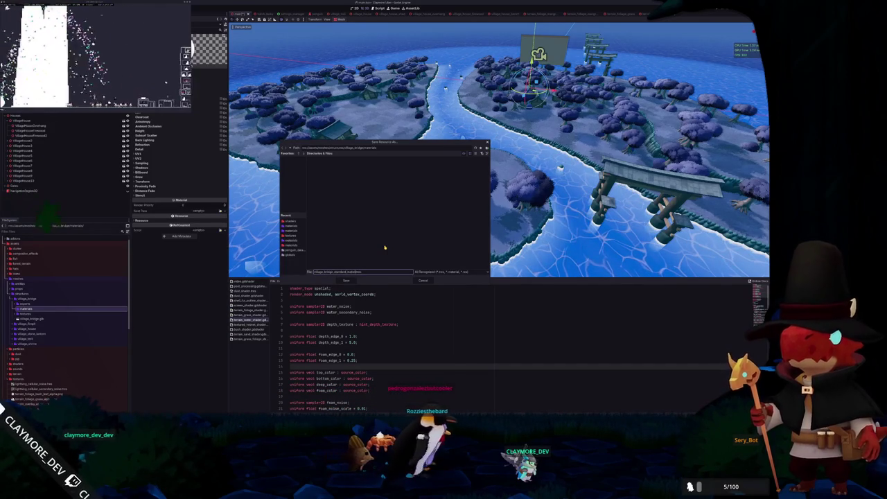
key("Return")
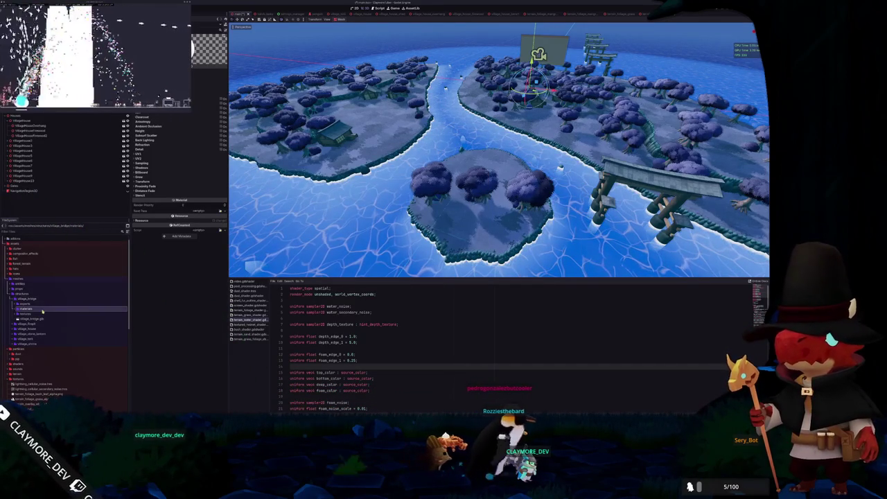
- Assign the bridge texture to the material's Albedo Texture slot via Quick Load
left_click(208, 89)
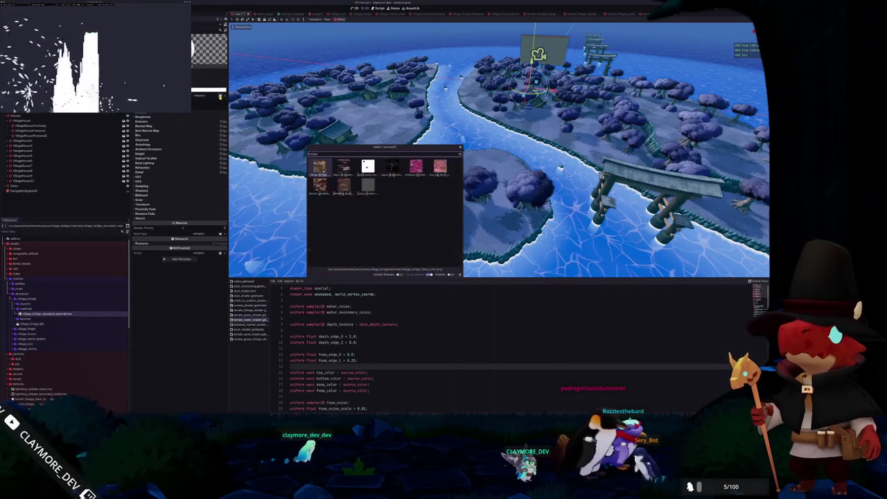
type("bridge")
key("Return")
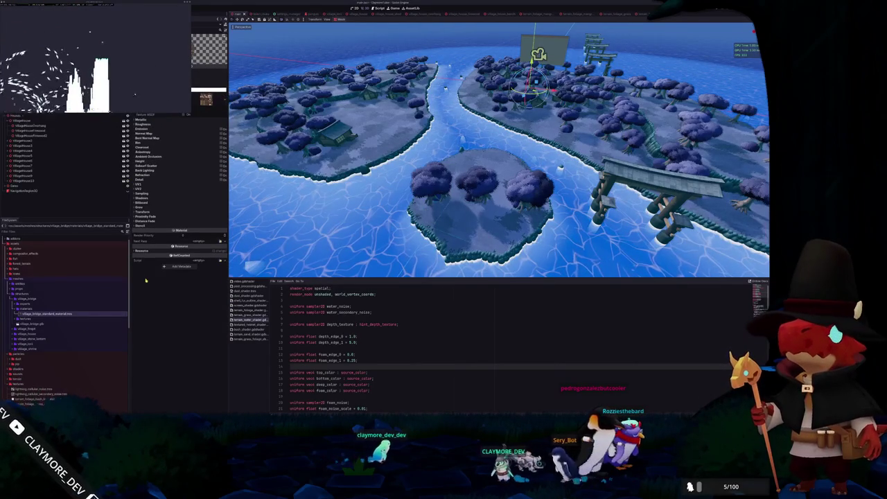
scroll(42, 315, "down", 10)
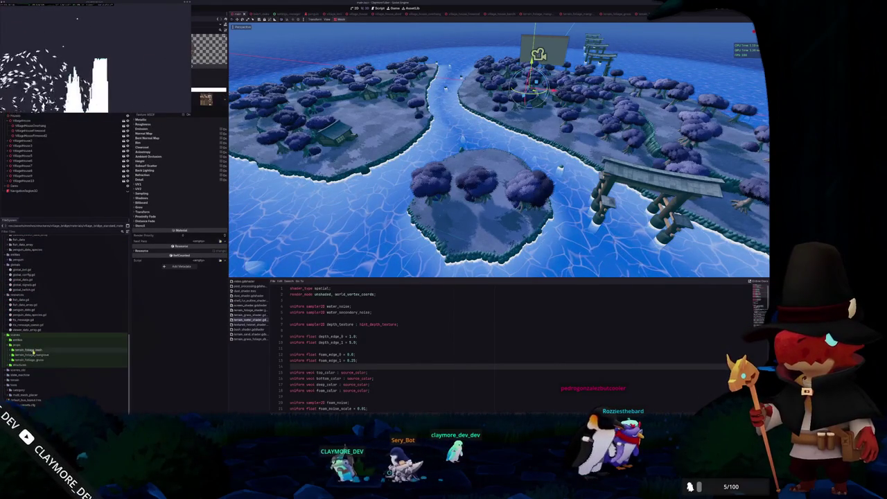
- Duplicate the village_house_bench folder as village_bridge and open its village_bridge.tscn scene
double_click(18, 365)
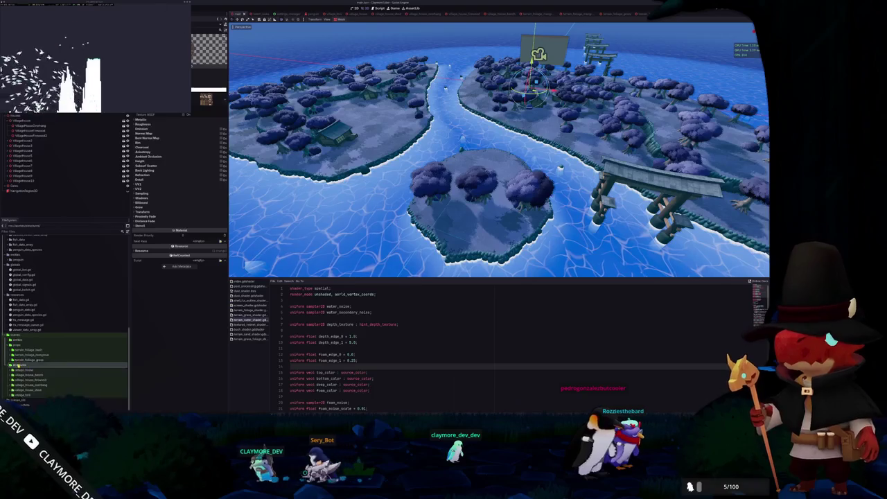
scroll(42, 347, "down", 2)
left_click(43, 345)
key("ctrl+d")
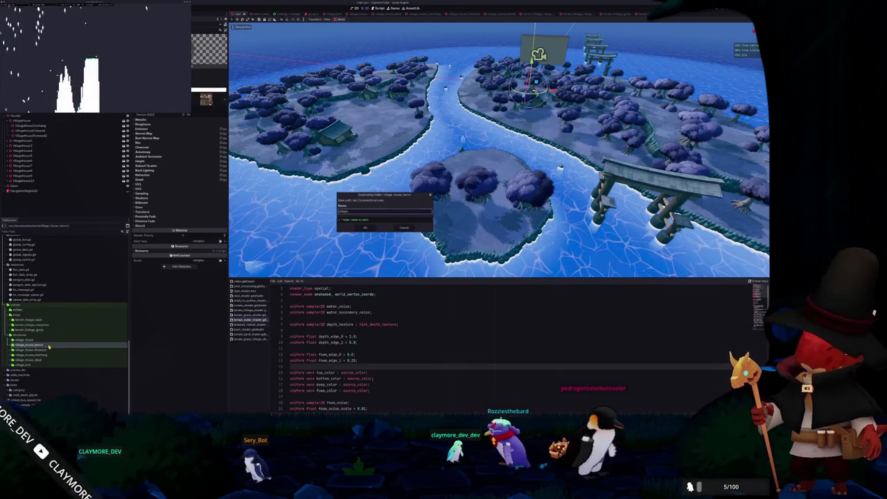
key("Return")
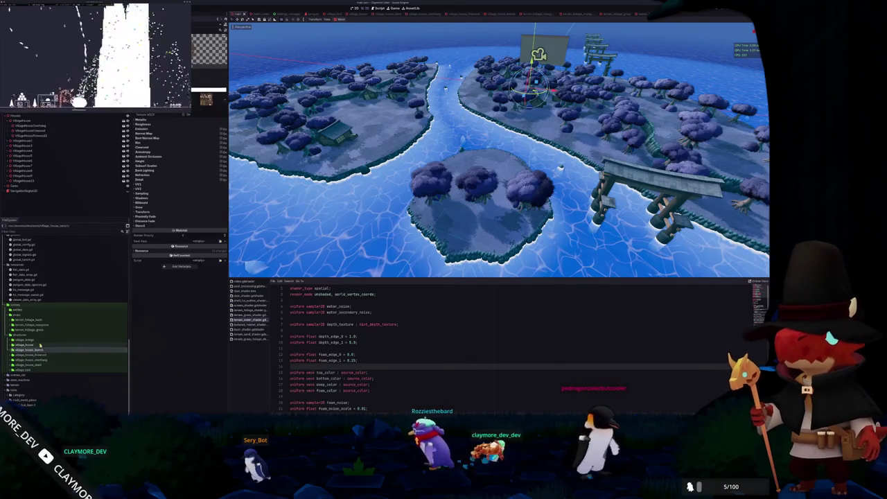
double_click(30, 340)
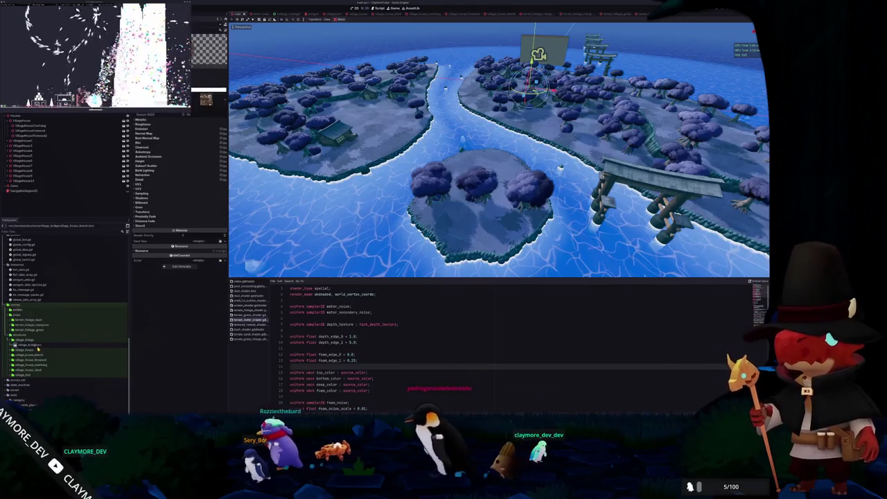
double_click(36, 345)
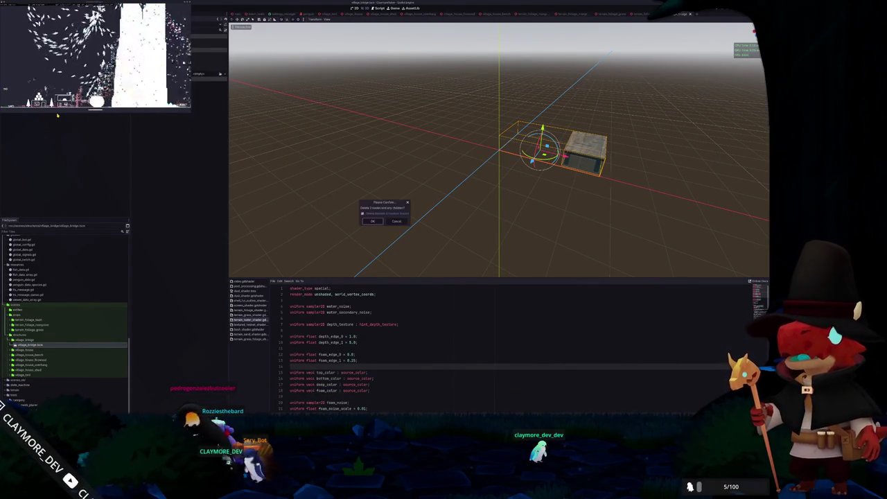
- Delete the two bench nodes and drag the village_bridge model into the scene
key("Return")
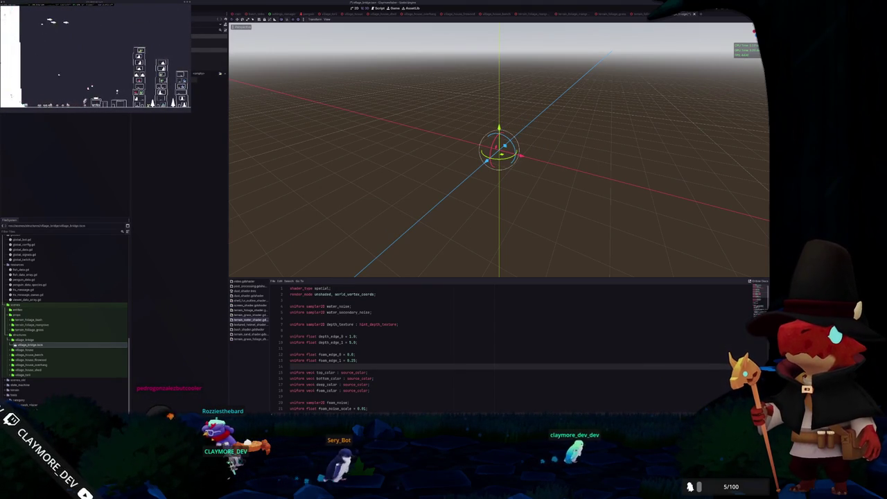
scroll(55, 310, "up", 5)
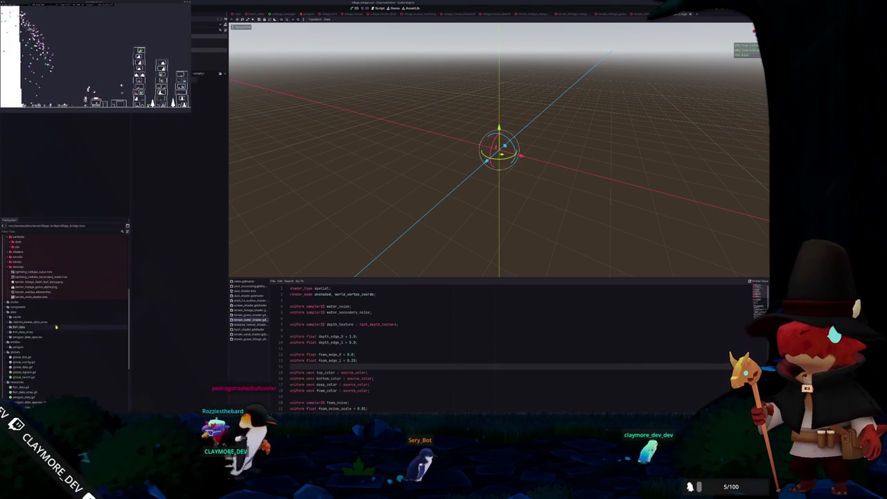
mouse_move(34, 326)
left_mouse_down()
mouse_move(81, 207)
mouse_move(56, 111)
left_mouse_up()
- Set the bridge's Material Override to village_bridge_standard_material and orbit to check the texture
right_click(56, 113)
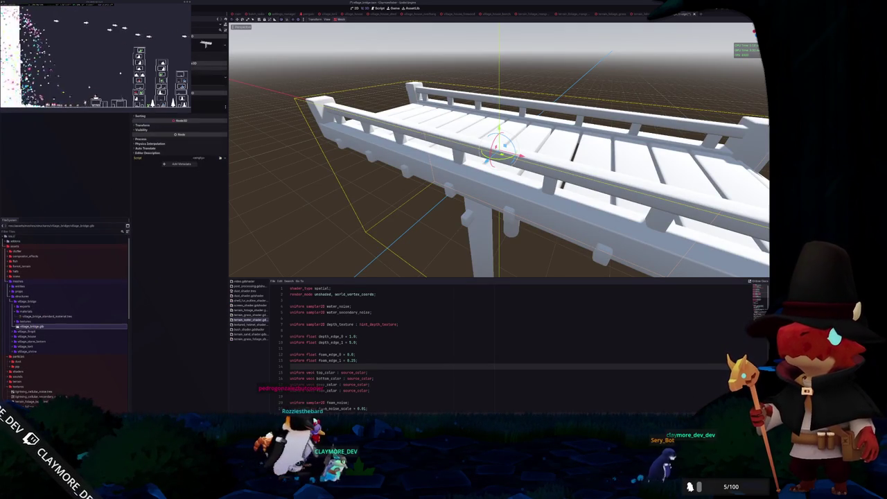
left_click(206, 43)
type("village_bridge")
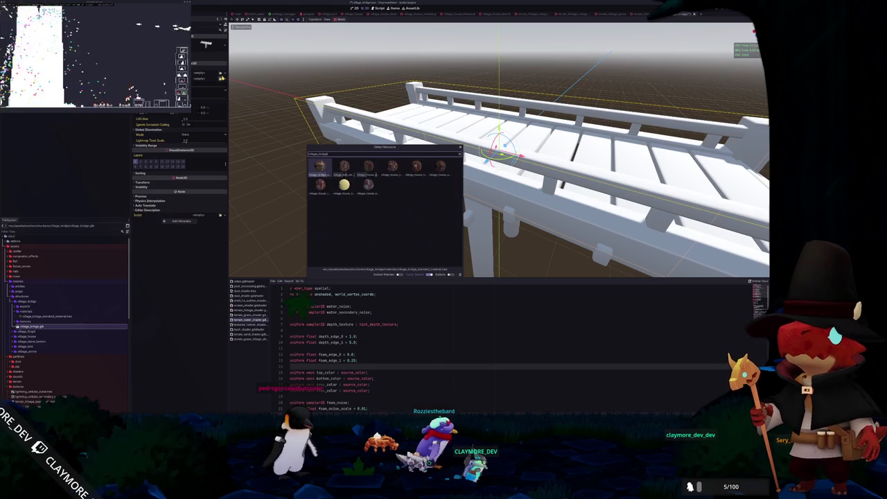
key("Return")
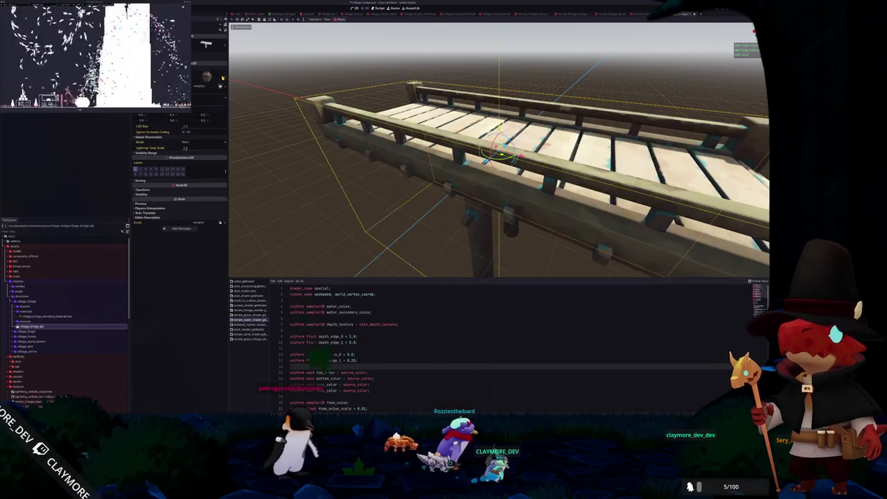
scroll(377, 187, "down", 4)
scroll(377, 187, "down", 3)
mouse_move(382, 192)
left_mouse_down()
mouse_move(356, 174)
mouse_move(369, 177)
left_mouse_up()
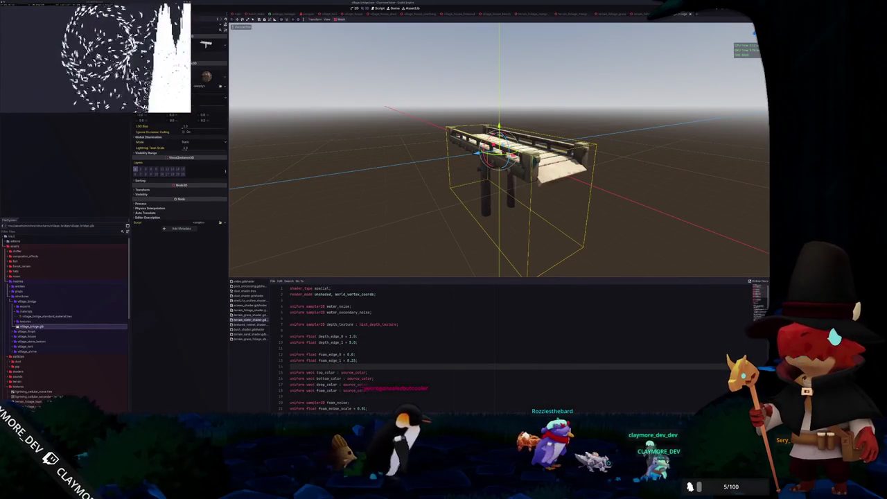
key("ctrl+a")
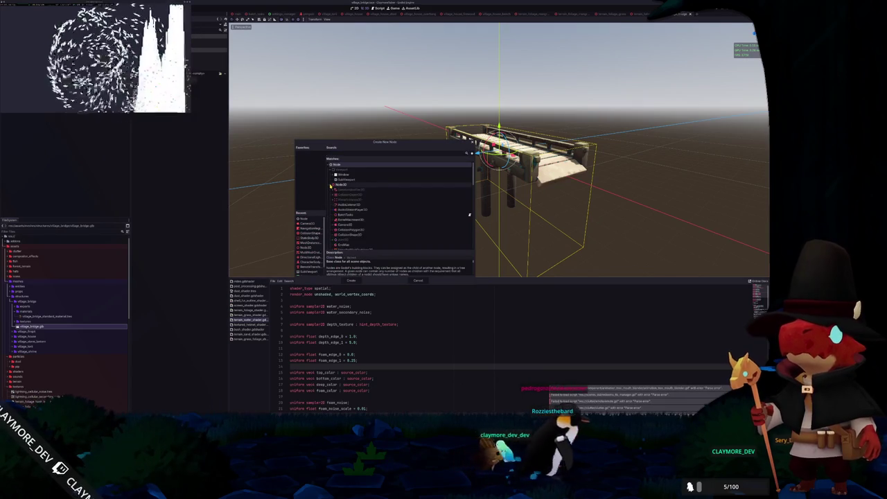
- Add a StaticBody3D node and a CollisionShape3D node to the bridge scene
type("staticbody")
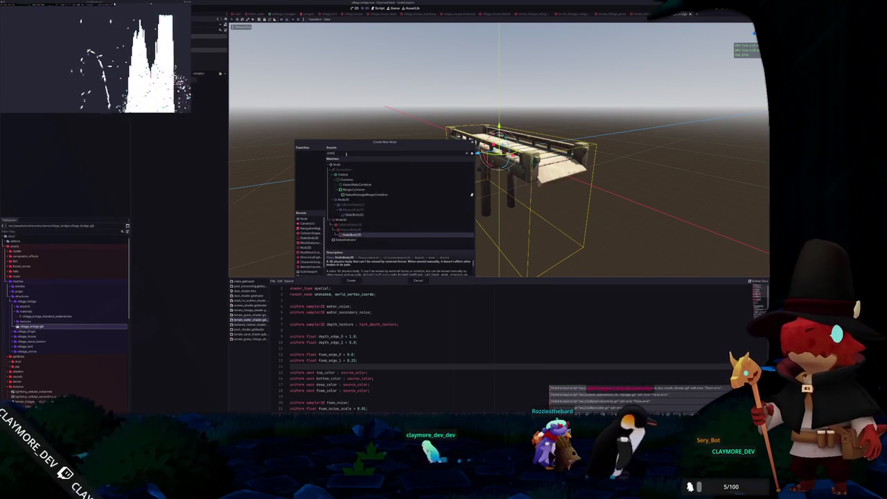
key("Return")
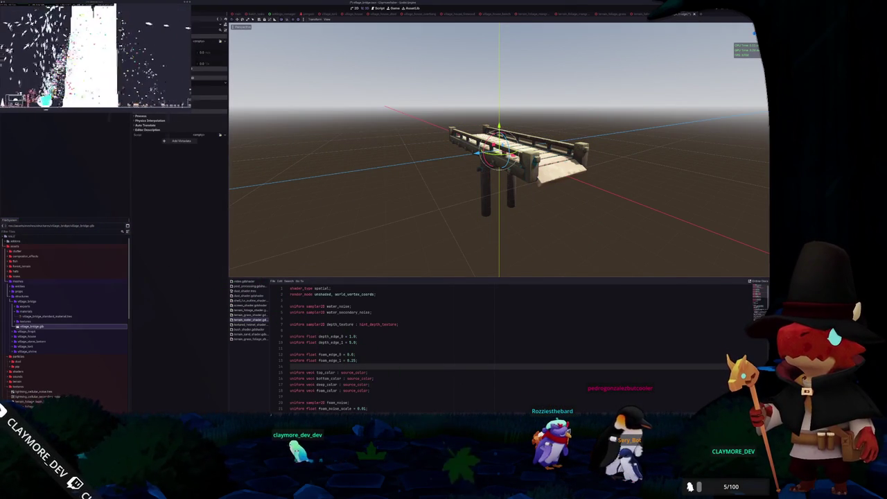
left_click(125, 113)
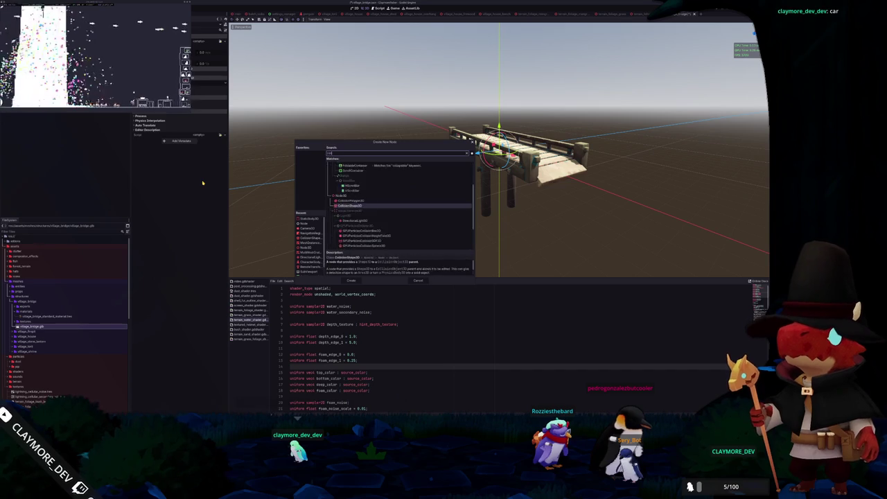
key("Return")
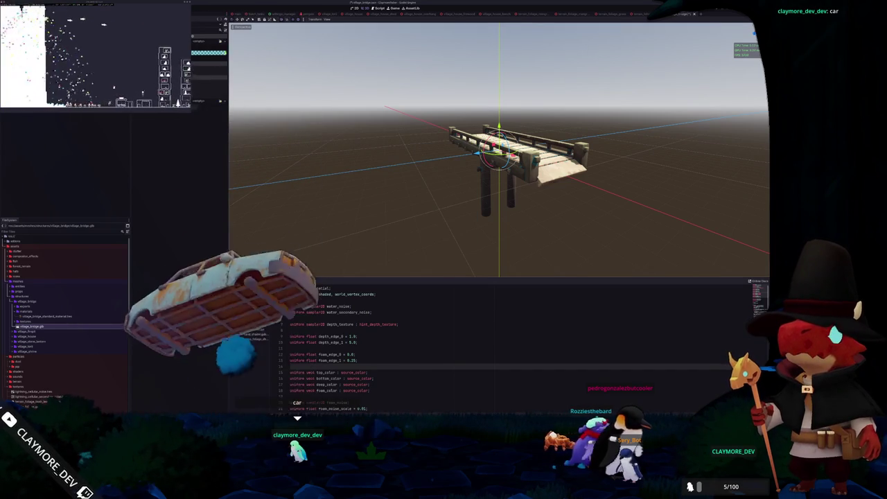
- Give the collision shape a new BoxShape3D and view it from the front orthographic view
left_click(221, 41)
left_click(216, 68)
key("KP_1")
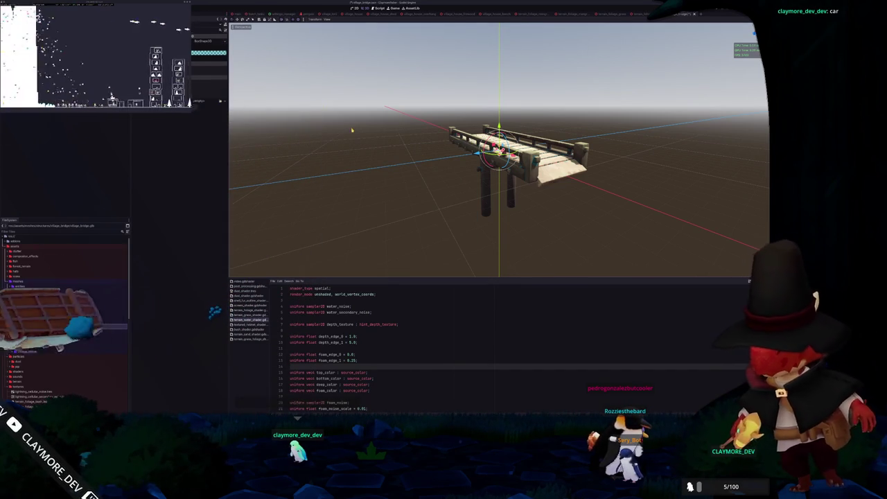
scroll(516, 168, "up", 6)
scroll(513, 163, "down", 2)
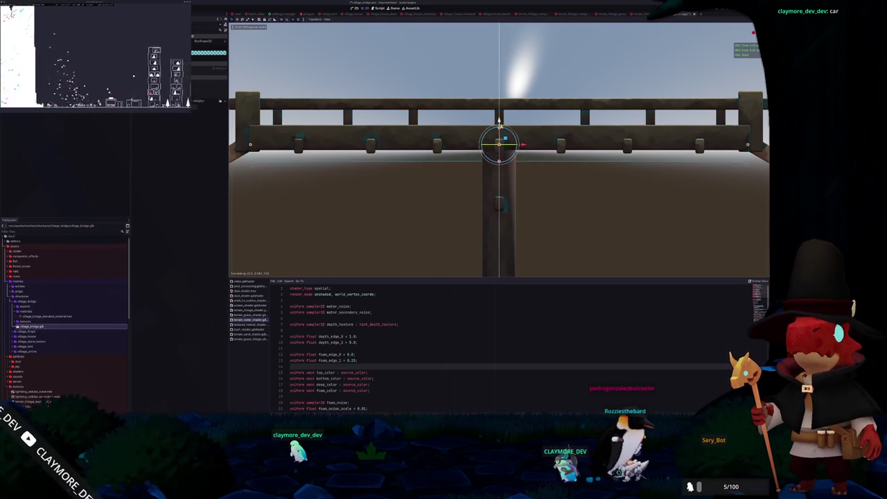
mouse_move(559, 119)
left_mouse_down()
mouse_move(542, 137)
mouse_move(499, 142)
left_mouse_up()
left_click(499, 142)
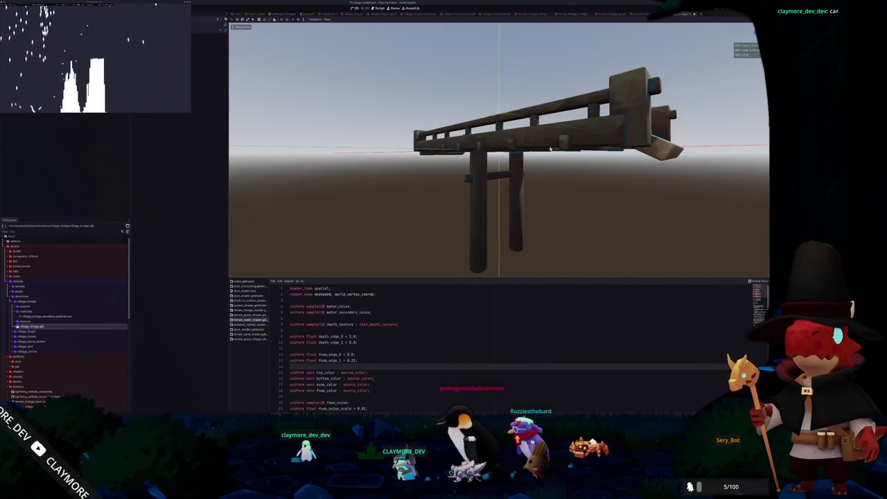
key("w")
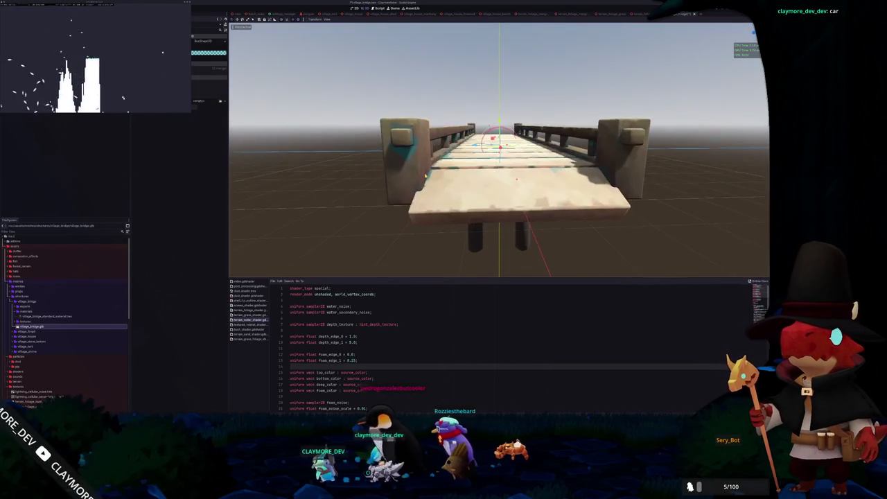
key("KP_1")
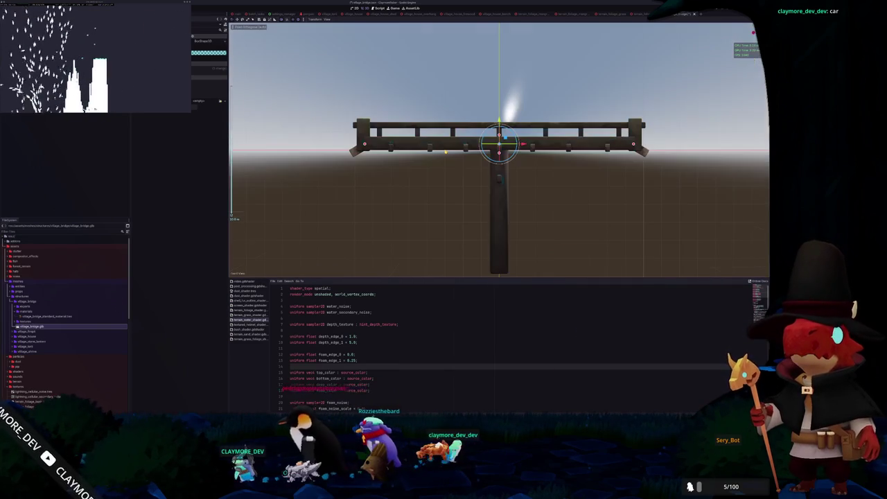
scroll(440, 144, "up", 3)
scroll(440, 144, "down", 3)
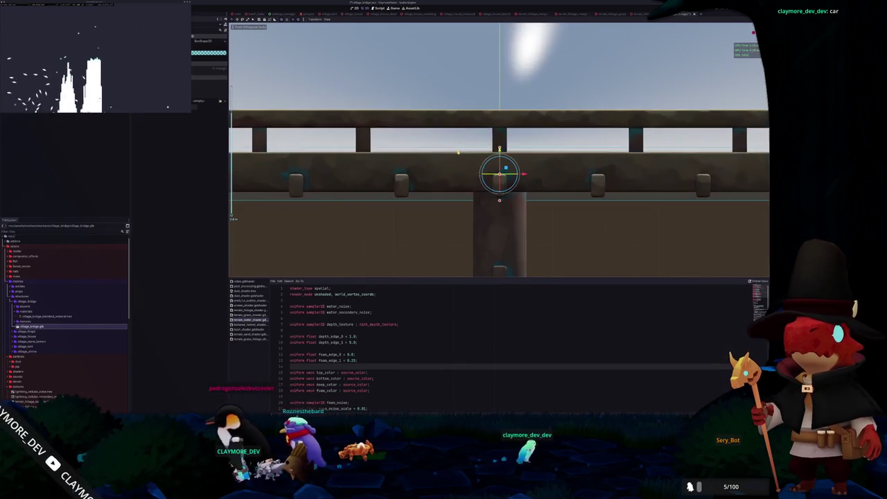
key("KP_3")
scroll(499, 173, "up", 2)
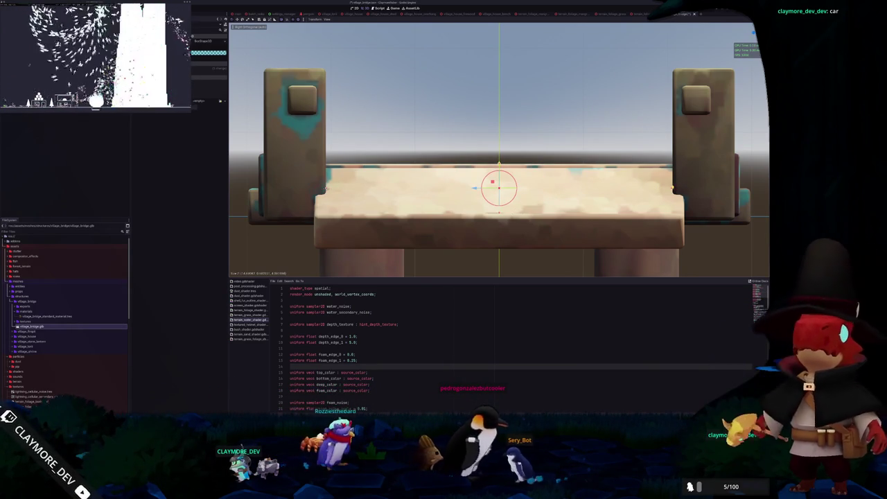
scroll(499, 149, "down", 5)
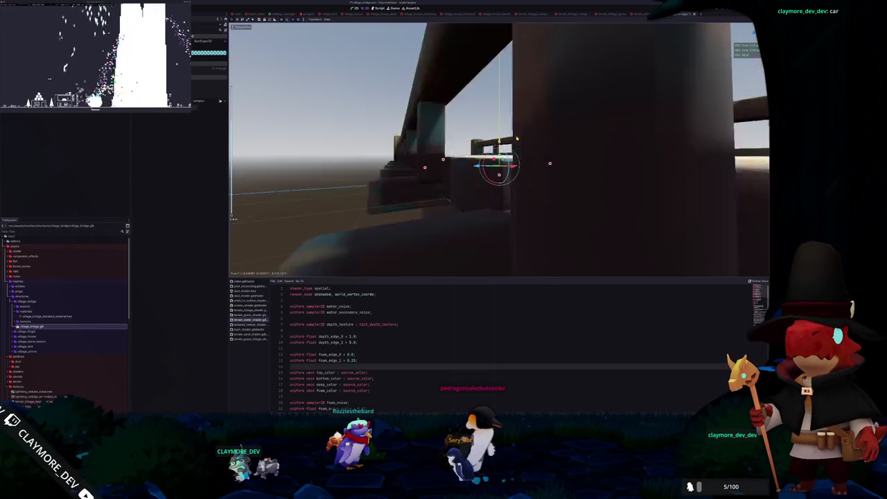
mouse_move(554, 173)
left_mouse_down()
mouse_move(589, 132)
mouse_move(555, 166)
mouse_move(506, 173)
left_mouse_up()
scroll(499, 150, "up", 1)
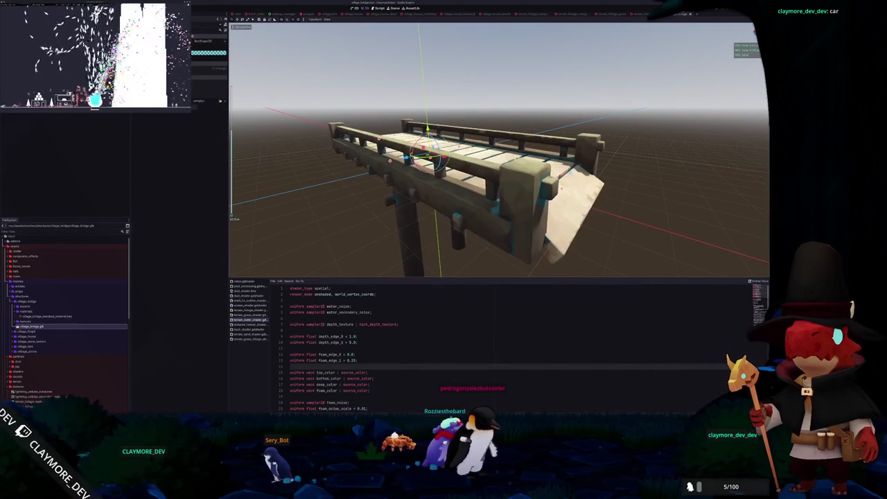
scroll(499, 150, "down", 3)
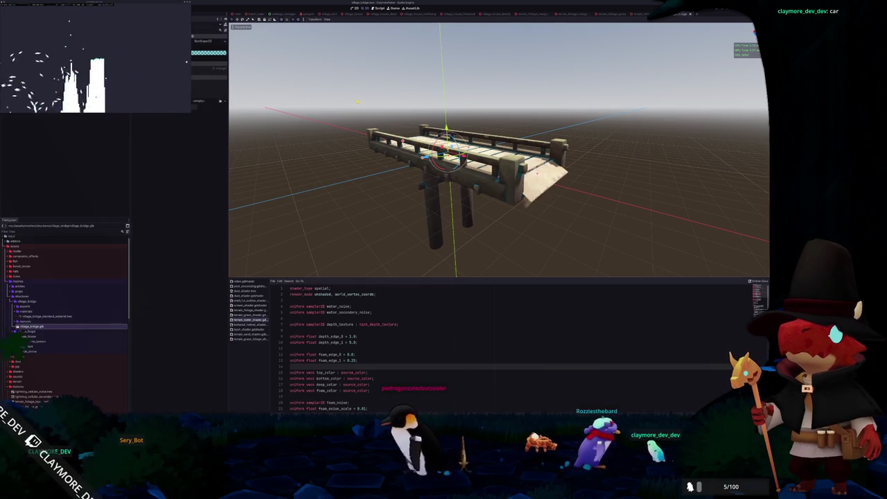
- Shift the box collision shape sideways in front and side orthographic views to line up with the deck
left_click(219, 39)
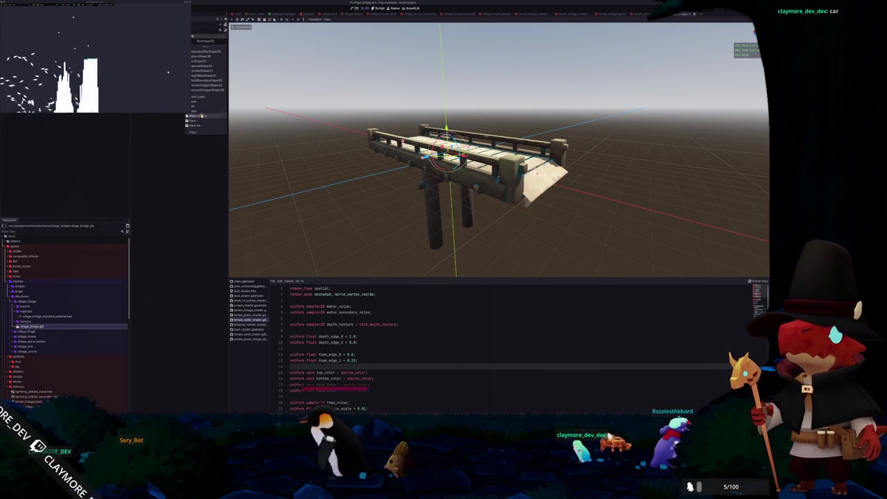
key("KP_1")
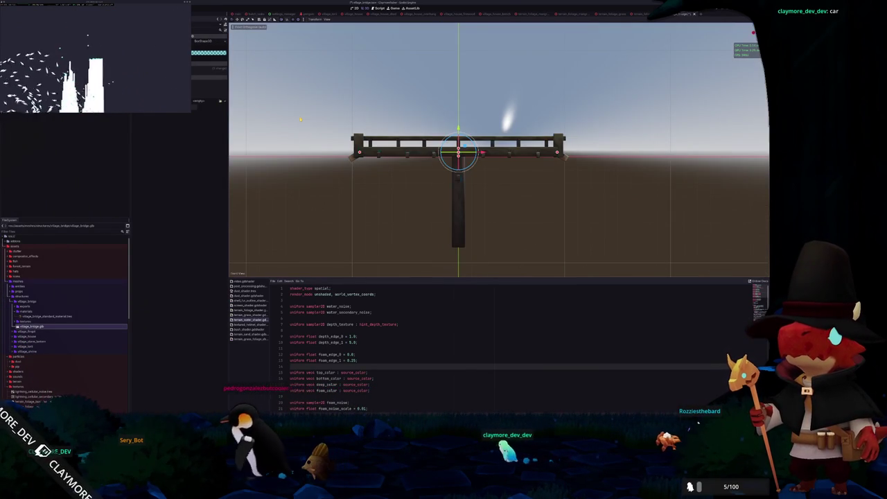
key("KP_3")
scroll(331, 115, "up", 3)
scroll(330, 114, "up", 2)
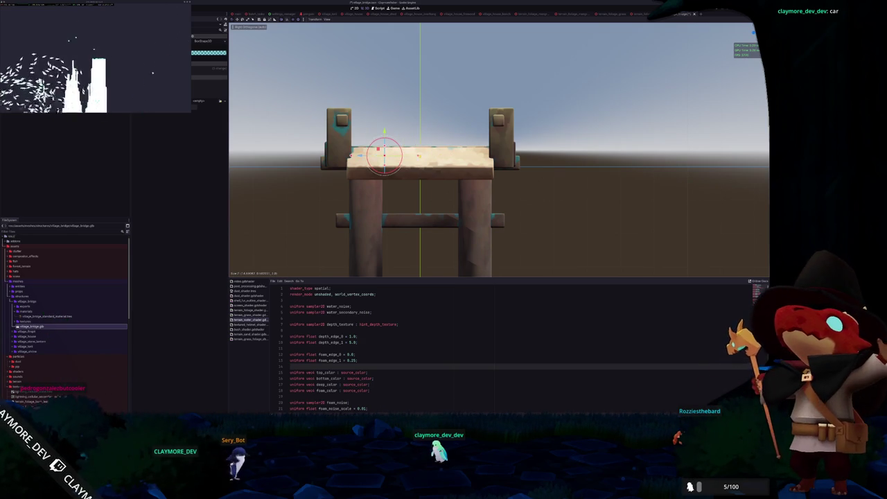
left_click_drag(342, 156, 316, 153)
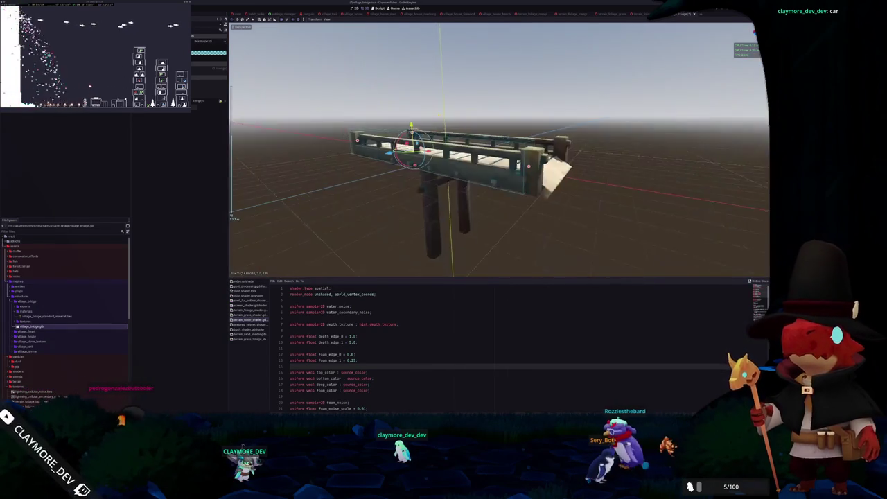
key("f")
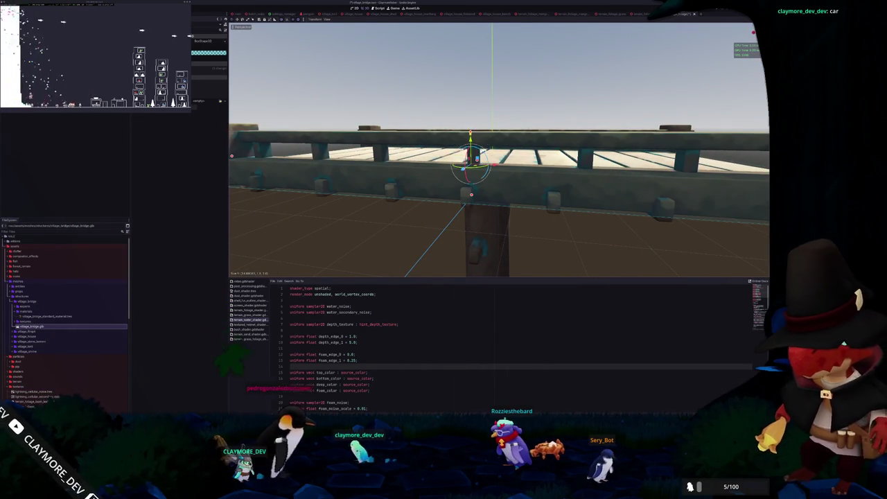
scroll(499, 149, "down", 5)
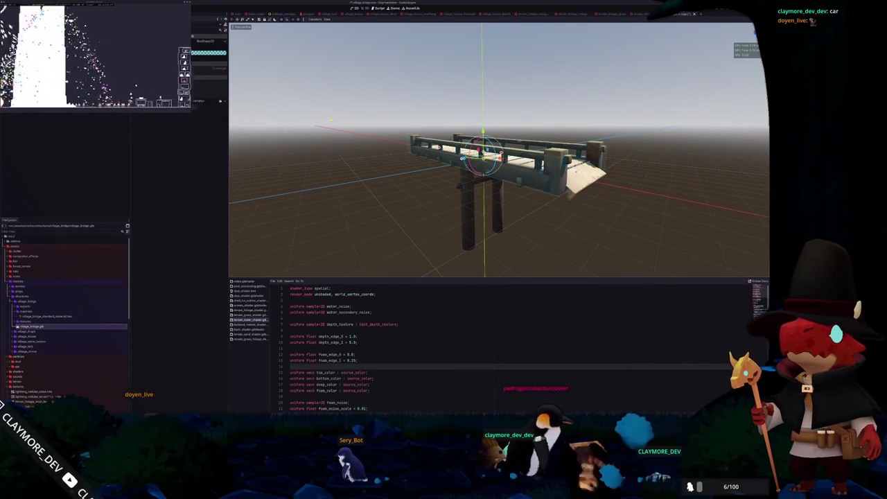
- In front orthographic view, start moving the collision shape constrained to the Z axis
key("KP_1")
scroll(331, 120, "up", 3)
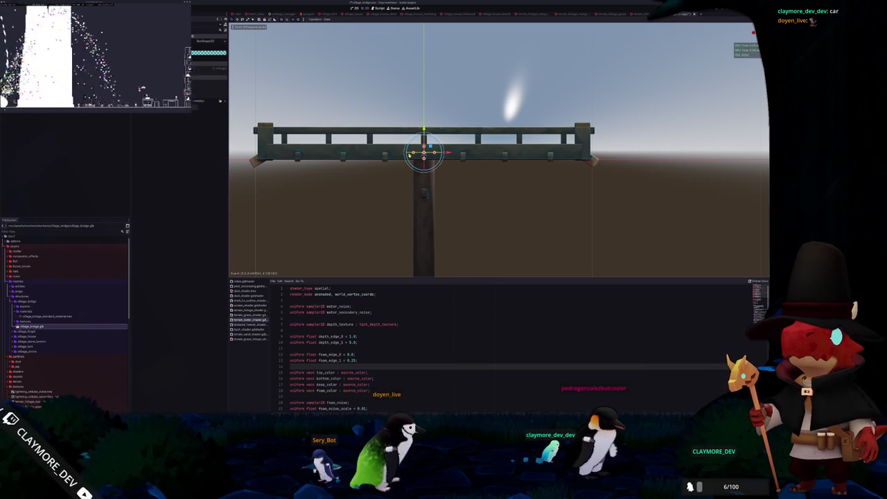
scroll(598, 162, "up", 2)
mouse_move(355, 145)
left_mouse_down()
mouse_move(297, 145)
mouse_move(363, 152)
left_mouse_up()
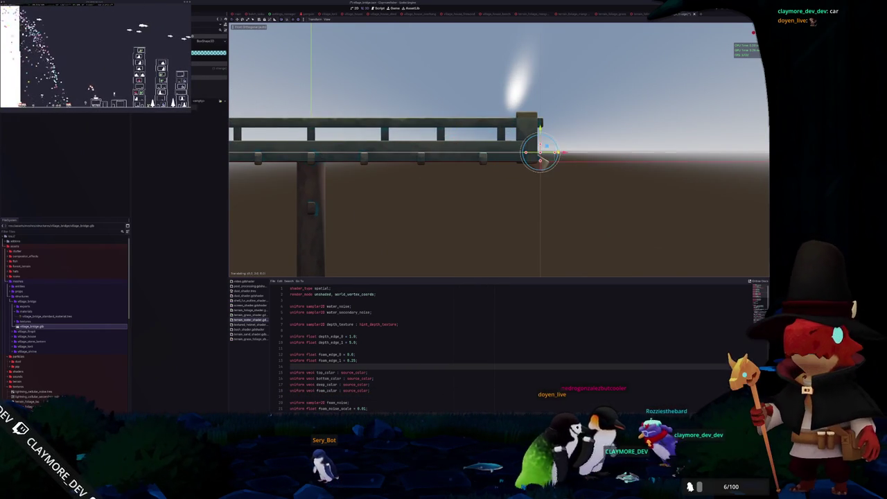
scroll(499, 152, "up", 2)
key("g")
key("z")
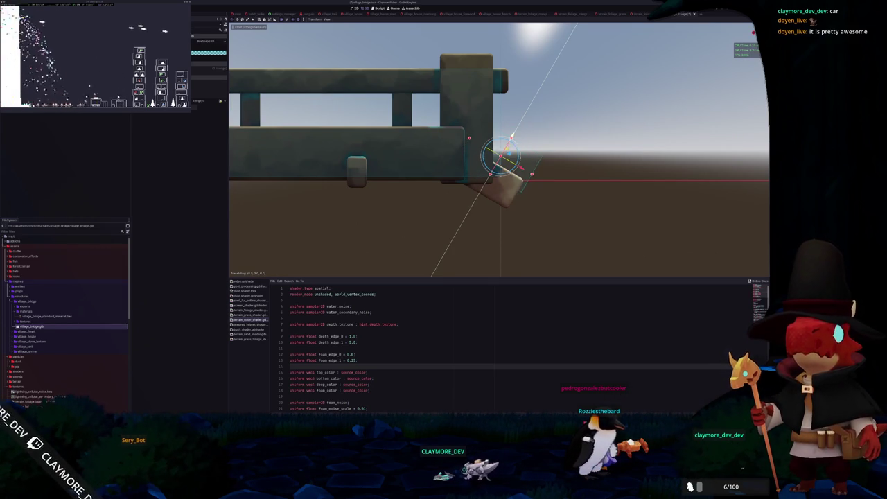
- Fly the camera around the bridge planks to inspect them from several angles
key("w")
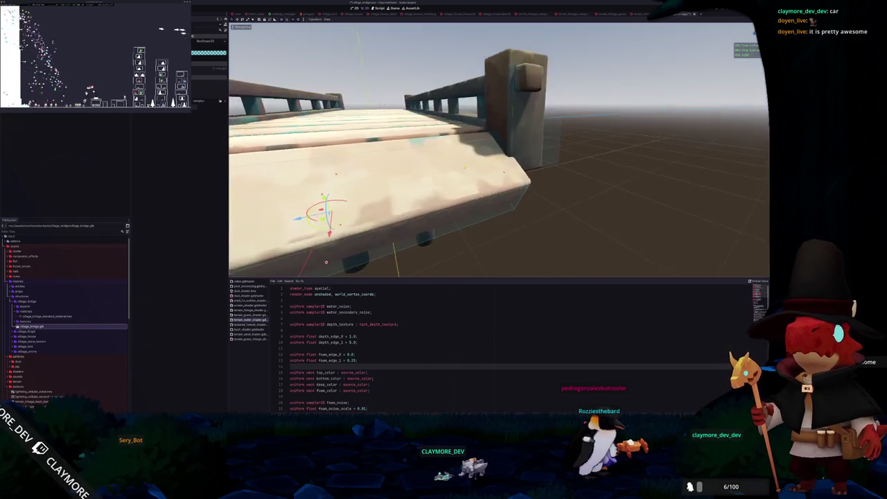
key("w")
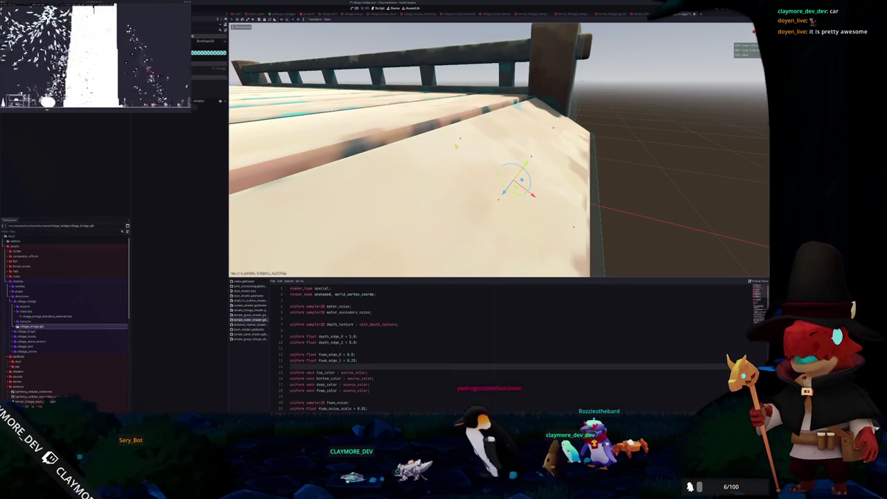
key("w")
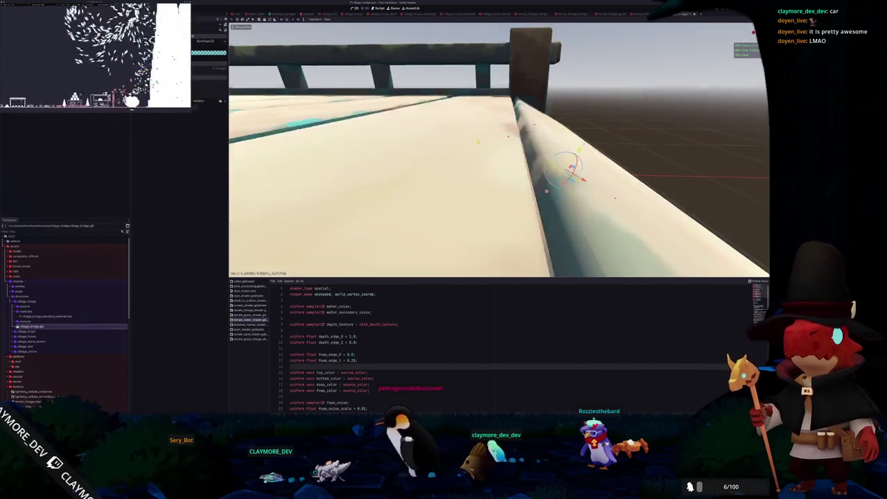
key("s")
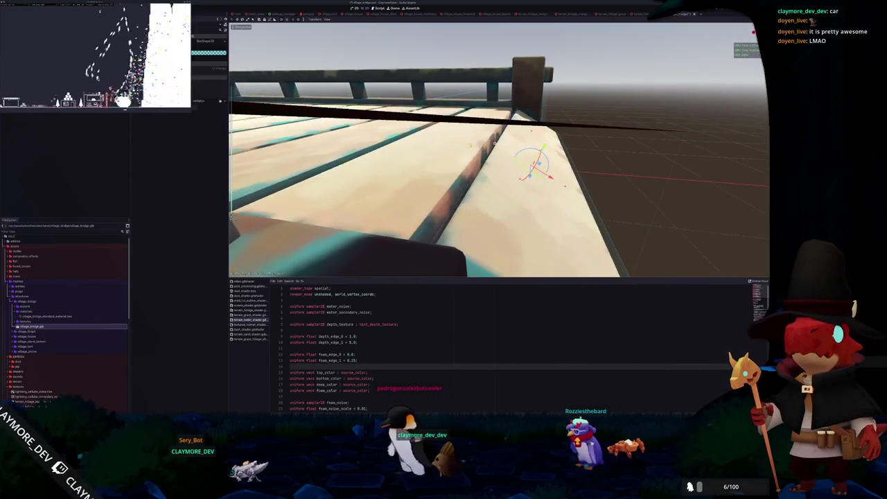
key("w")
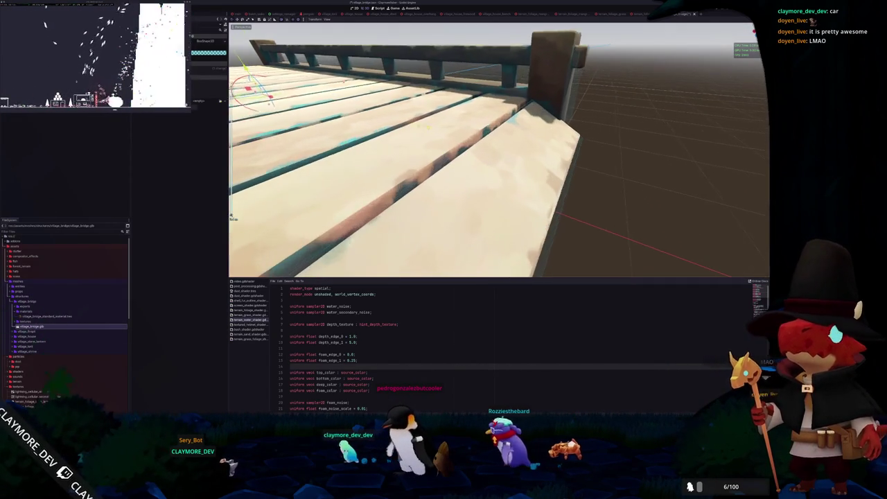
key("s")
key("w")
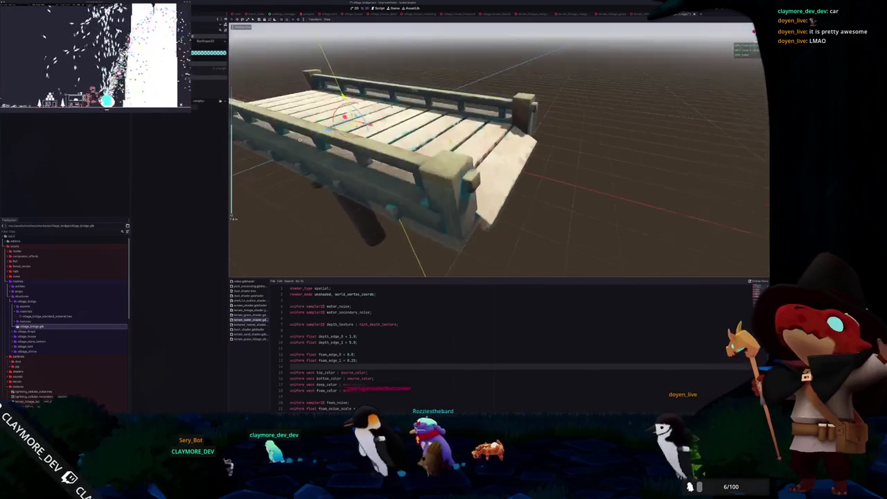
key("w")
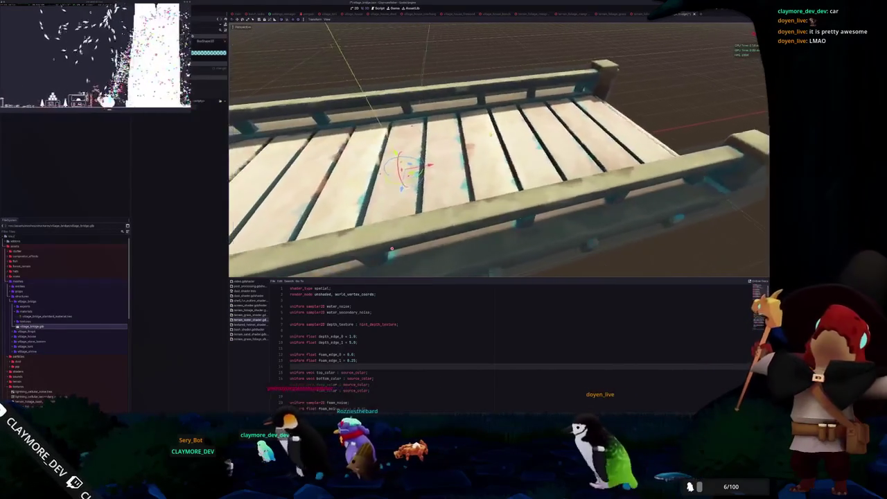
key("w")
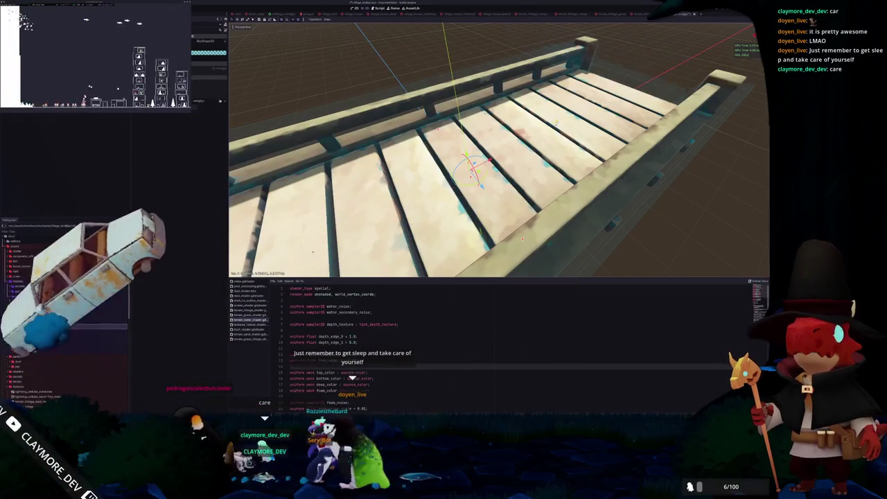
key("w")
key("w")
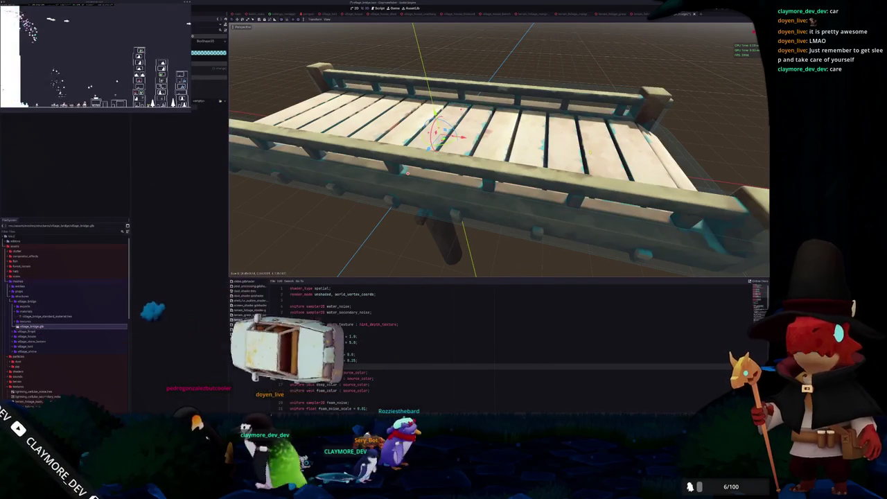
key("f")
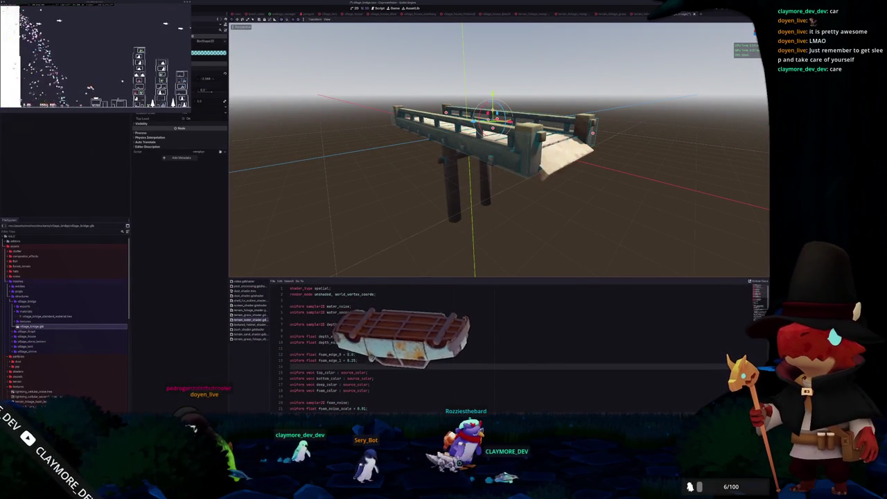
- Select the node at the middle of the bridge model
left_click(429, 125)
left_click(465, 125)
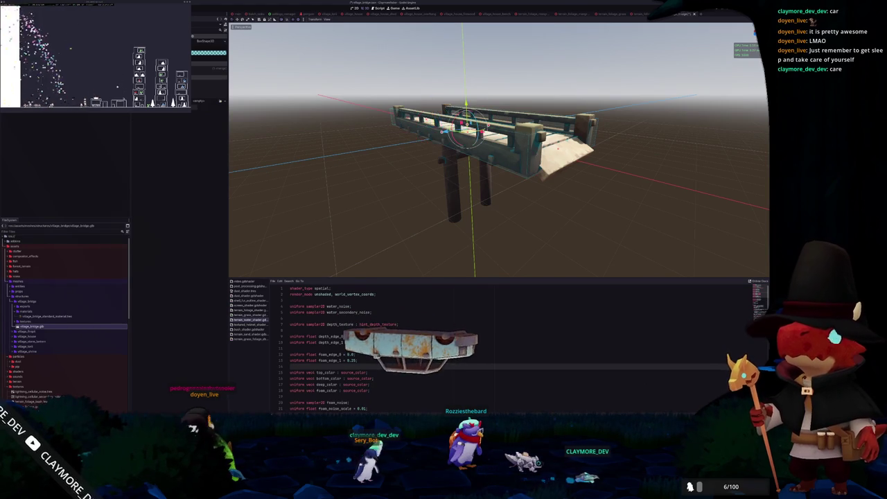
left_click(463, 89)
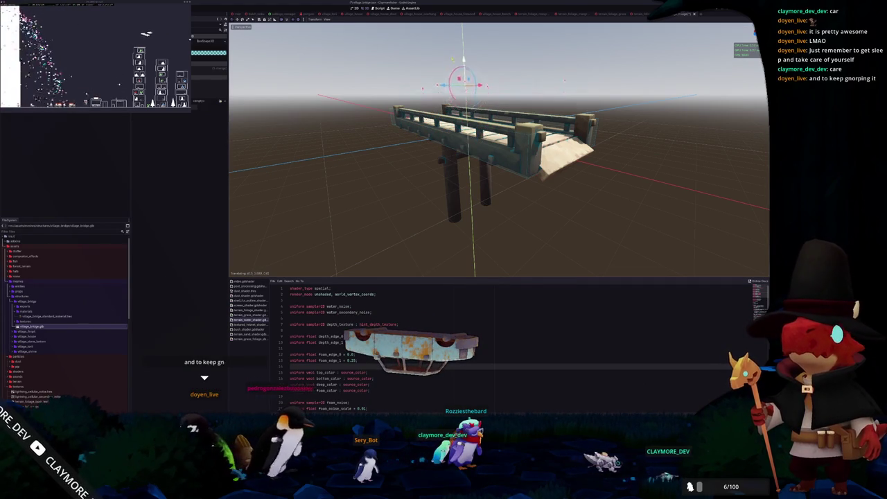
left_click(466, 124)
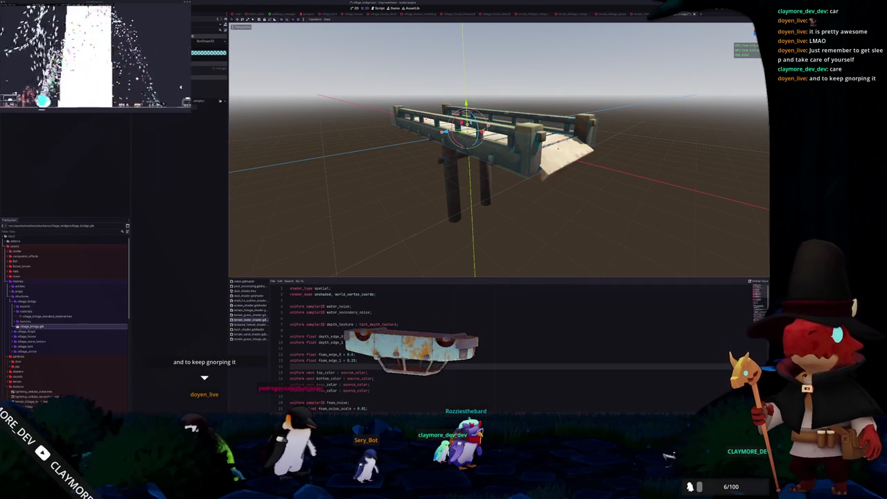
mouse_move(739, 271)
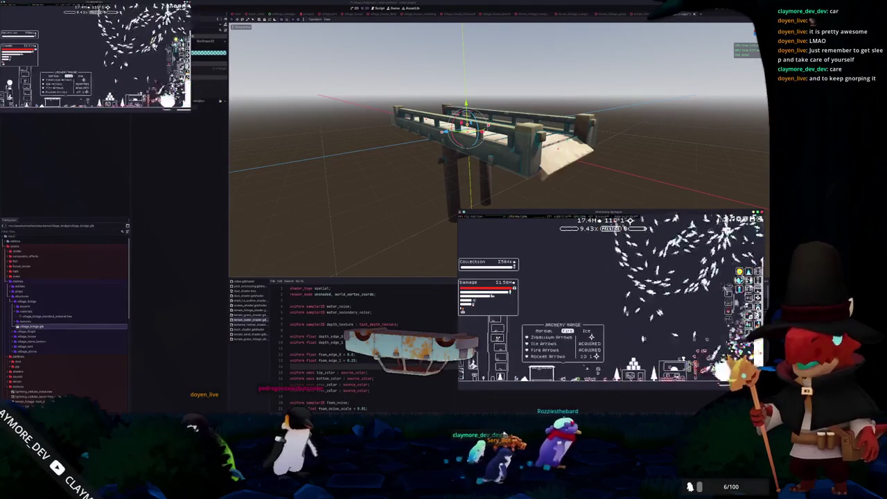
- View The Gnorp Apologue's achievements overlay, close it, and orbit around the Godot bridge
mouse_move(633, 303)
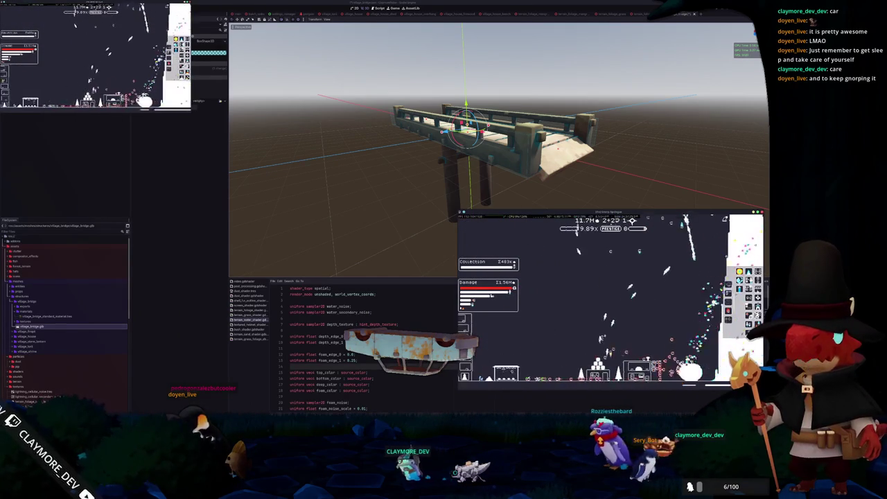
key("shift+Tab")
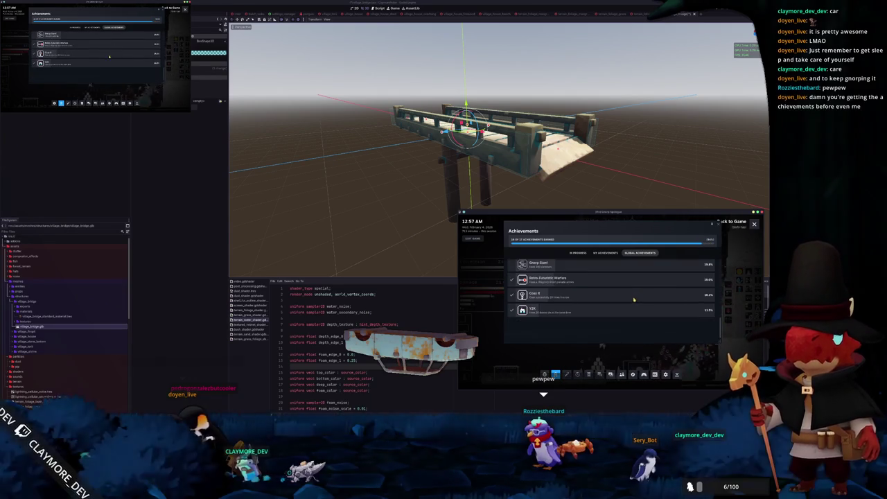
key("shift+Tab")
mouse_move(527, 152)
left_mouse_down()
mouse_move(591, 136)
mouse_move(558, 172)
mouse_move(529, 172)
mouse_move(510, 199)
mouse_move(527, 160)
mouse_move(537, 173)
mouse_move(508, 194)
left_mouse_up()
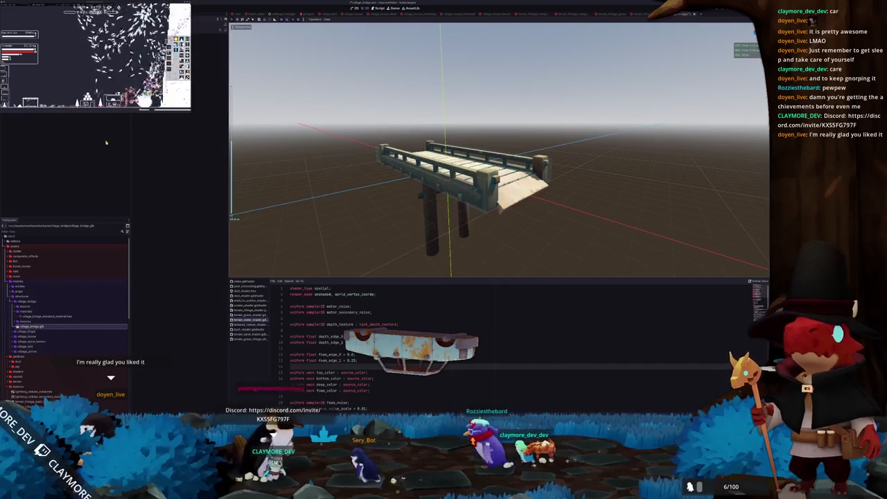
left_click_drag(325, 164, 374, 182)
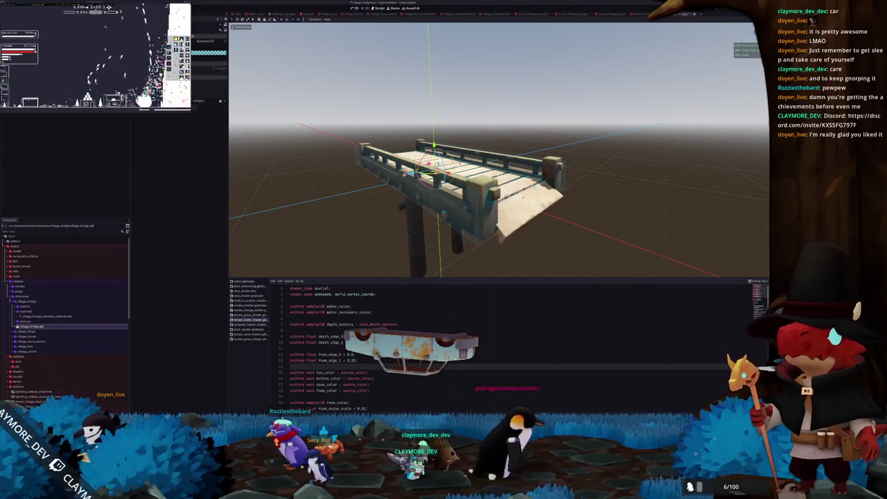
- Make the bridge's BoxShape3D unique, then move the angled end piece slightly outward in front view
left_click(203, 41)
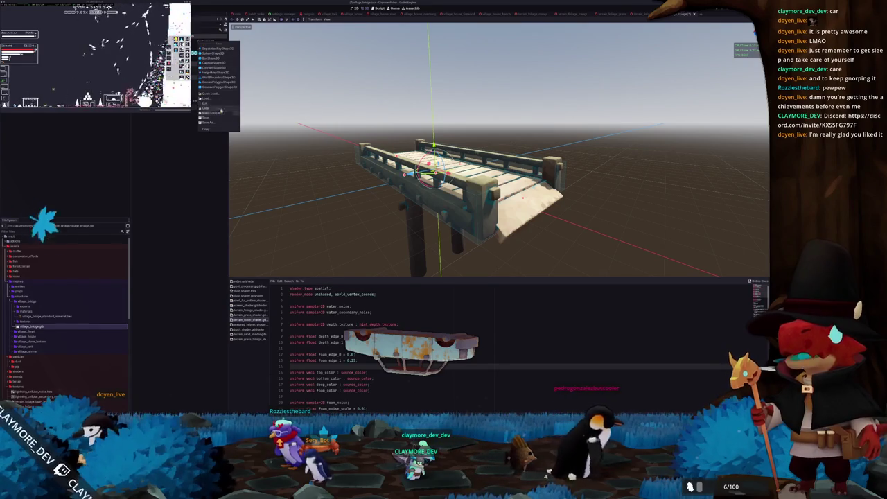
left_click(219, 114)
key("KP_1")
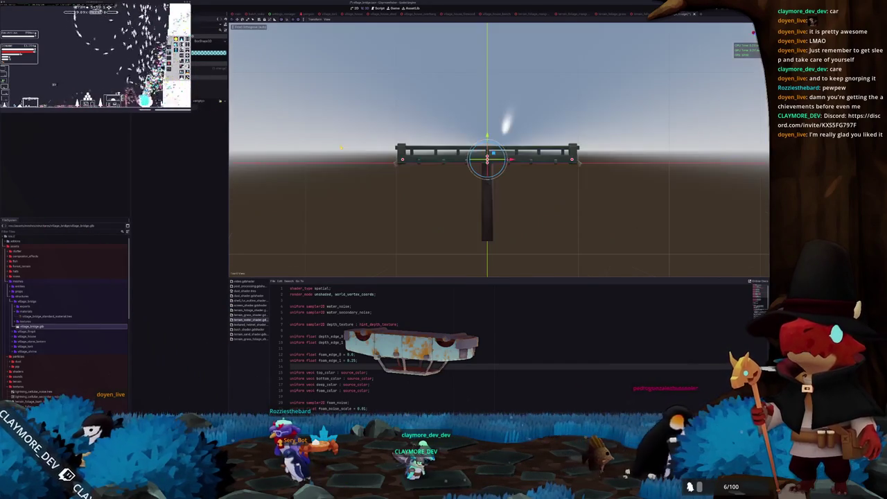
scroll(346, 153, "up", 3)
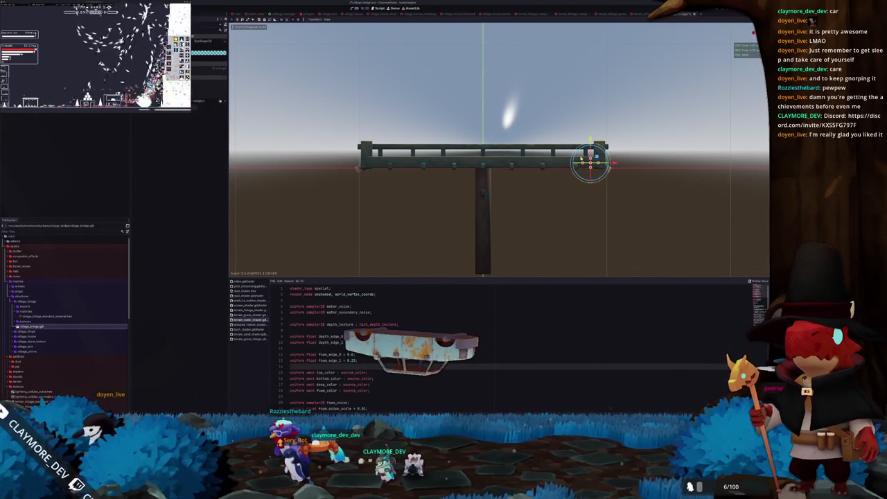
scroll(582, 159, "up", 5)
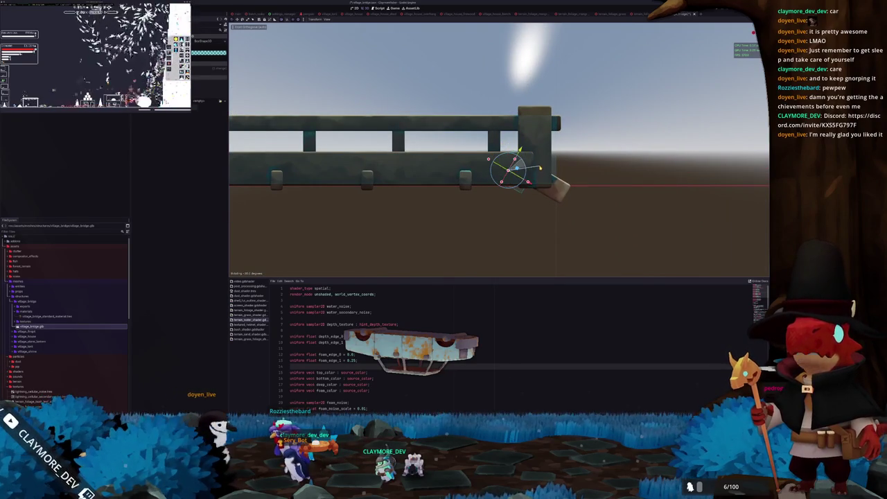
key("g")
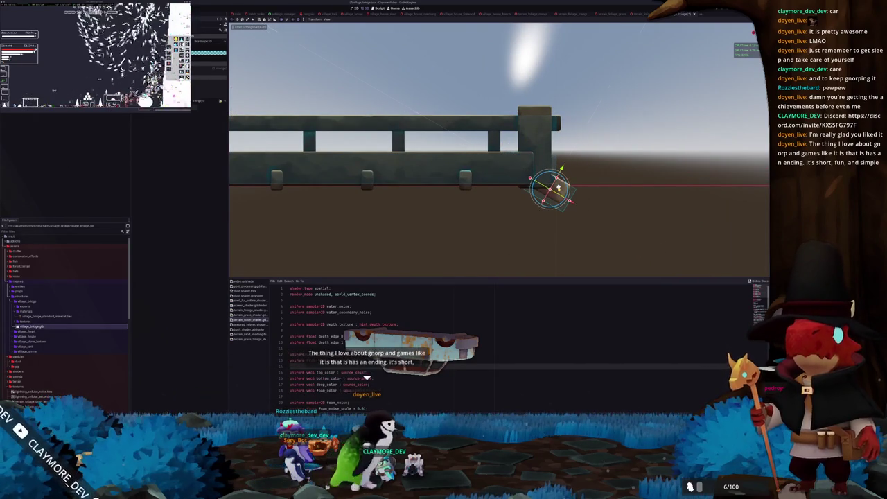
key("f")
scroll(543, 186, "down", 6)
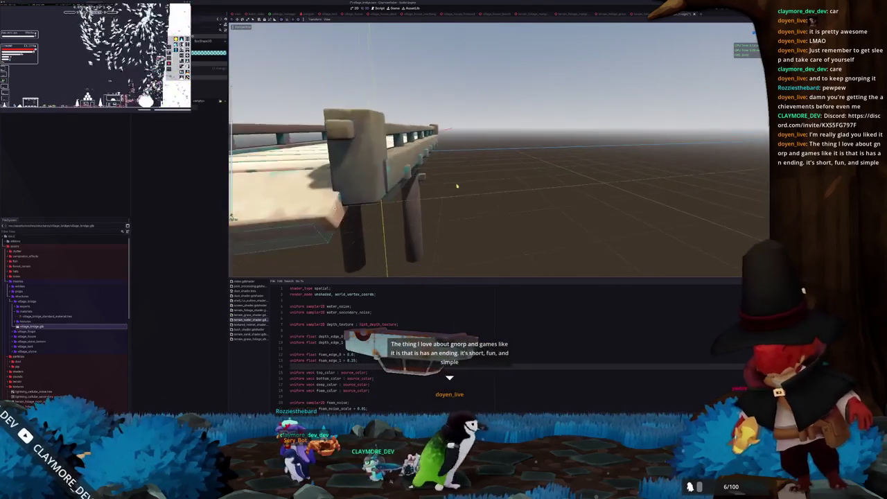
- Orbit around the bridge to inspect the deck planks and railing for gaps
left_click_drag(489, 175, 402, 180)
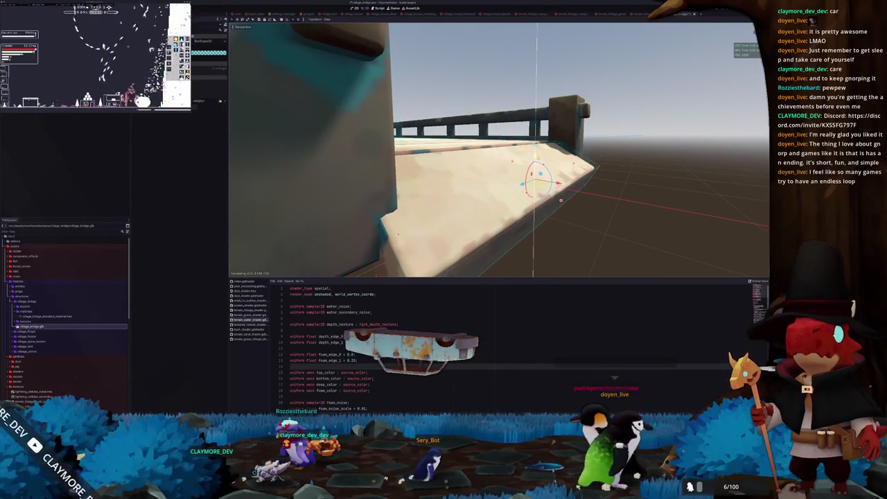
left_click_drag(402, 180, 382, 185)
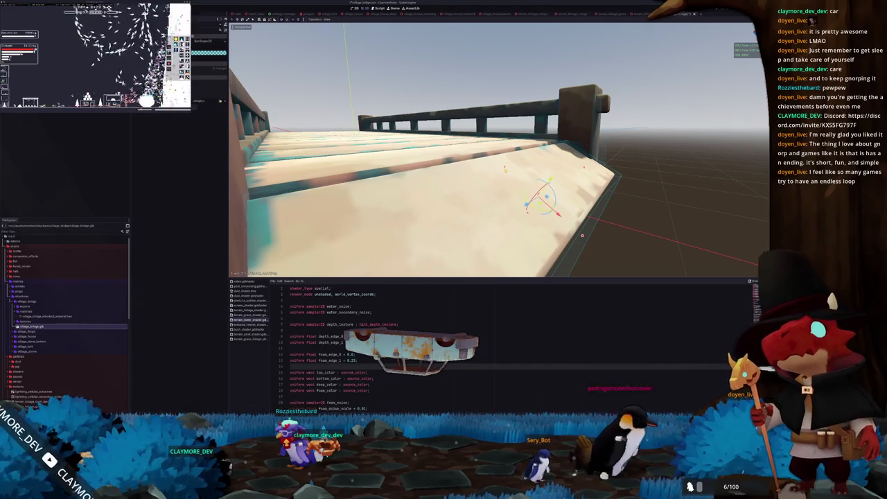
left_click_drag(499, 174, 430, 185)
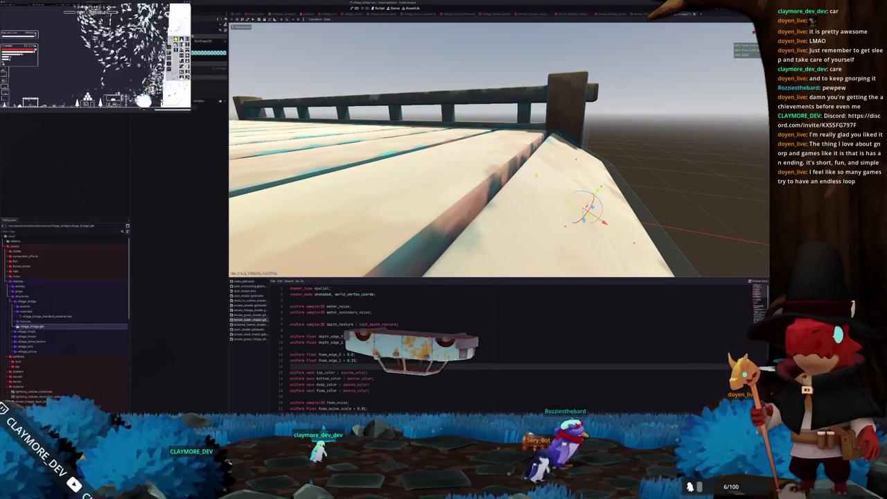
left_click_drag(430, 184, 409, 189)
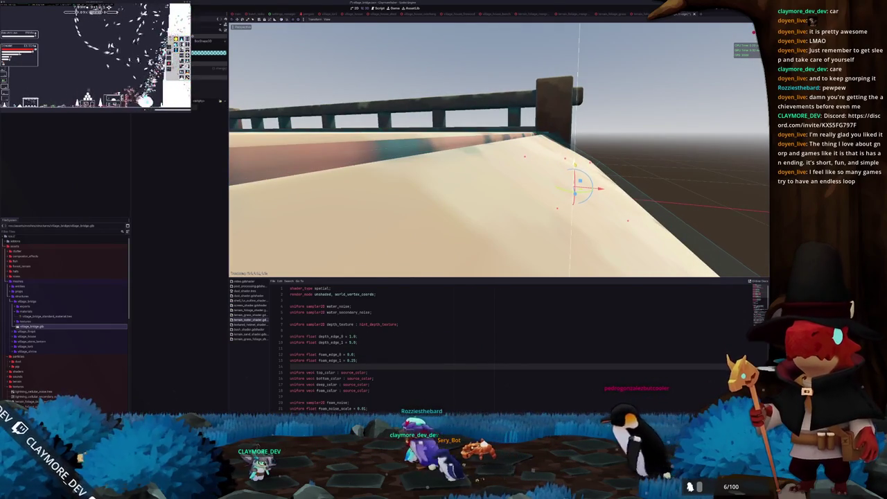
left_click_drag(409, 188, 392, 192)
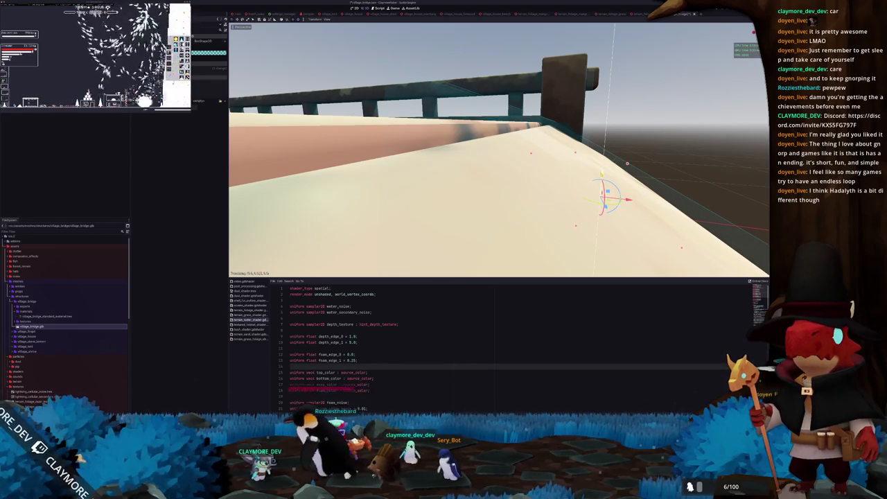
left_click_drag(499, 152, 454, 170)
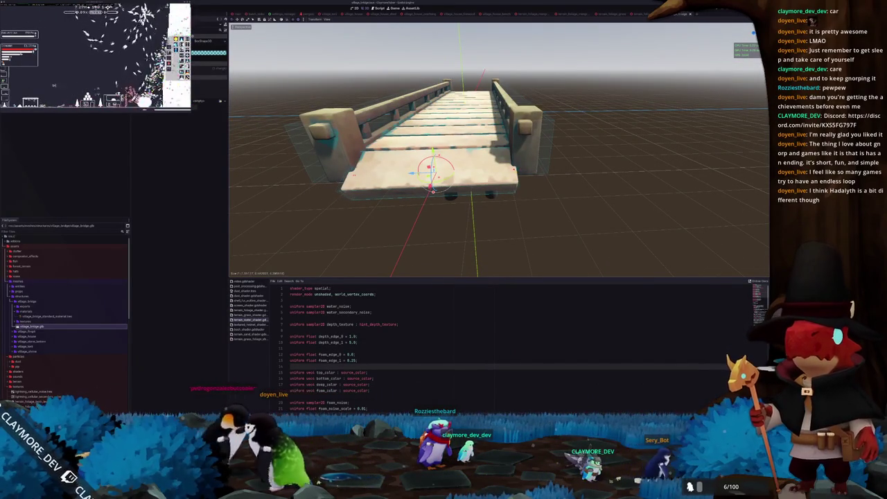
left_click_drag(454, 170, 438, 173)
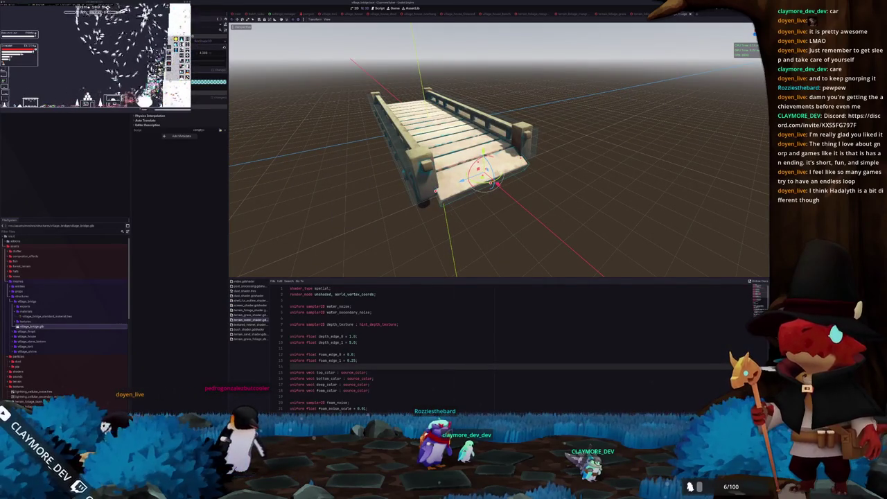
left_click_drag(242, 93, 535, 185)
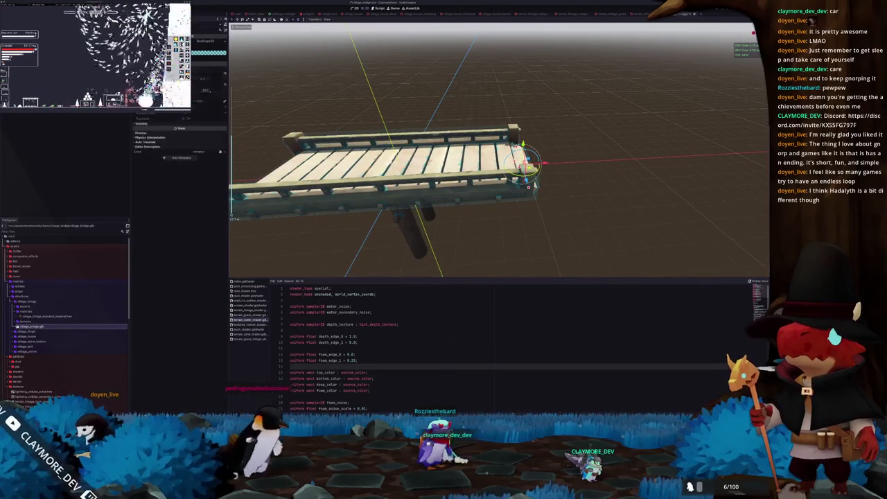
left_click_drag(301, 108, 221, 87)
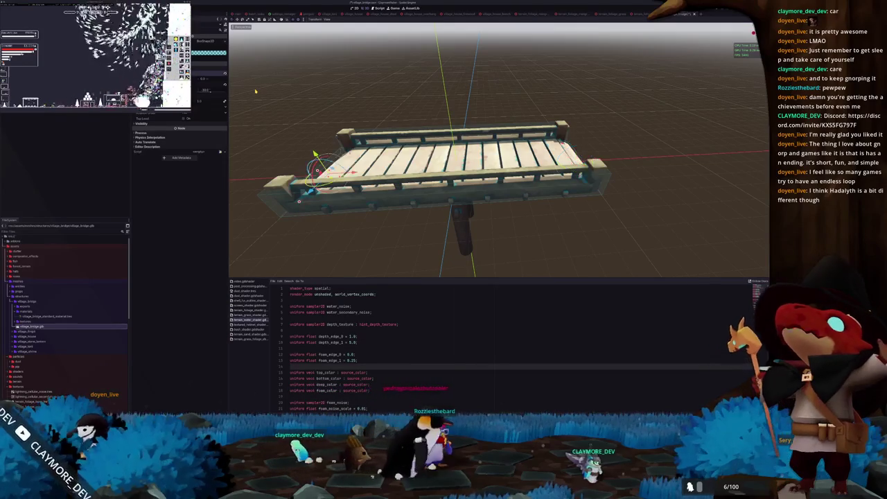
left_click_drag(255, 91, 336, 90)
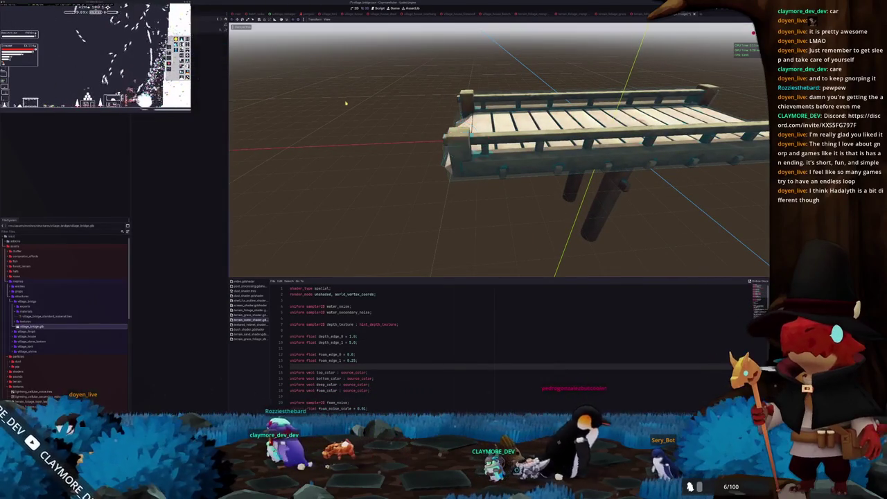
- In front view, frame the left angled end piece and rotate it further
key("KP_1")
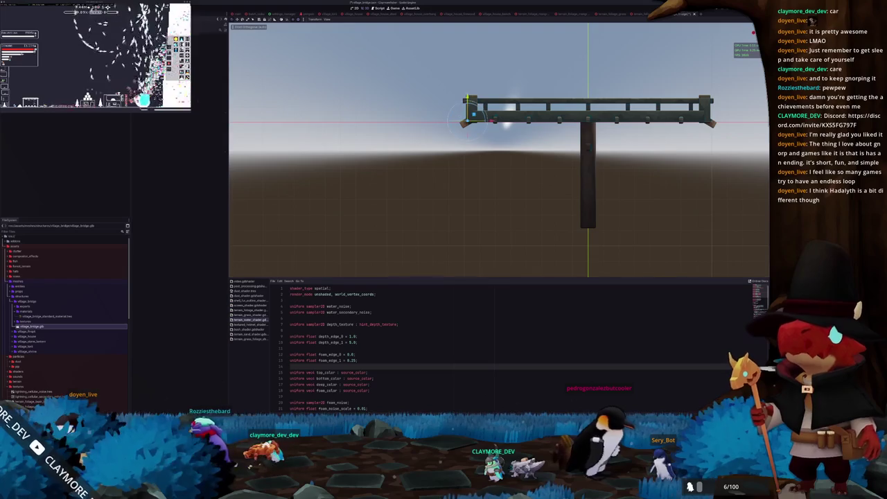
key("f")
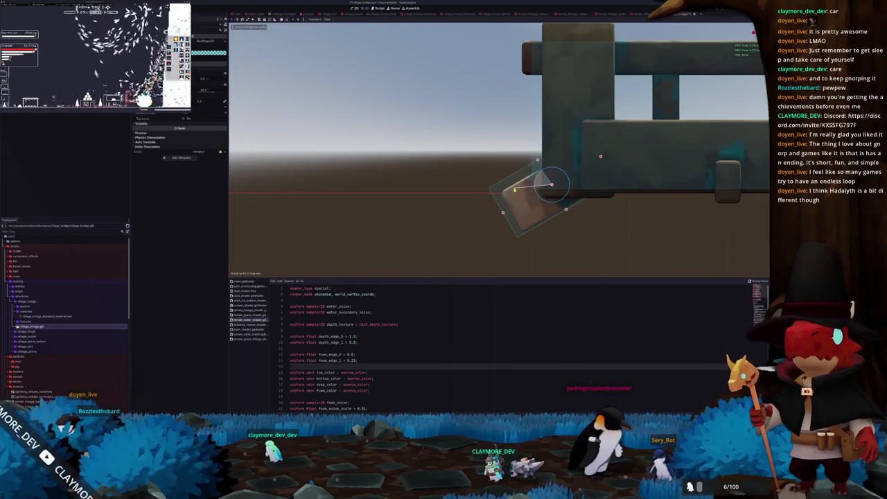
mouse_move(529, 170)
left_mouse_down()
mouse_move(558, 160)
mouse_move(581, 187)
mouse_move(517, 179)
left_mouse_up()
scroll(496, 183, "down", 3)
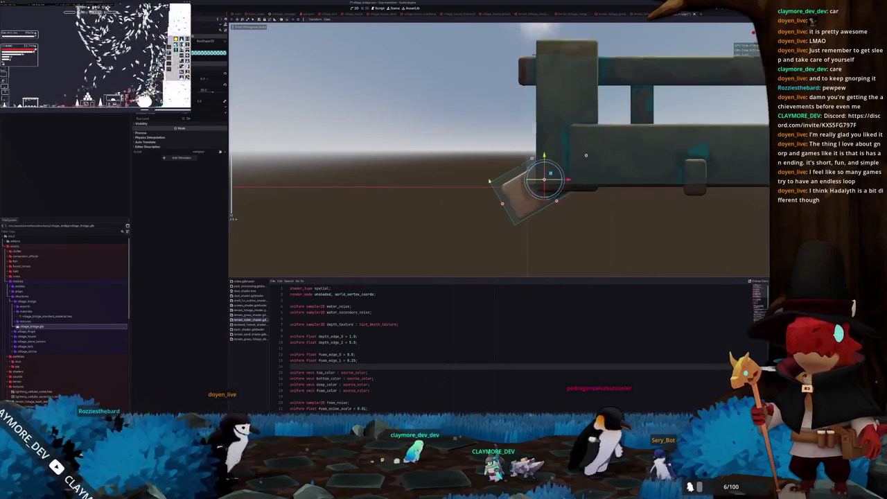
scroll(547, 173, "up", 4)
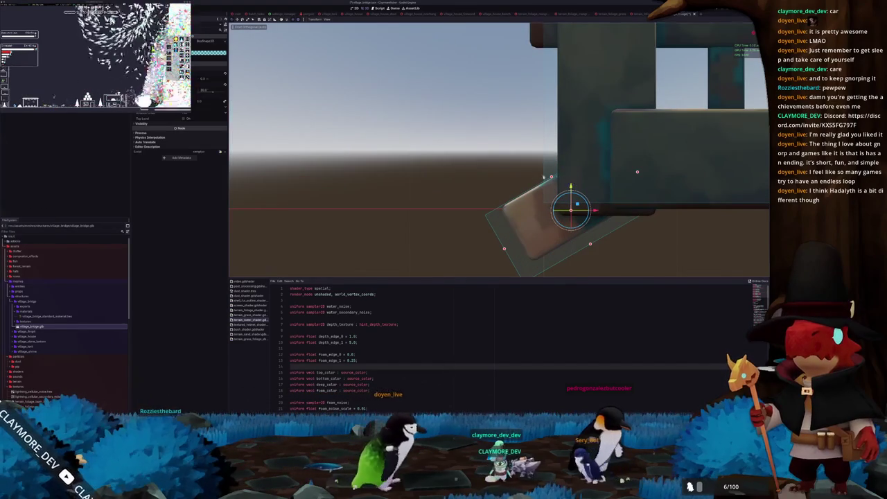
mouse_move(557, 177)
left_mouse_down()
mouse_move(498, 164)
mouse_move(492, 184)
mouse_move(476, 162)
mouse_move(641, 170)
mouse_move(297, 183)
left_mouse_up()
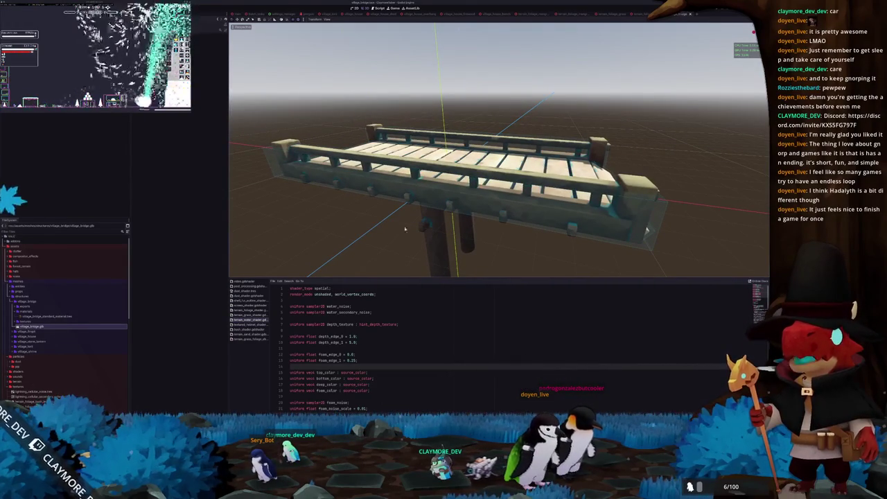
key("alt+Tab")
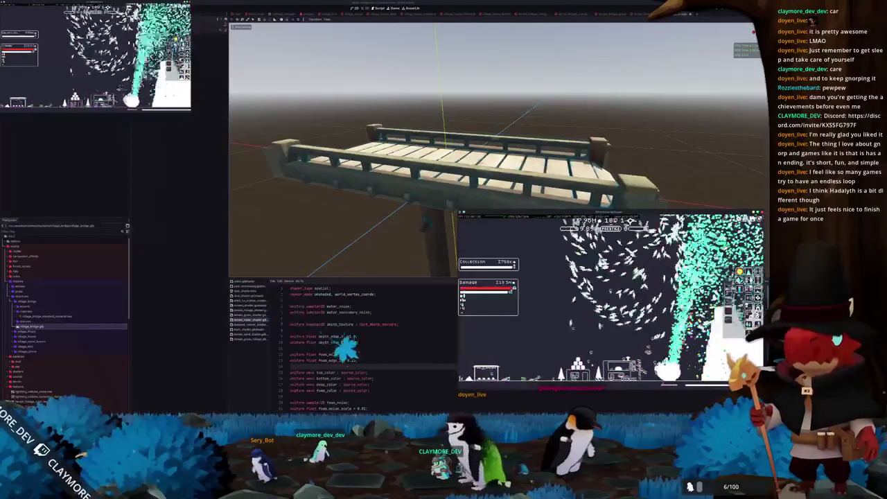
- In the game, open the House of Shards upgrades and buy Delivery rush
mouse_move(647, 327)
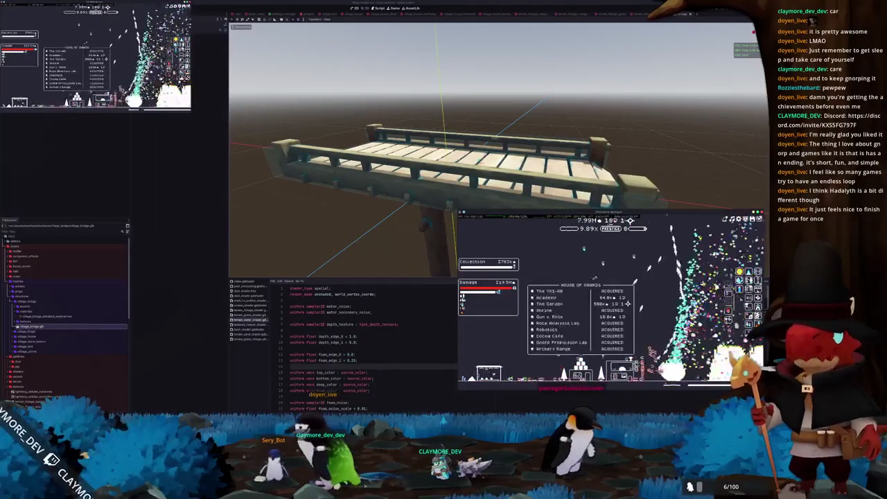
left_click(638, 303)
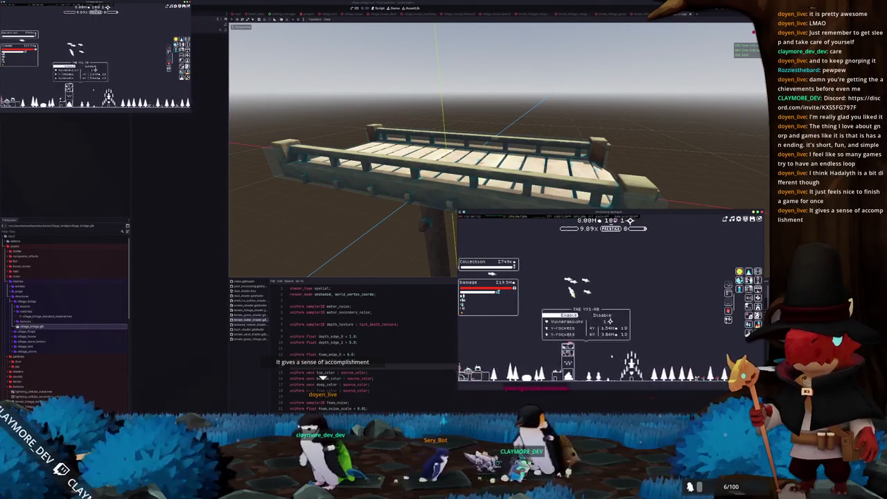
mouse_move(638, 338)
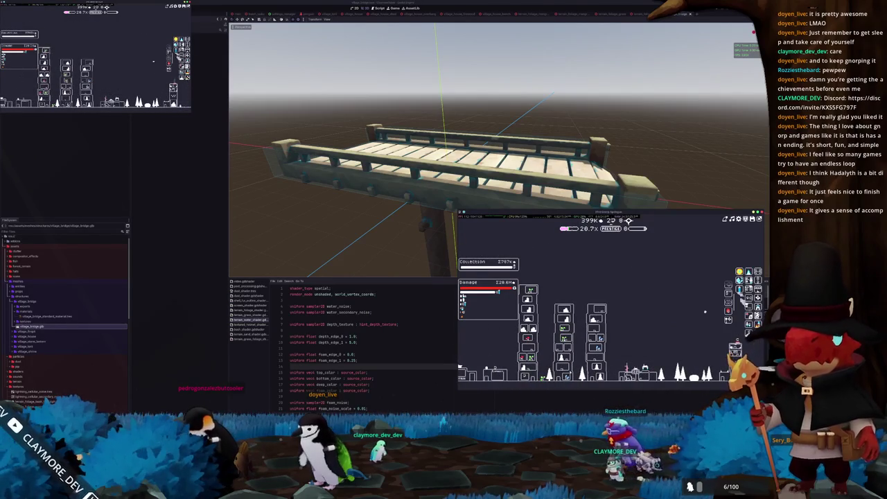
mouse_move(671, 322)
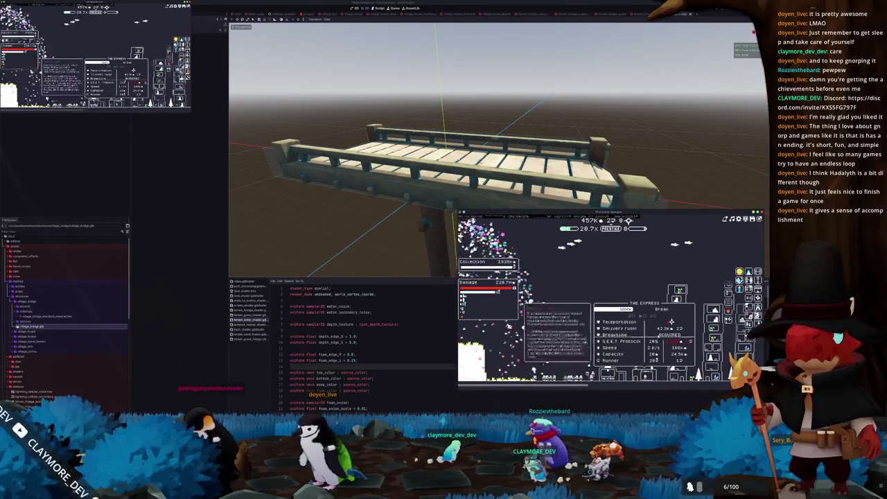
left_click(671, 322)
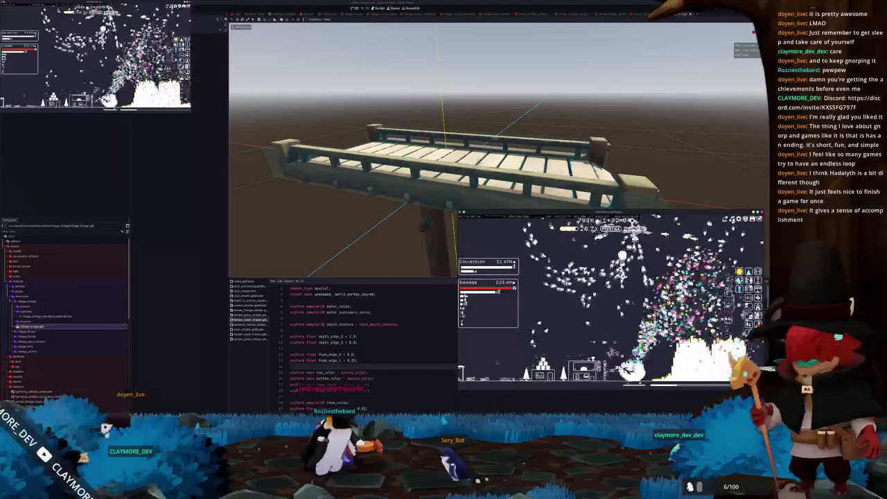
- Return to Godot by selecting the bridge model, then clear the selection
mouse_move(649, 303)
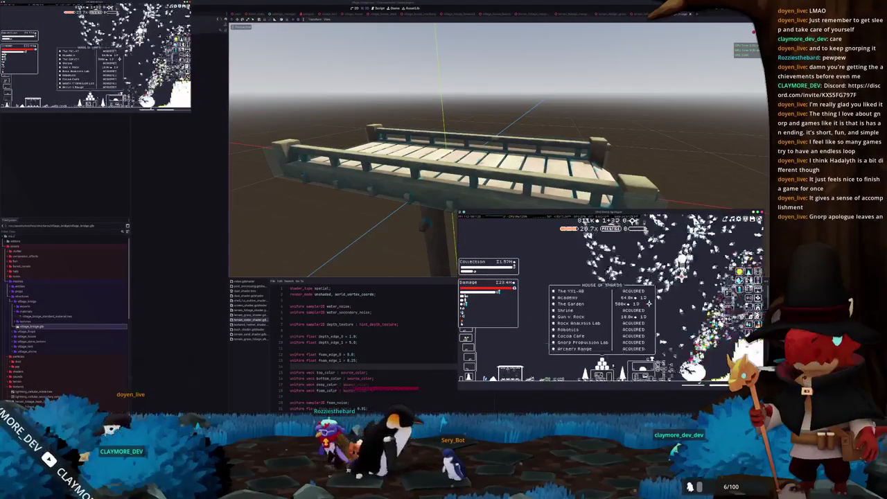
mouse_move(579, 342)
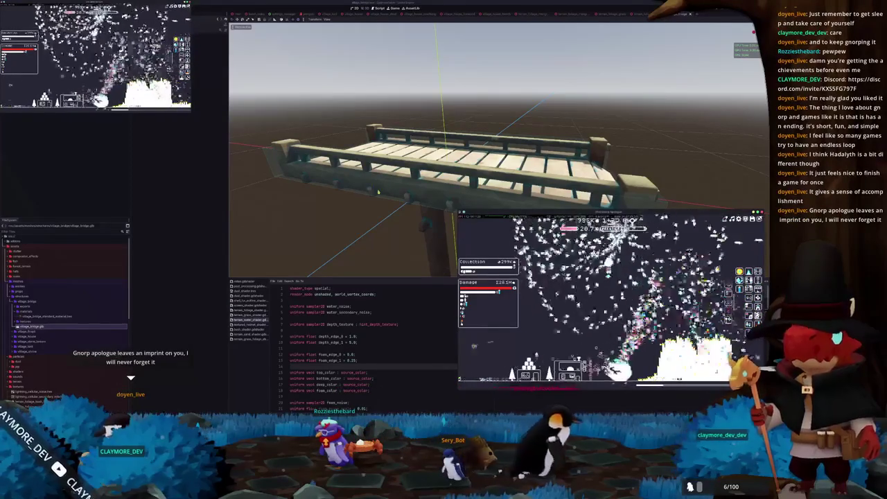
left_click(378, 191)
scroll(404, 183, "down", 2)
left_click(354, 118)
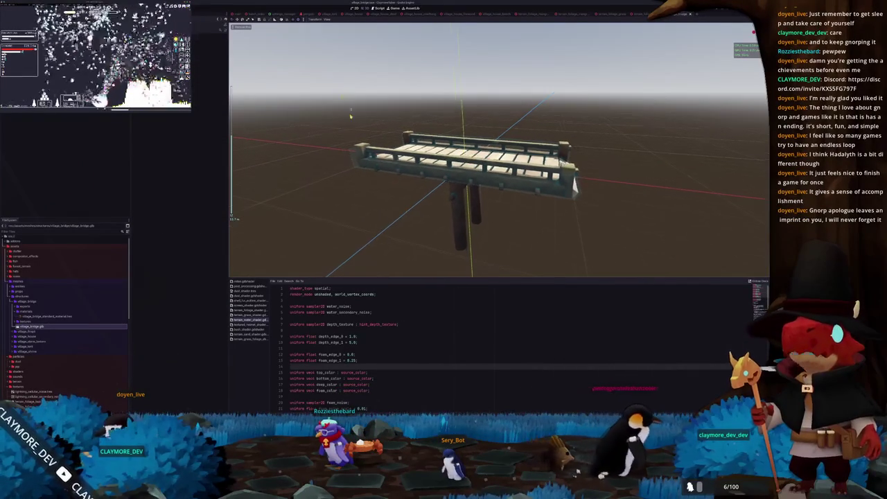
- Orbit around the bridge and select it to view its properties
scroll(353, 118, "down", 1)
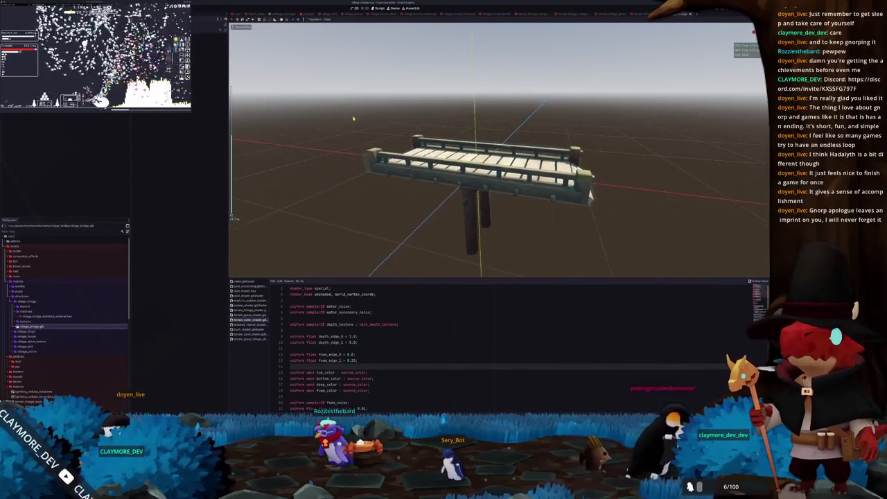
mouse_move(353, 119)
left_mouse_down()
mouse_move(278, 118)
mouse_move(322, 118)
left_mouse_up()
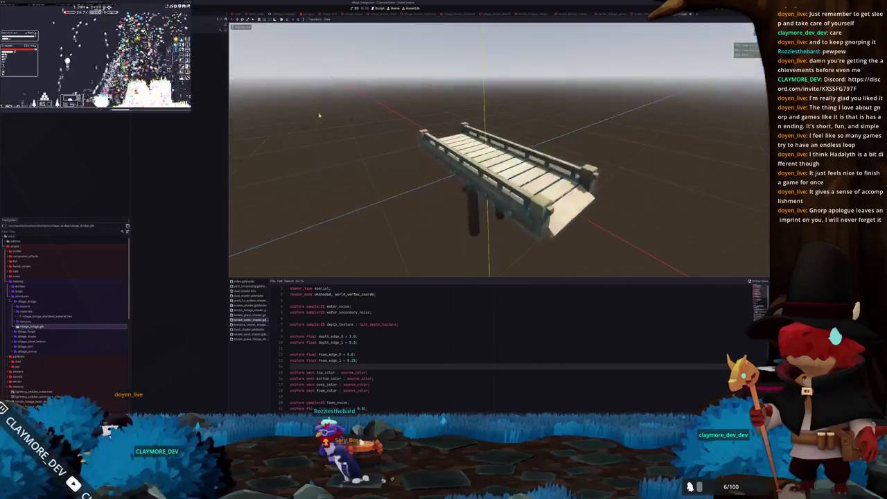
left_click(482, 163)
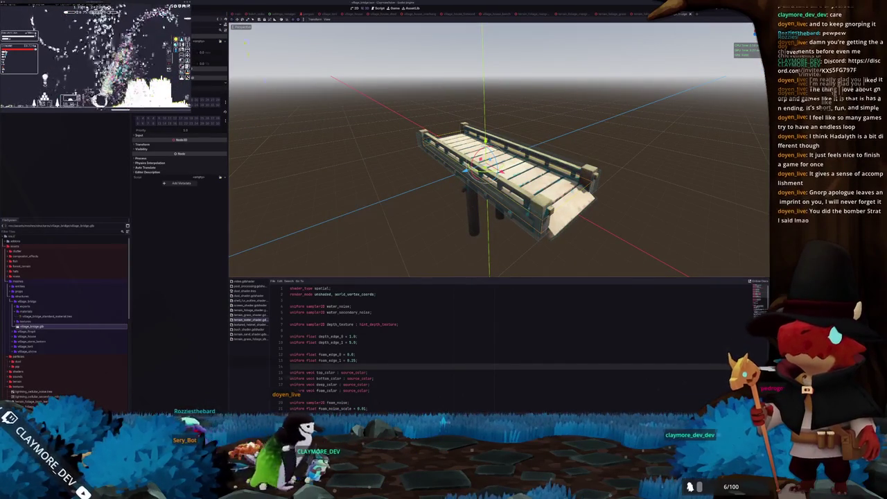
- Switch to the island map scene, hide the bottom panel, and view the islands top-down
key("ctrl+Tab")
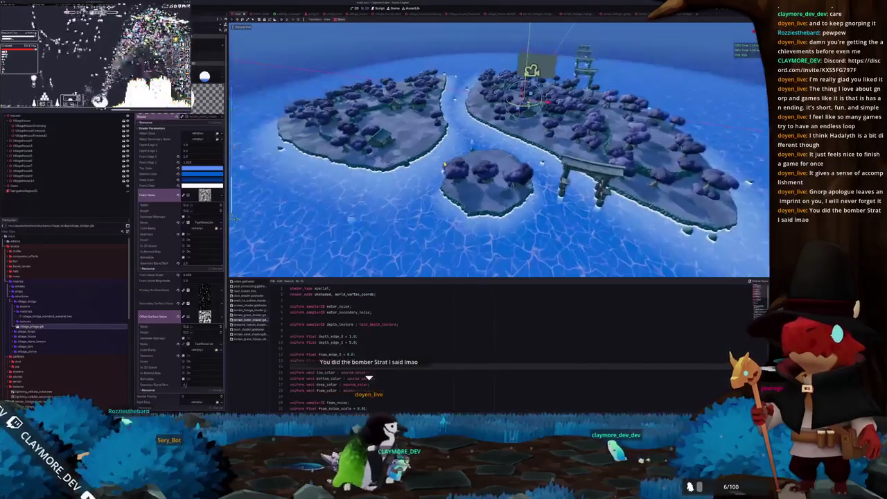
scroll(498, 149, "up", 5)
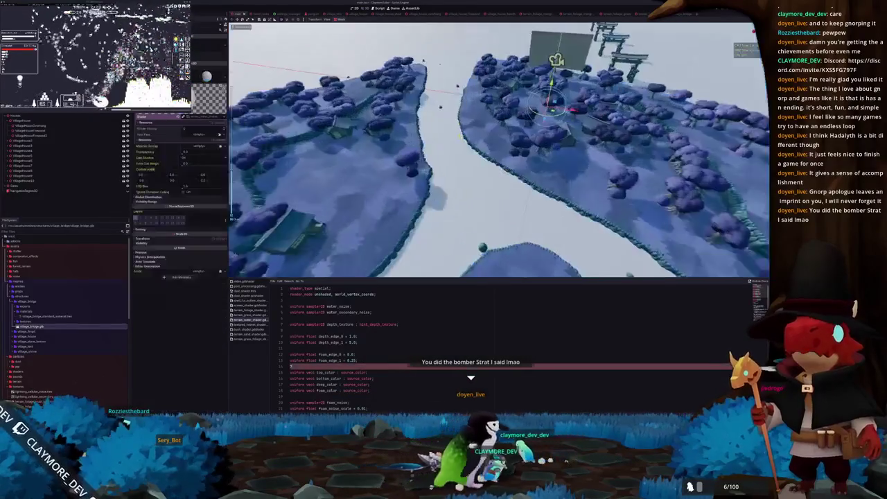
scroll(499, 149, "down", 4)
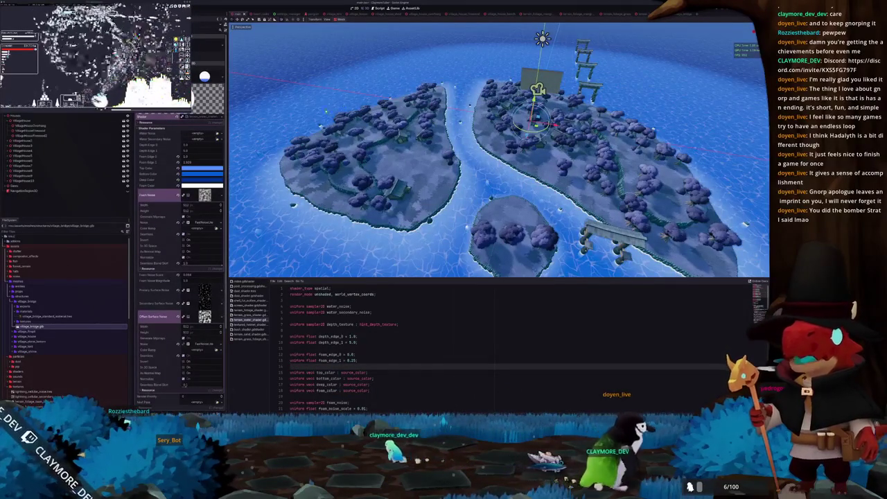
key("ctrl+j")
scroll(499, 219, "down", 3)
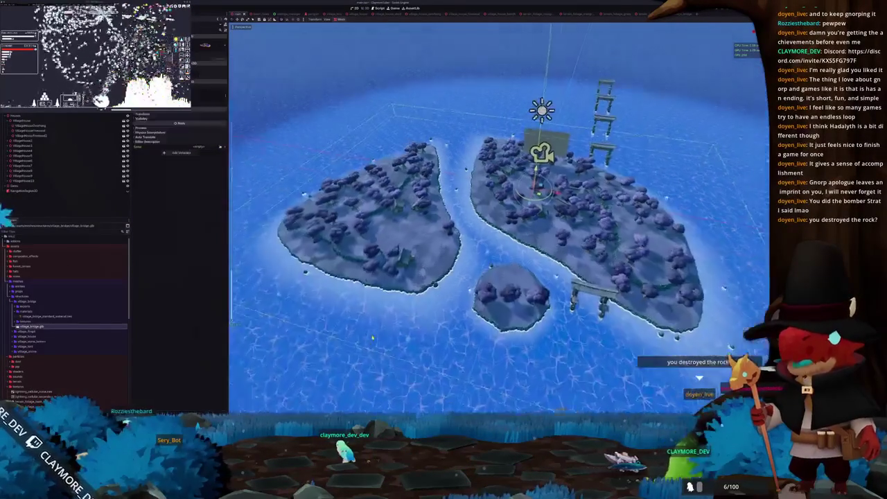
key("KP_7")
scroll(499, 219, "up", 3)
scroll(499, 218, "up", 2)
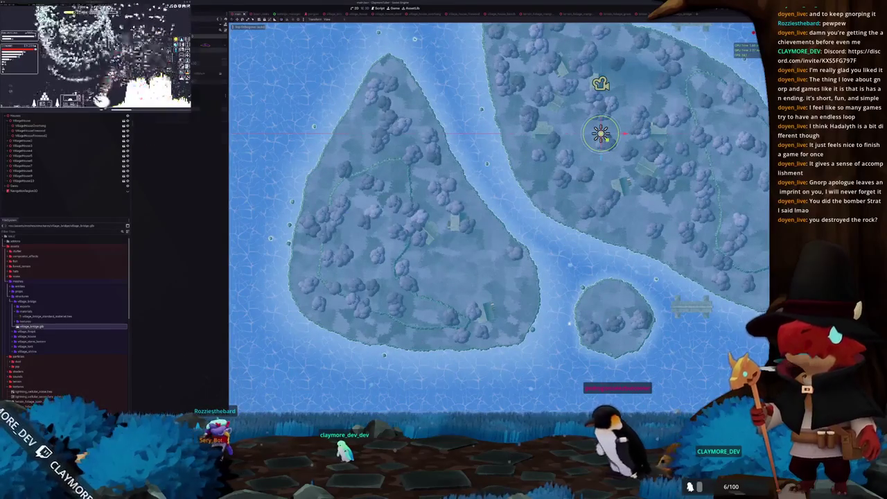
- Add a Node3D named Bridges to the island map and move it beside Houses and Gates
left_click(27, 186)
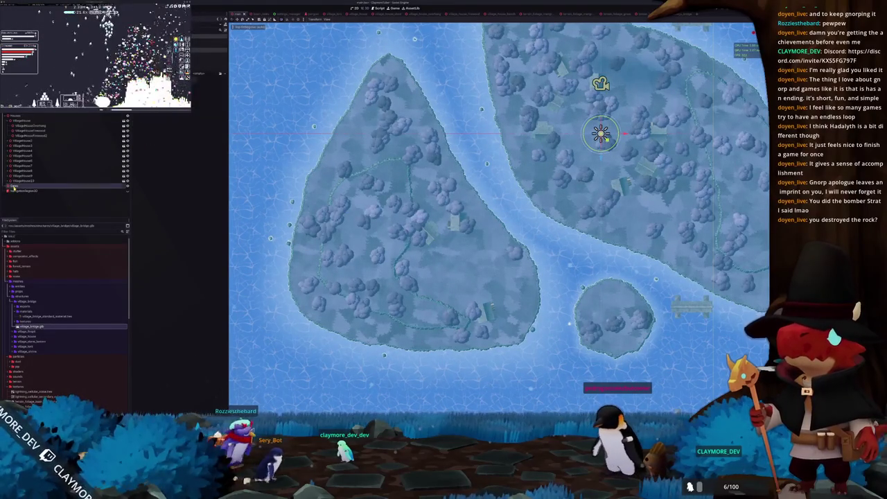
left_click(6, 121)
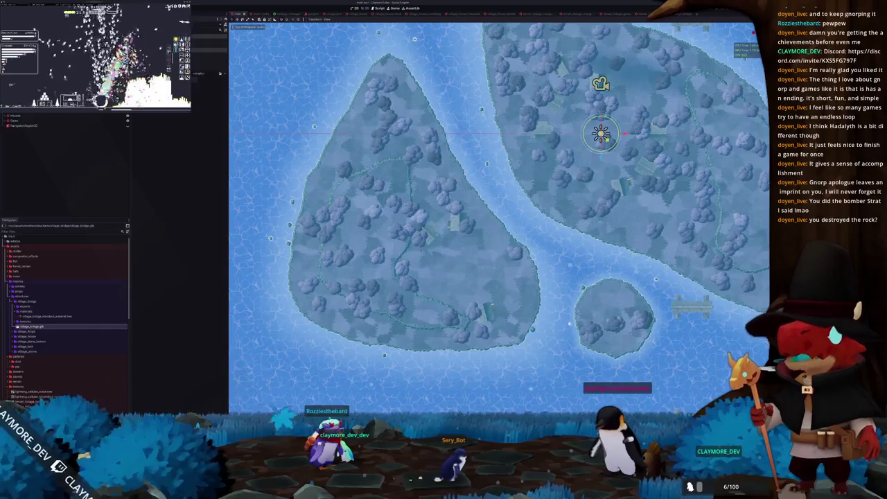
key("ctrl+a")
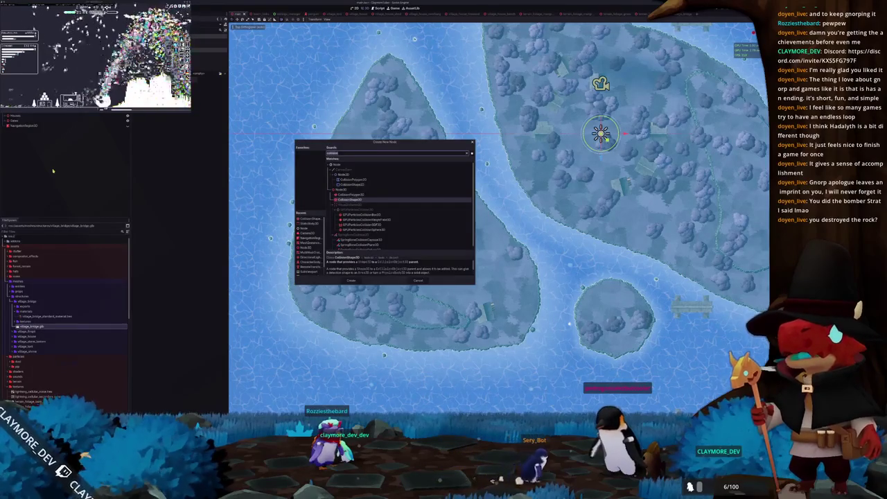
key("Return")
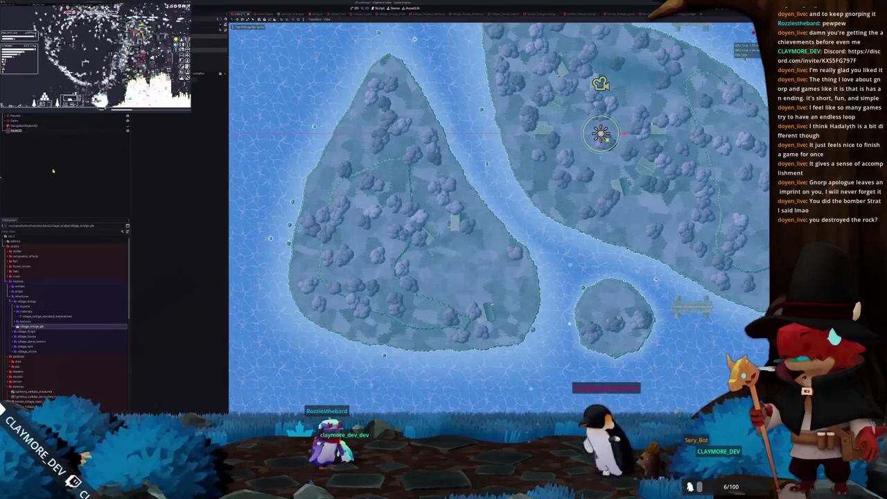
type("Bridges")
key("Return")
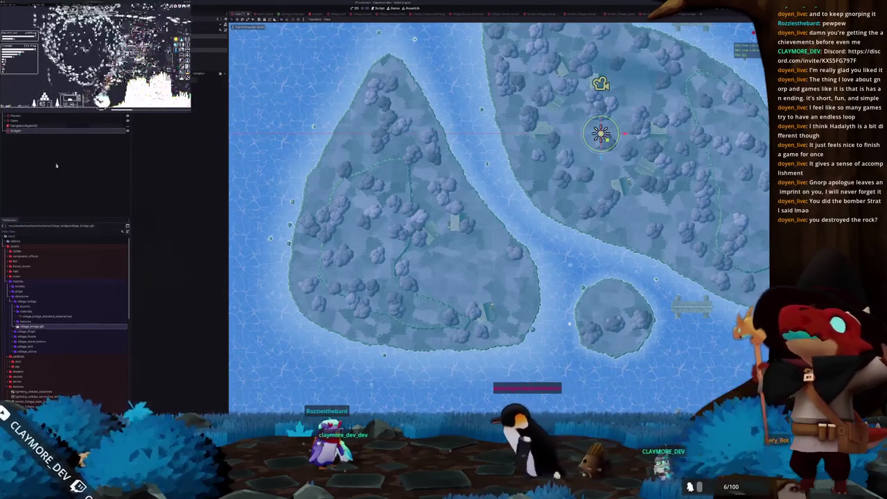
mouse_move(20, 130)
left_mouse_down()
mouse_move(34, 123)
mouse_move(21, 335)
mouse_move(24, 127)
left_mouse_up()
scroll(547, 151, "up", 2)
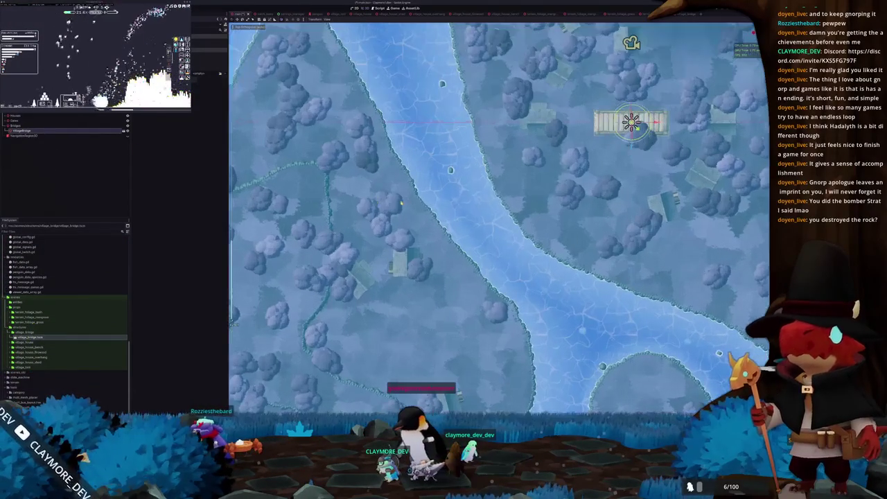
- Drag the village bridge onto the river and rotate it to span diagonally between both banks
mouse_move(630, 123)
left_mouse_down()
mouse_move(525, 188)
mouse_move(496, 244)
mouse_move(521, 250)
left_mouse_up()
scroll(485, 243, "up", 1)
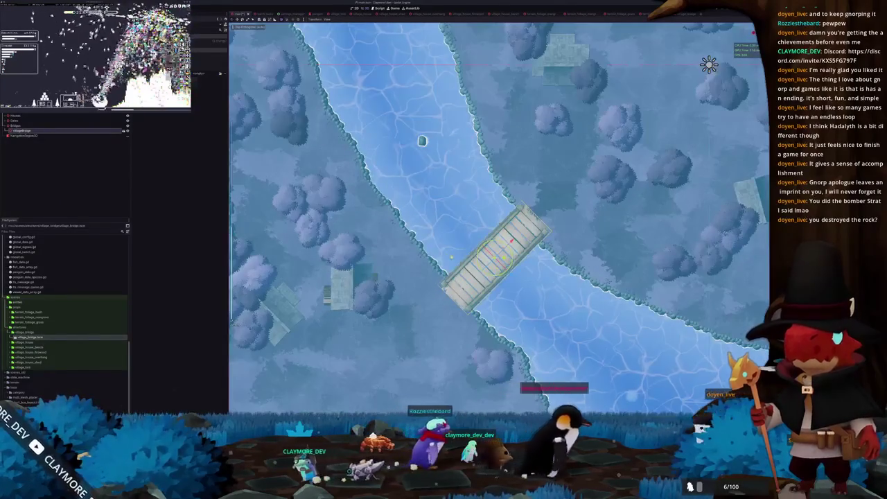
scroll(465, 236, "up", 4)
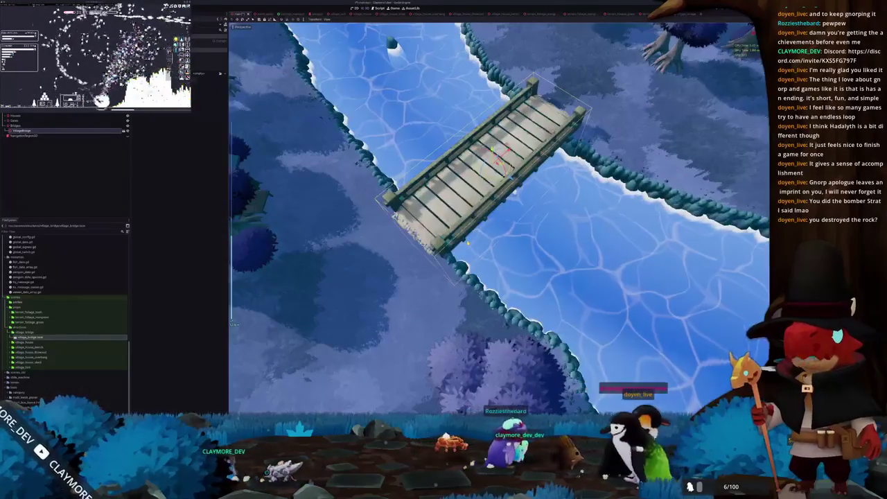
scroll(478, 236, "down", 4)
scroll(506, 211, "up", 5)
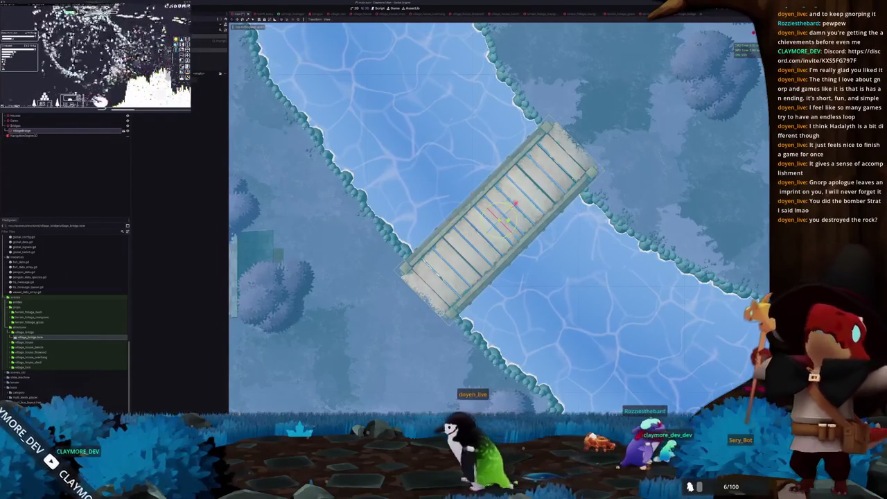
left_click_drag(412, 125, 420, 116)
mouse_move(520, 208)
left_mouse_down()
mouse_move(544, 215)
mouse_move(531, 220)
mouse_move(525, 245)
left_mouse_up()
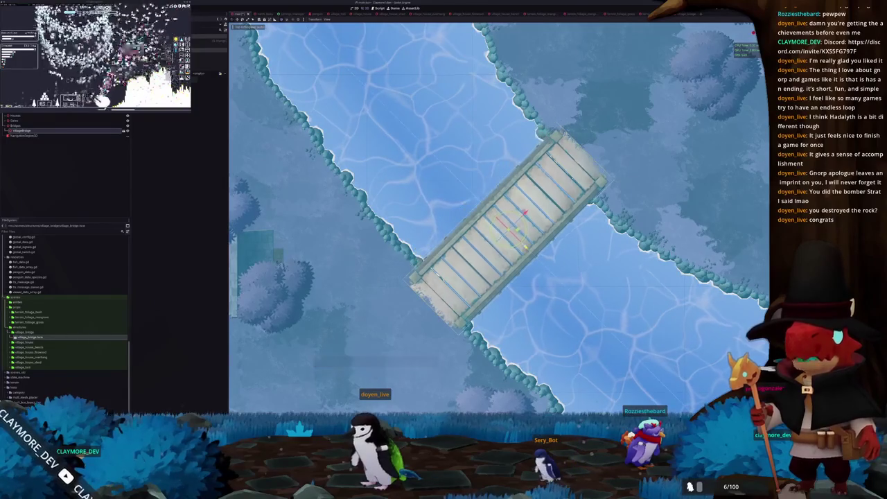
scroll(500, 175, "down", 5)
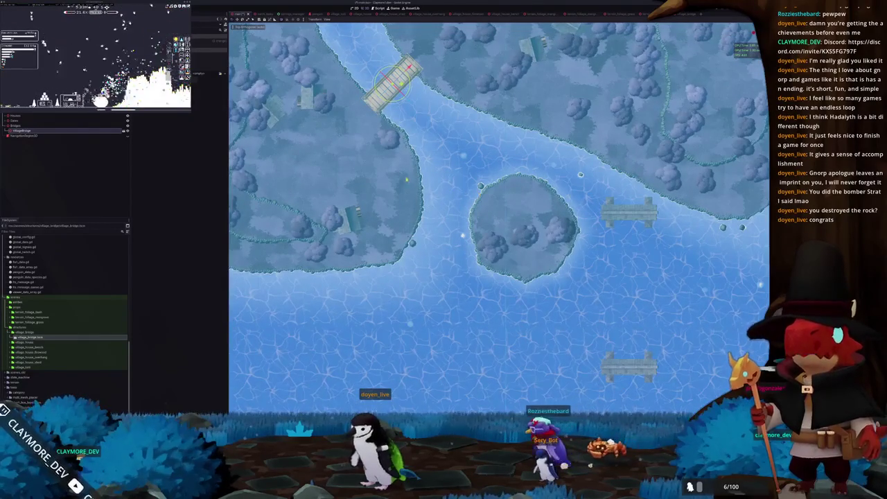
- Duplicate the bridge and turn the copy to span the gap to the small island
key("ctrl+d")
mouse_move(392, 81)
left_mouse_down()
mouse_move(420, 118)
mouse_move(449, 215)
left_mouse_up()
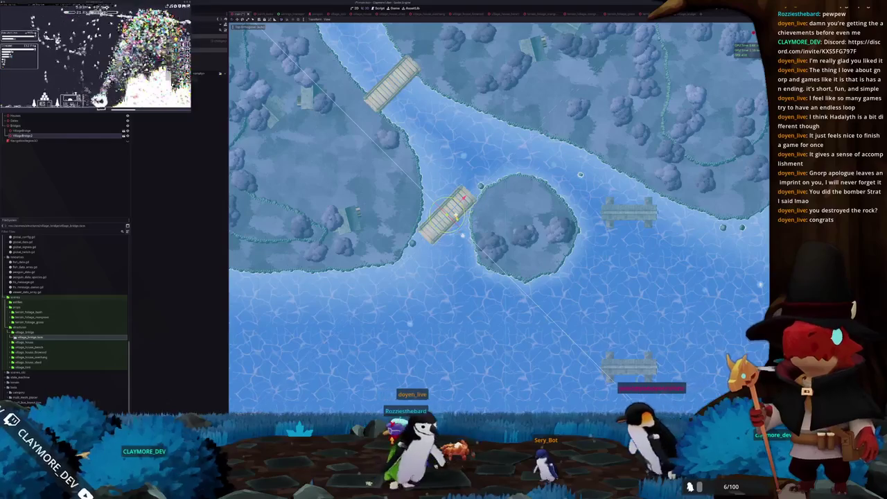
scroll(501, 216, "up", 4)
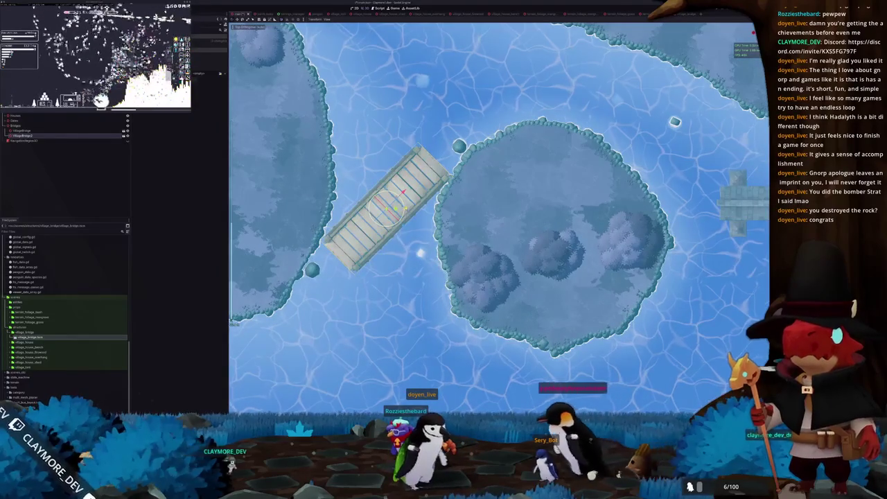
mouse_move(444, 163)
left_mouse_down()
mouse_move(461, 212)
mouse_move(413, 235)
left_mouse_up()
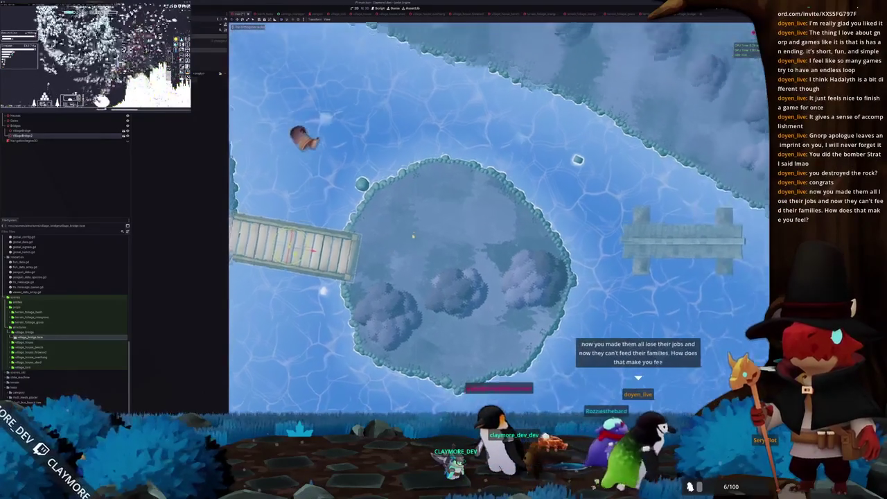
scroll(413, 236, "down", 1)
- Duplicate again and place the third bridge between the island and the upper bank
key("ctrl+d")
scroll(413, 236, "down", 1)
mouse_move(337, 254)
left_mouse_down()
mouse_move(400, 237)
mouse_move(501, 173)
mouse_move(511, 147)
mouse_move(541, 196)
left_mouse_up()
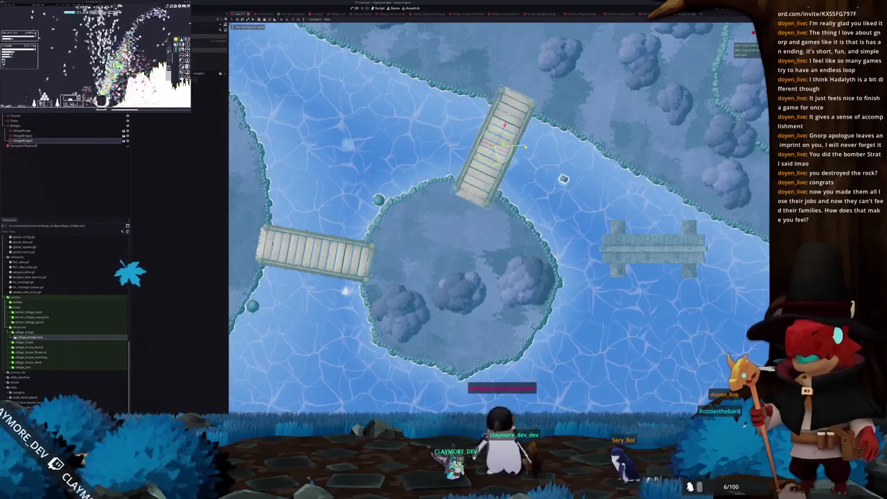
scroll(513, 227, "up", 1)
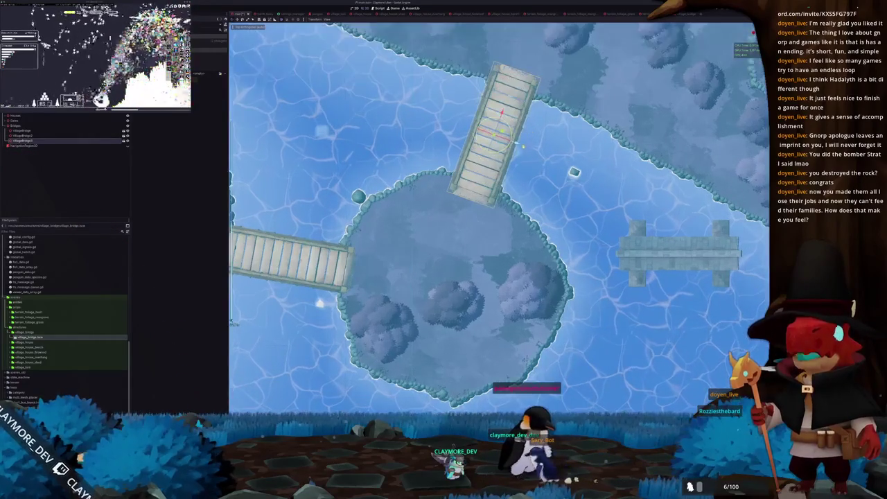
scroll(523, 146, "down", 2)
scroll(509, 164, "up", 2)
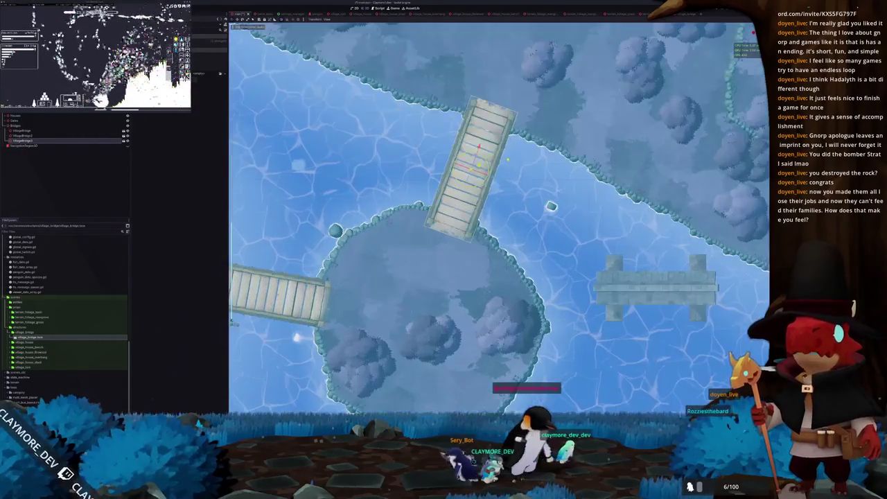
scroll(558, 277, "down", 7)
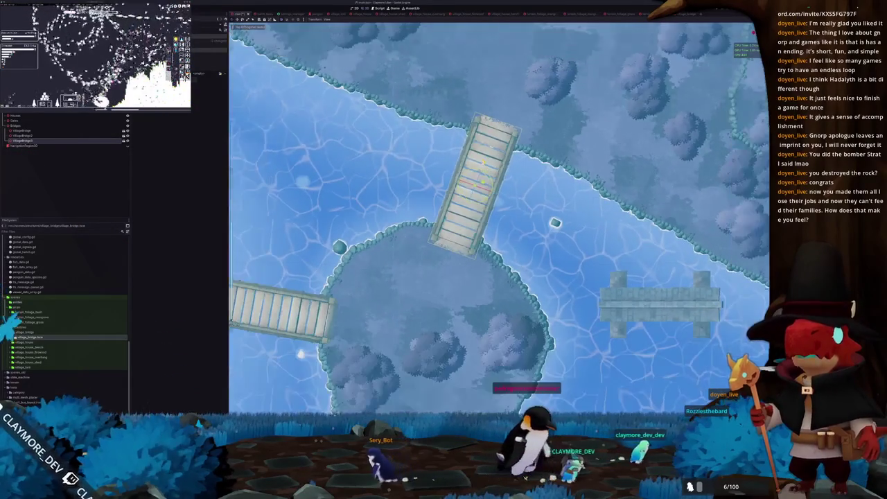
mouse_move(558, 277)
left_mouse_down()
mouse_move(596, 324)
mouse_move(563, 258)
left_mouse_up()
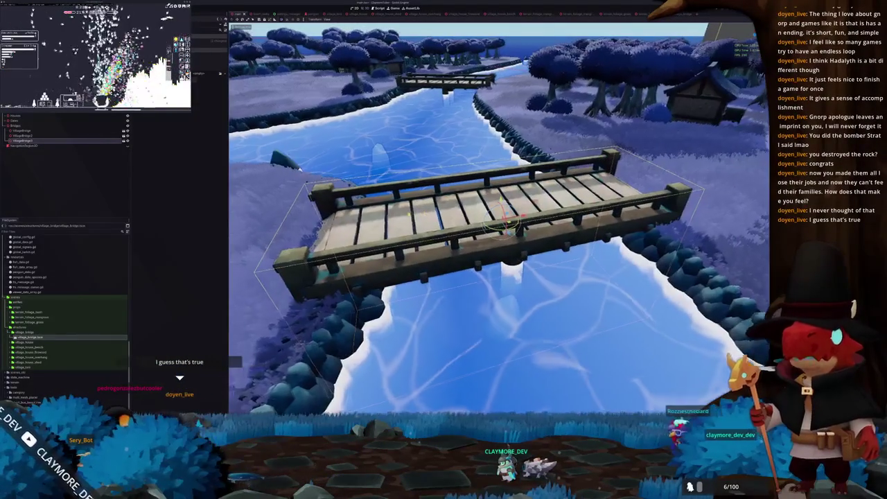
key("w")
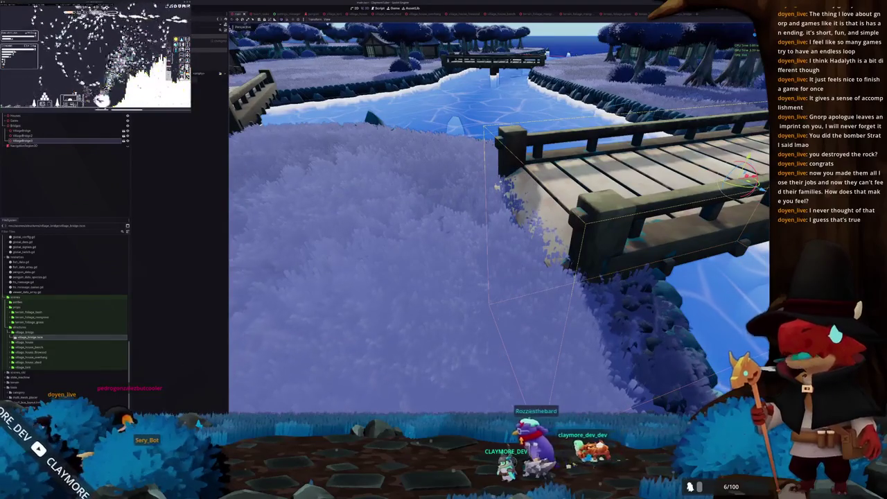
left_click(381, 277)
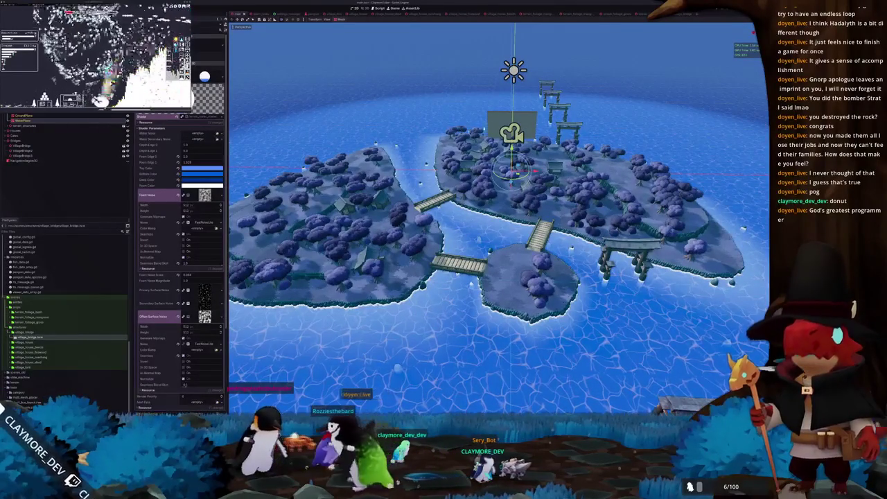
- Select the water plane to view its shader material and close the shader code editor
left_click(23, 121)
left_click(21, 214)
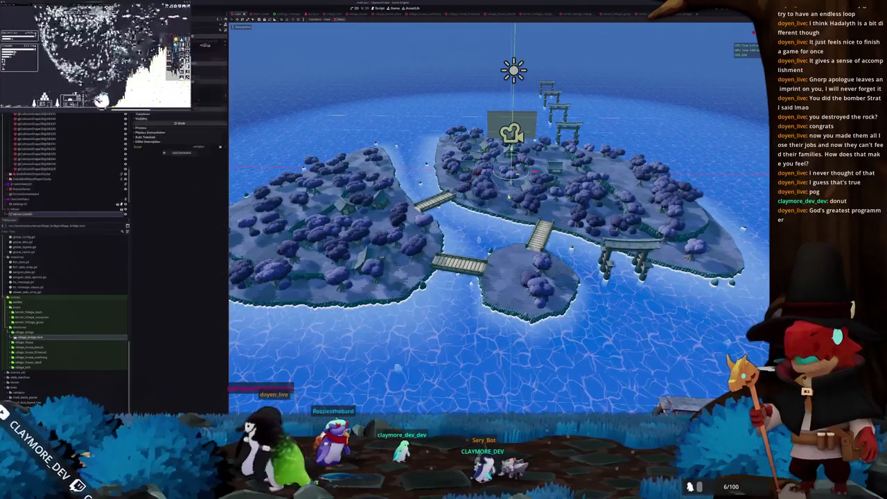
left_click(618, 84)
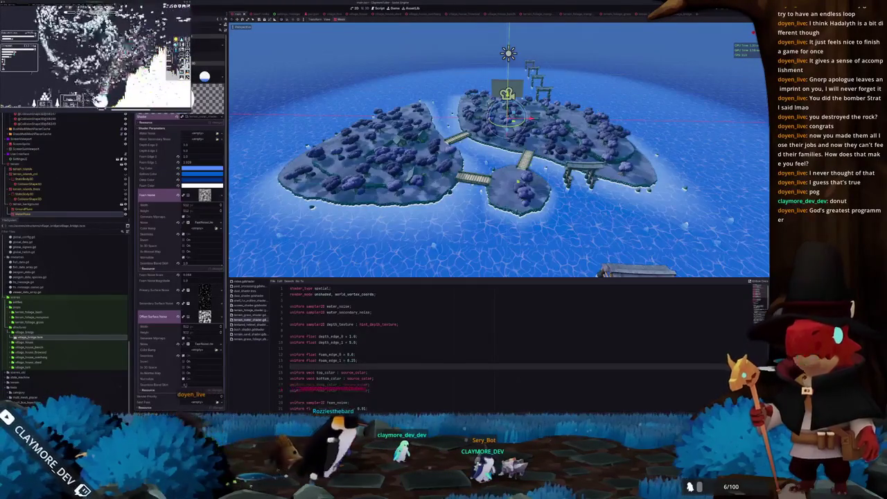
left_click(105, 425)
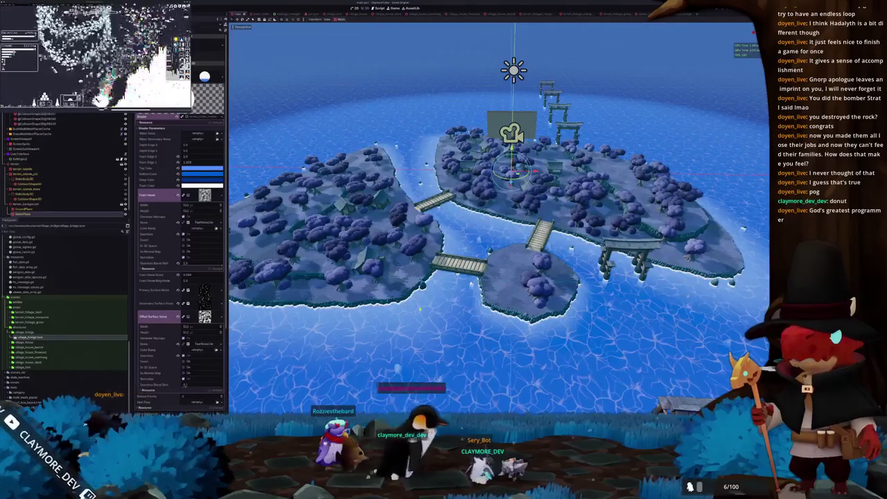
scroll(499, 215, "up", 5)
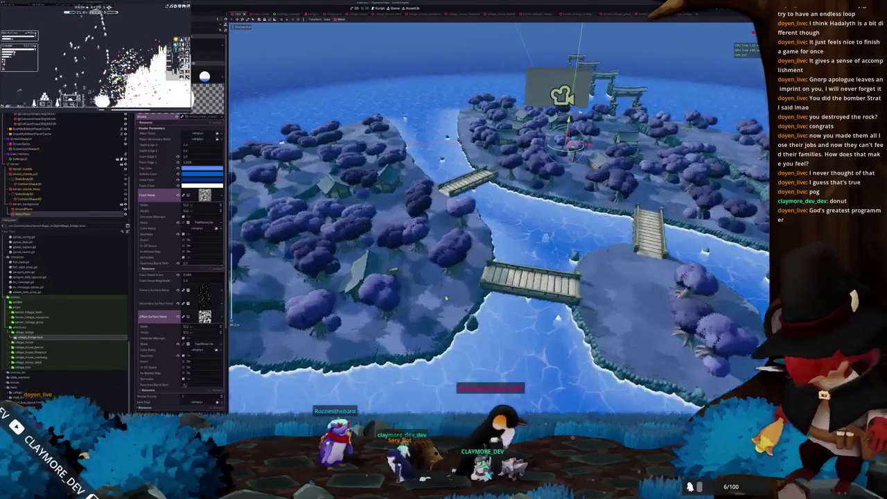
scroll(499, 215, "down", 3)
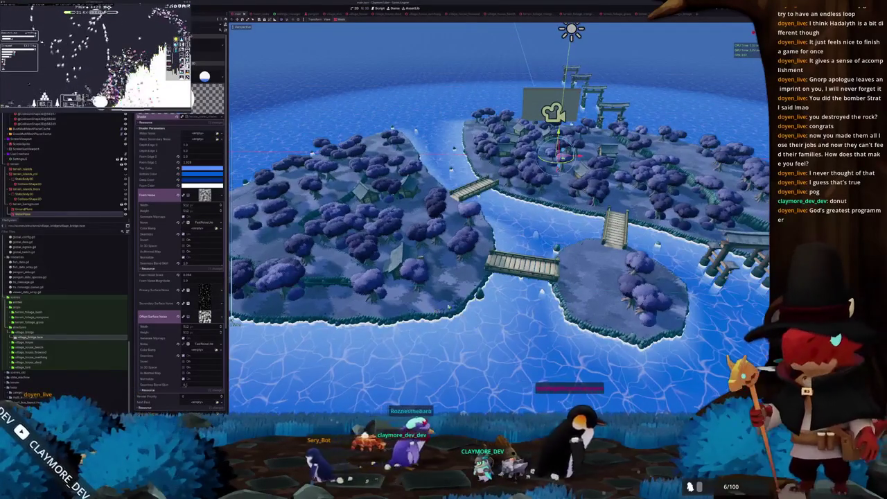
key("alt+Tab")
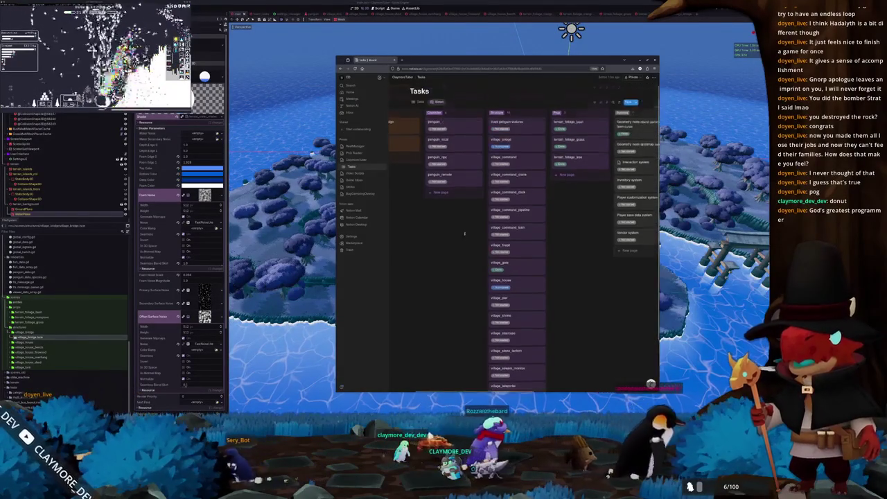
- Correct the card title 'maoi penguin statures' to 'maoi penguin statues'
scroll(476, 243, "down", 2)
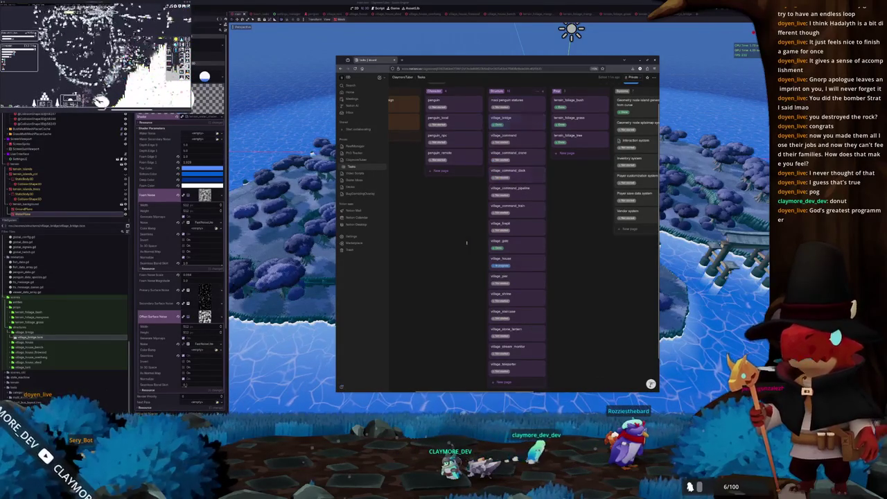
scroll(466, 243, "up", 2)
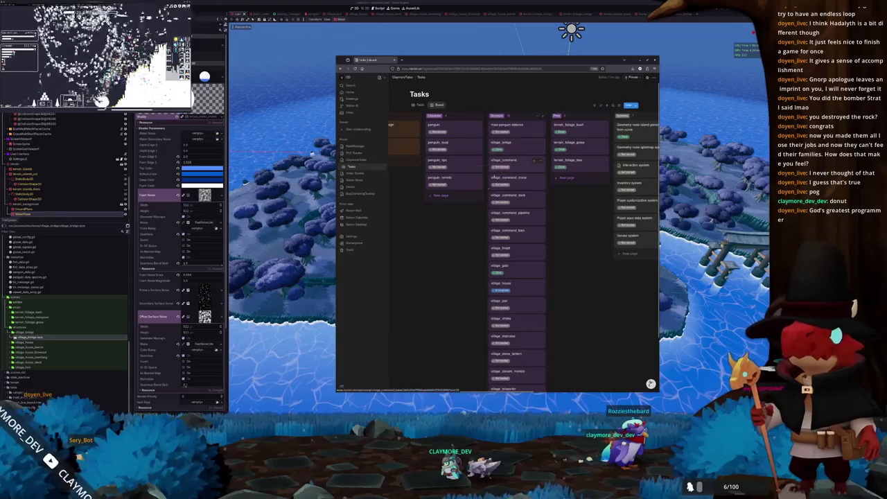
scroll(455, 270, "down", 3)
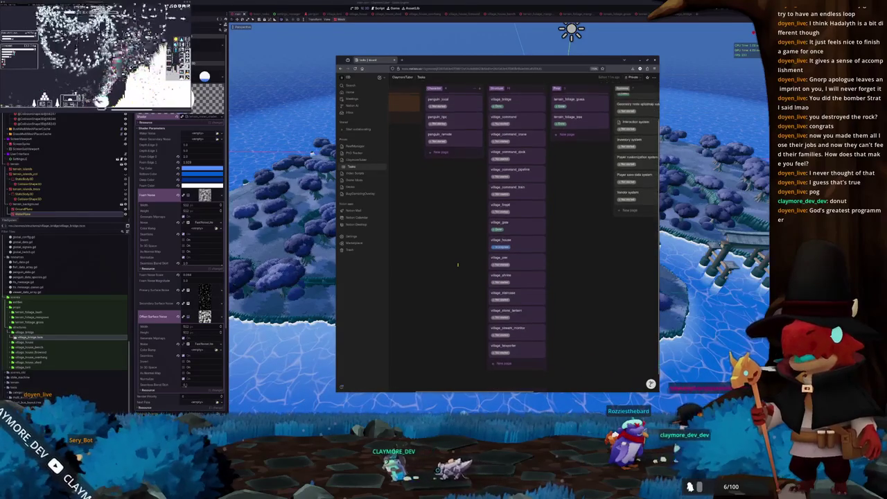
scroll(457, 264, "down", 2)
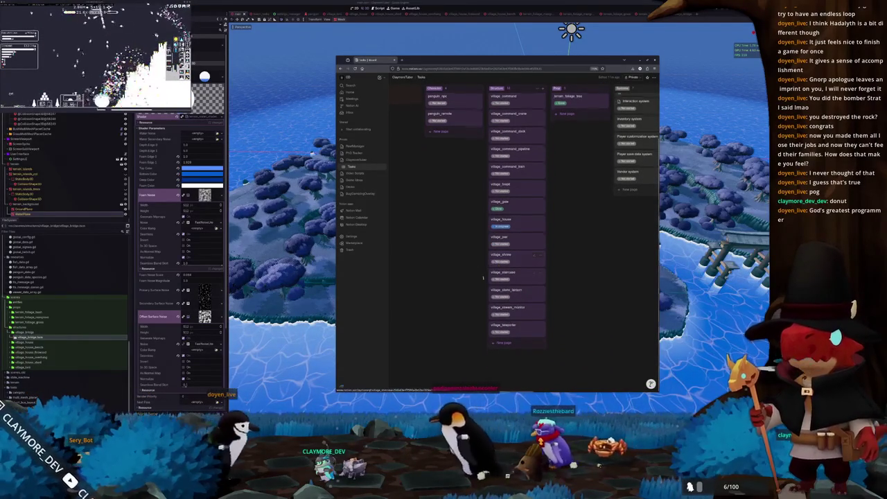
scroll(485, 270, "up", 5)
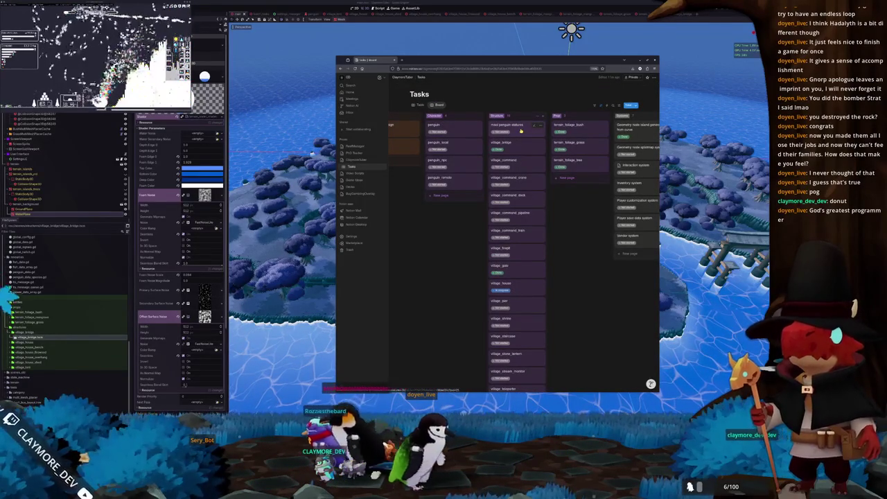
left_click(521, 130)
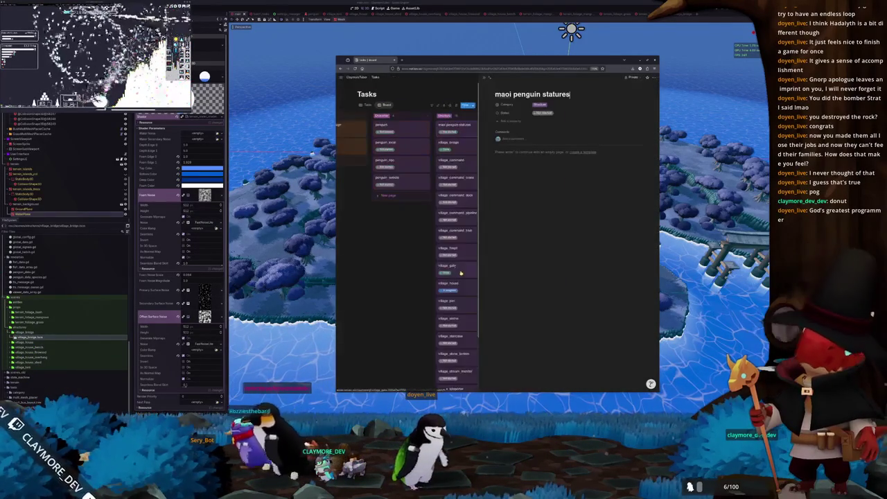
key("BackSpace")
key("BackSpace")
key("BackSpace")
type("es")
left_click(416, 277)
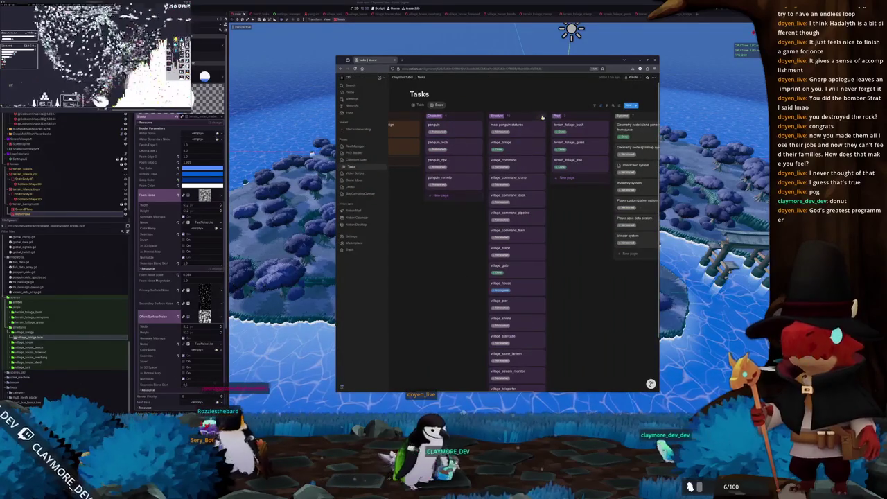
- Move the maoi penguin statues card to trash and return to Godot
scroll(473, 245, "down", 2)
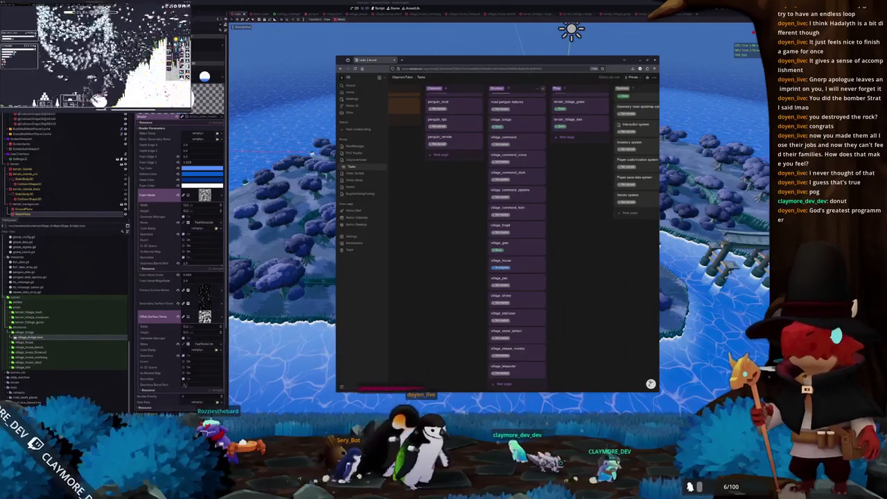
scroll(449, 306, "up", 2)
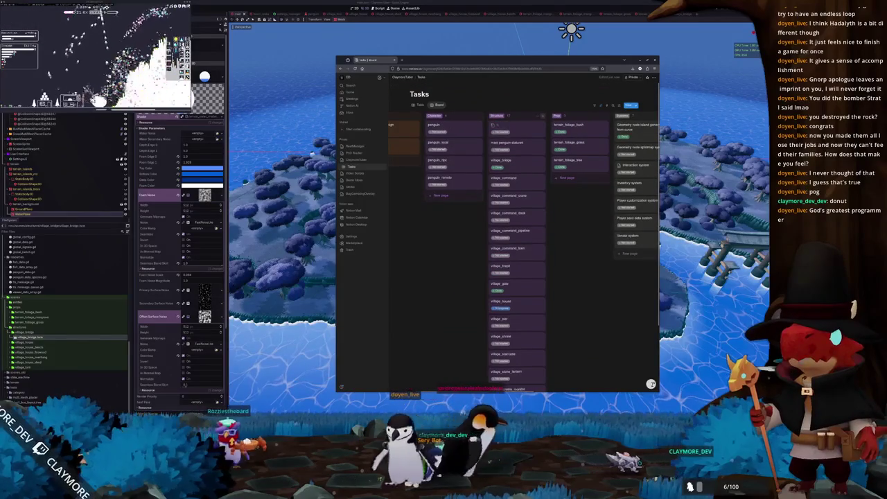
right_click(524, 142)
left_click(540, 219)
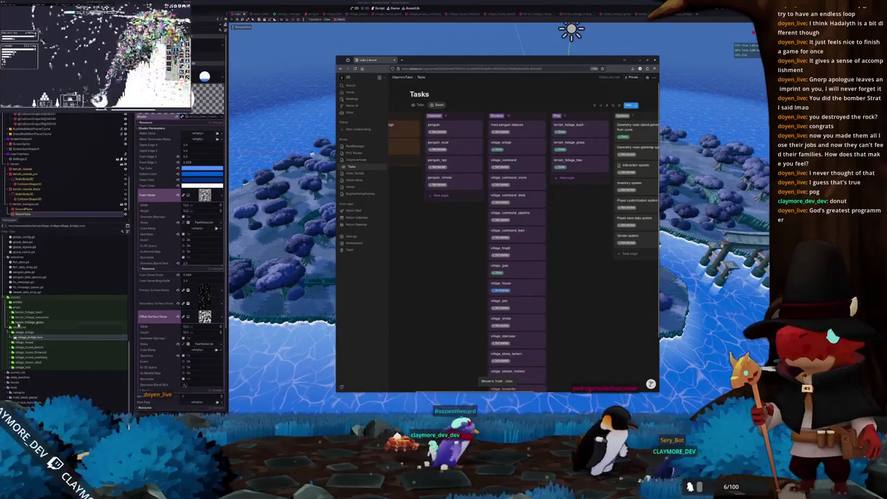
scroll(23, 326, "up", 7)
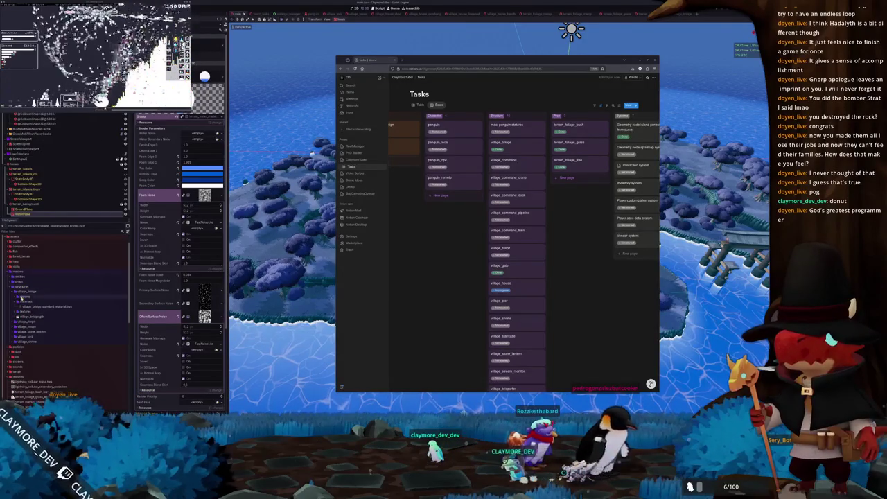
left_click(29, 282)
- Collapse the terrain_foliage_bash and terrain_foliage_mangrove folders, then peek inside village_handcart
double_click(34, 286)
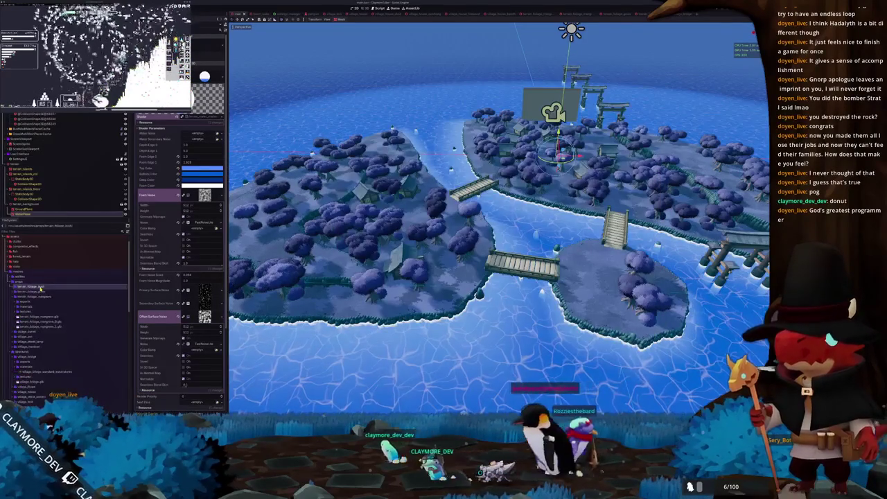
double_click(38, 297)
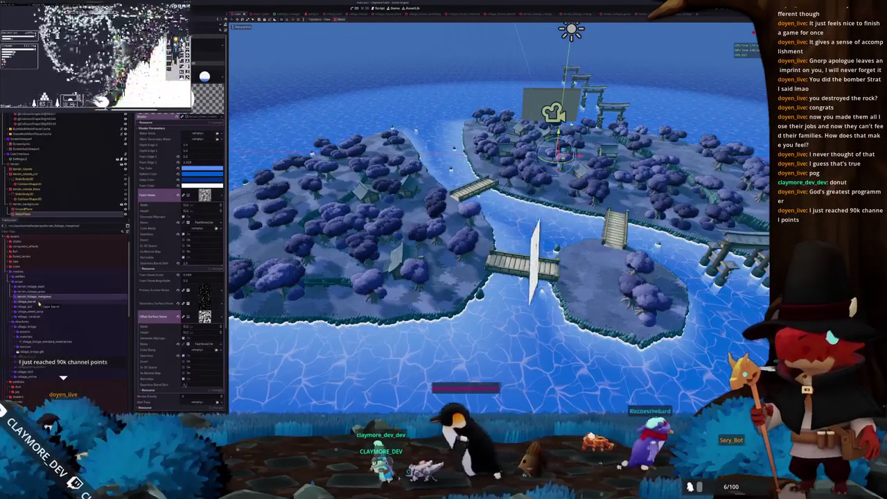
left_click(42, 302)
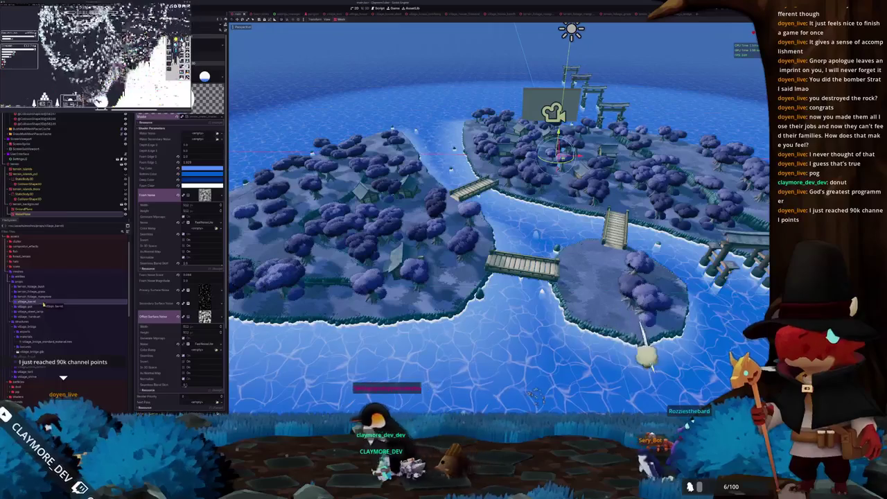
double_click(42, 317)
double_click(42, 316)
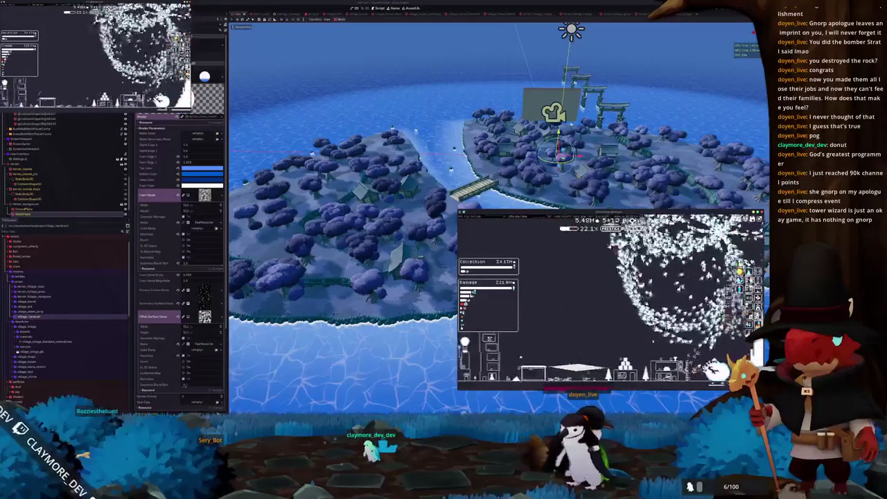
- Open the Archery Range panel and view its arrow type options
left_click(614, 339)
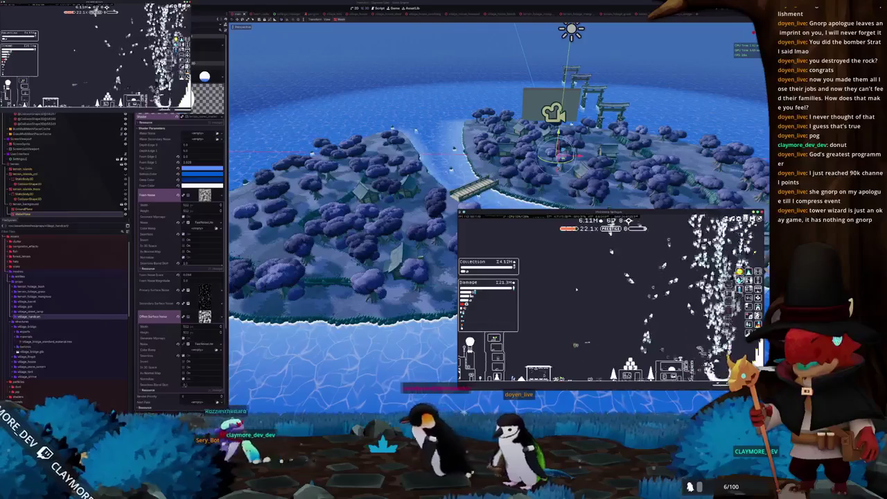
mouse_move(558, 378)
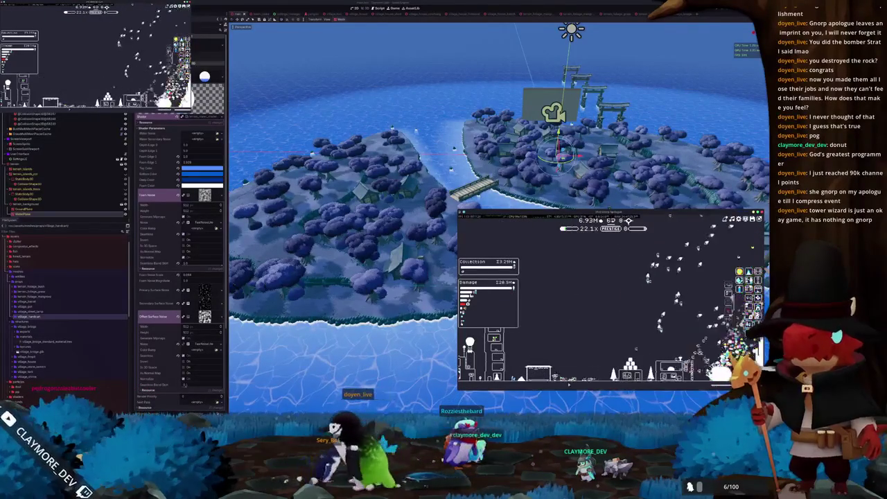
left_click(494, 338)
left_click(560, 306)
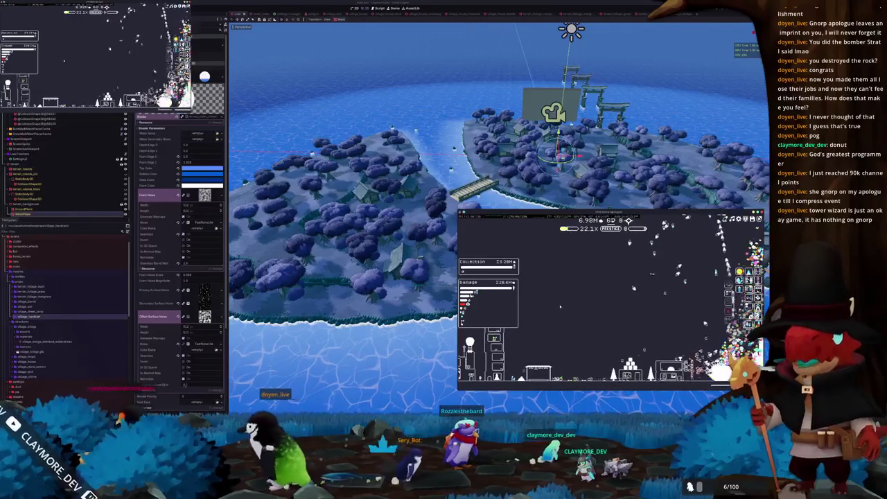
left_click(493, 338)
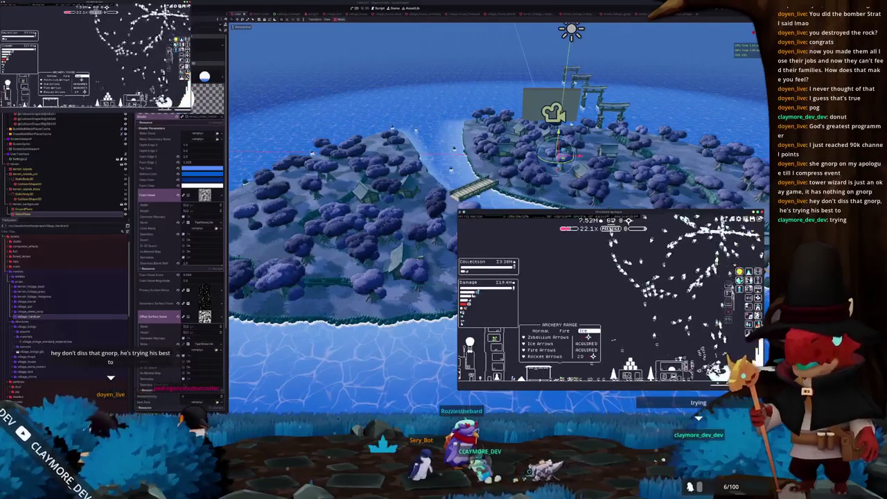
- Open the Rock Analysis Lab upgrades and the Talents panel, then dismiss Talents
left_click(493, 364)
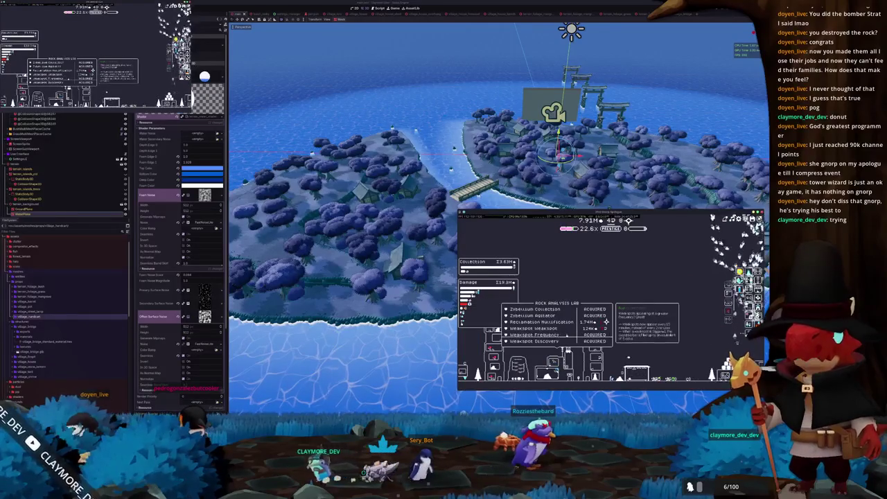
left_click(519, 366)
key("Escape")
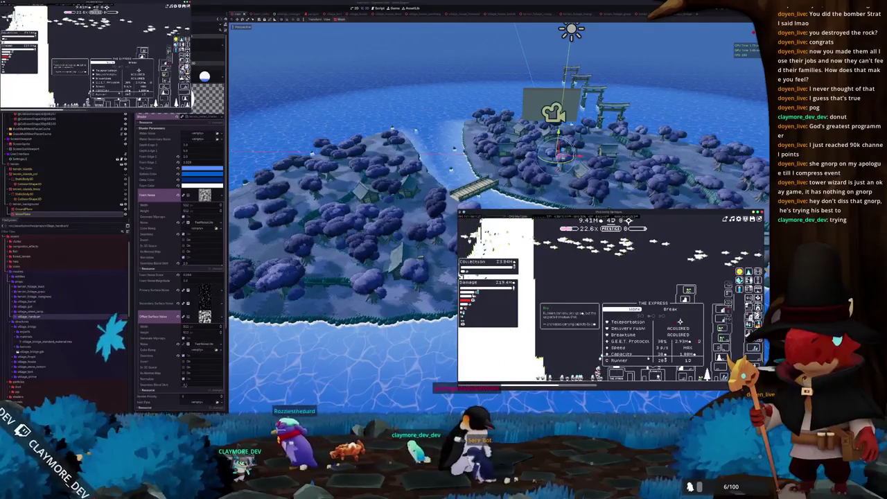
scroll(499, 208, "down", 3)
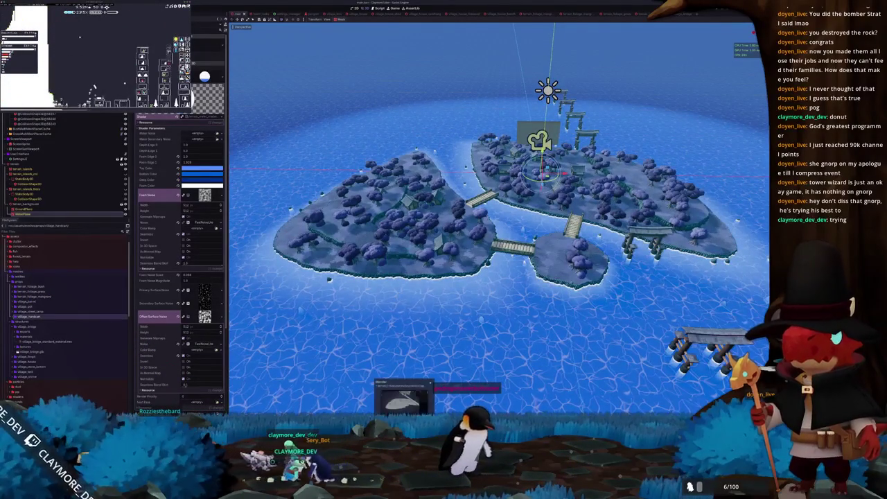
- Zoom over the bridges between the islands, then bring up the Notion Tasks board
scroll(454, 376, "up", 6)
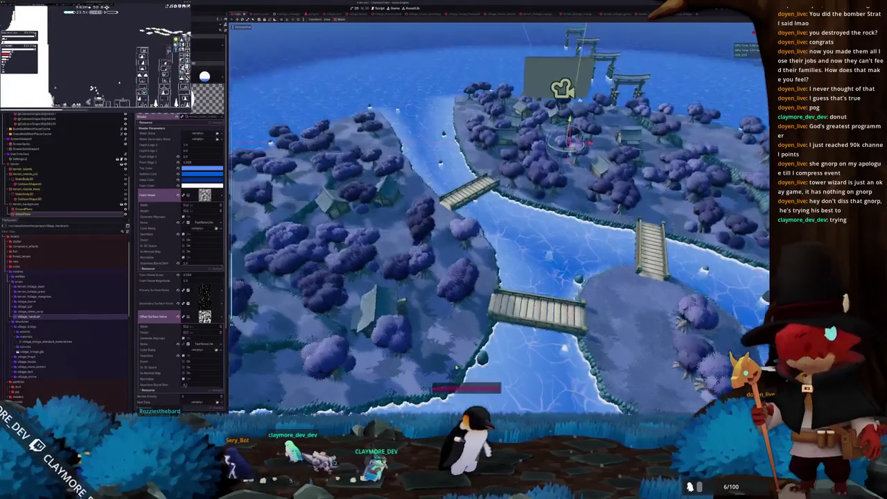
scroll(454, 377, "up", 3)
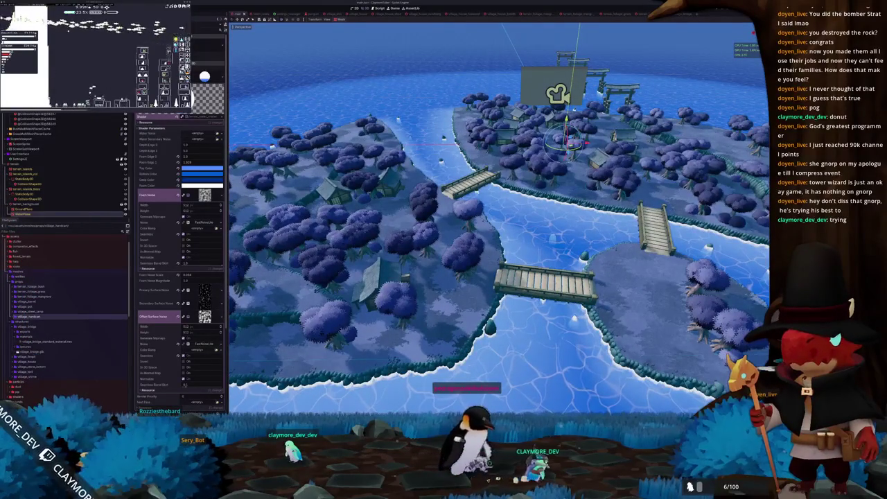
left_click(388, 391)
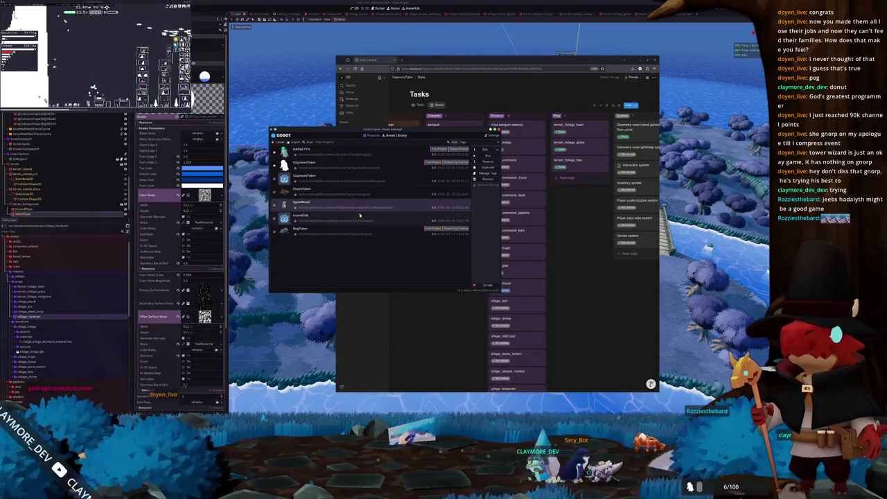
- Remove the SpiritWood project from the list, then select the HADALYTH and ClaymoreTuber rows
left_click(359, 191)
key("Delete")
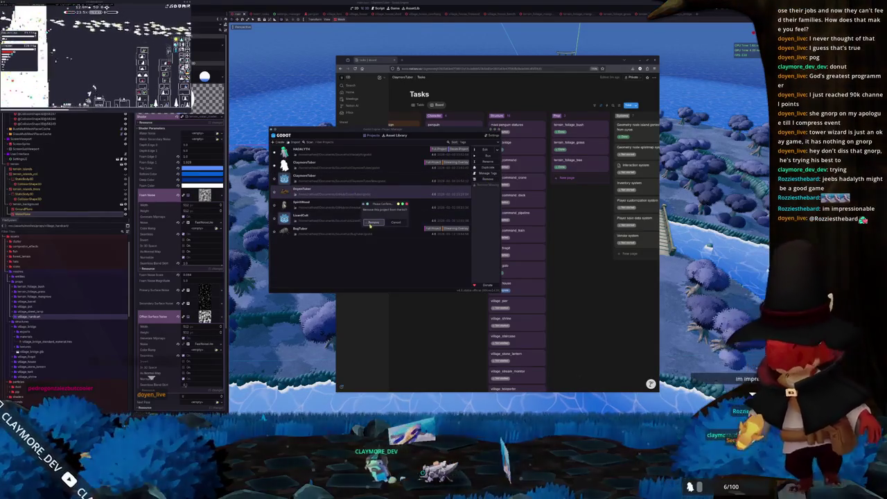
left_click(372, 222)
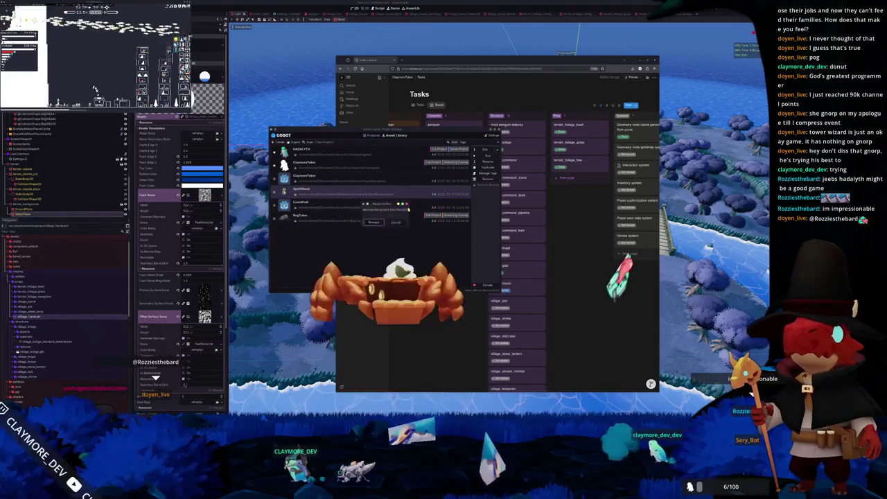
left_click(373, 222)
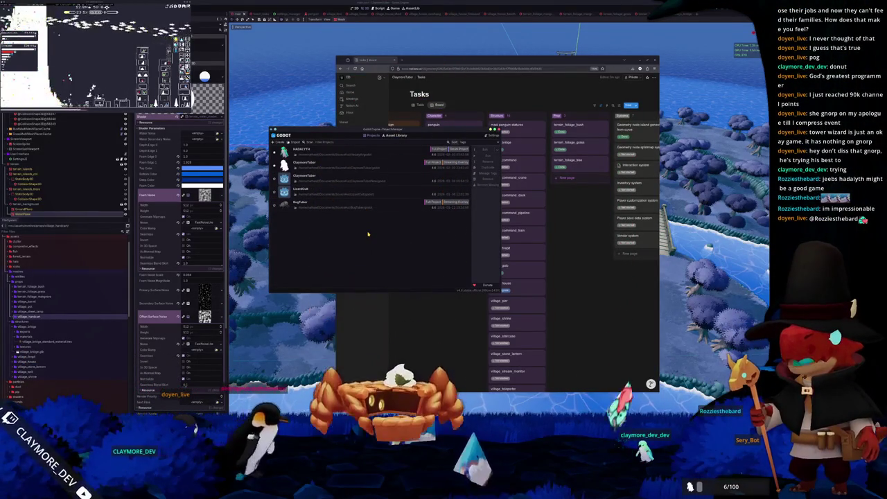
left_click(365, 157)
left_click(409, 164)
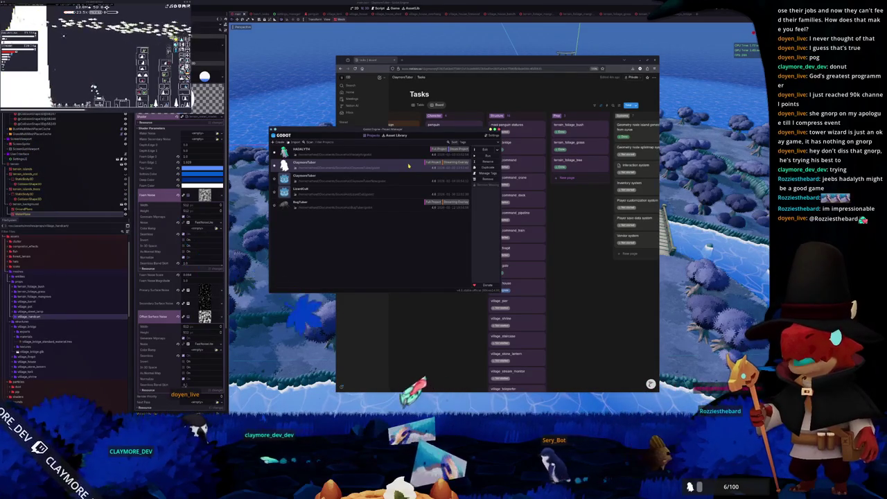
- On the Notion Tasks board, view the penguin statues task details, then close them
left_click(425, 318)
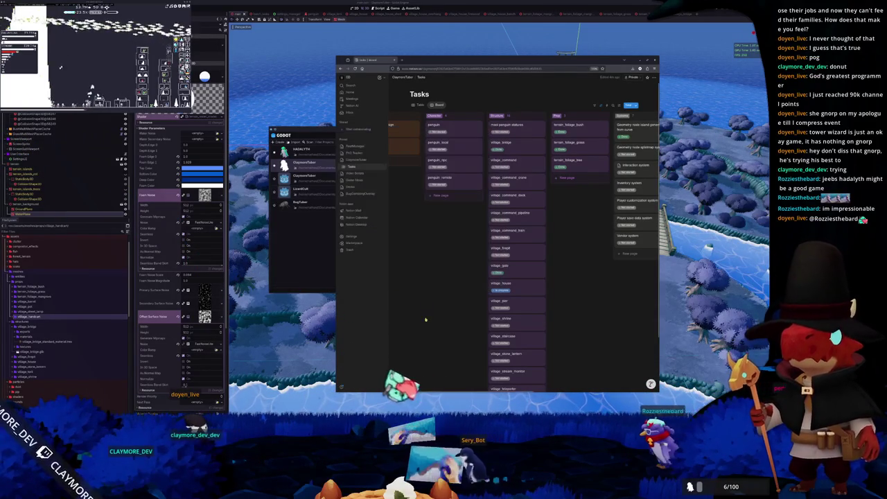
left_click(519, 125)
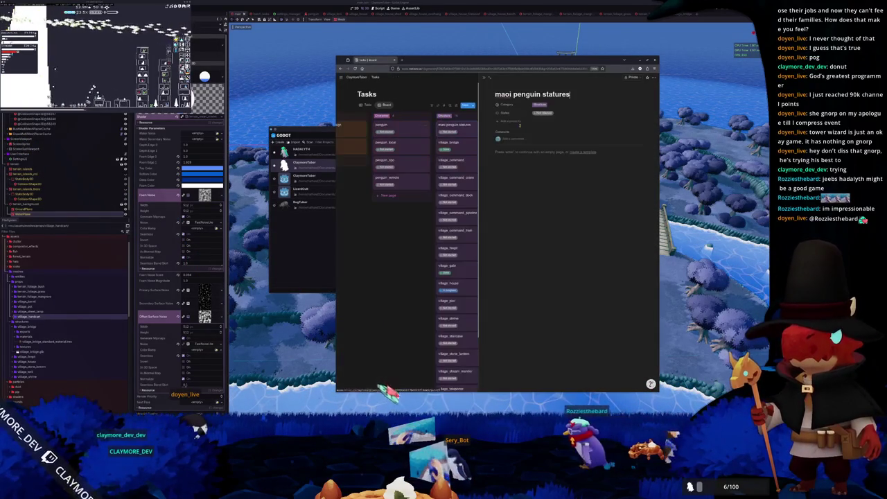
key("Escape")
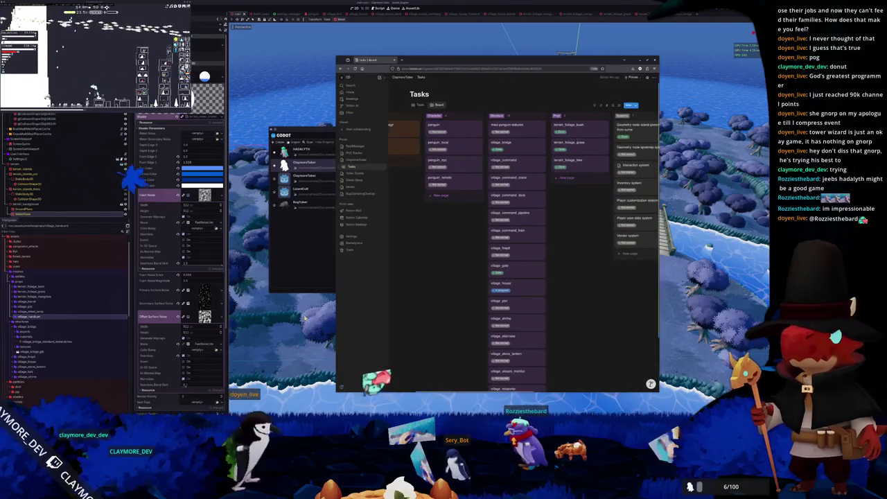
- Back in Godot, zoom over to the village bridge and select it, then switch to Blender
key("alt+Tab")
scroll(408, 244, "up", 5)
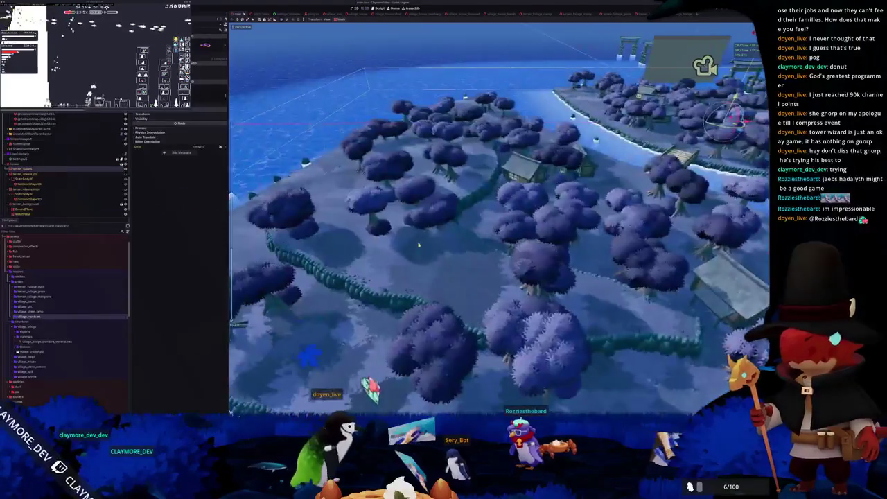
scroll(409, 243, "up", 3)
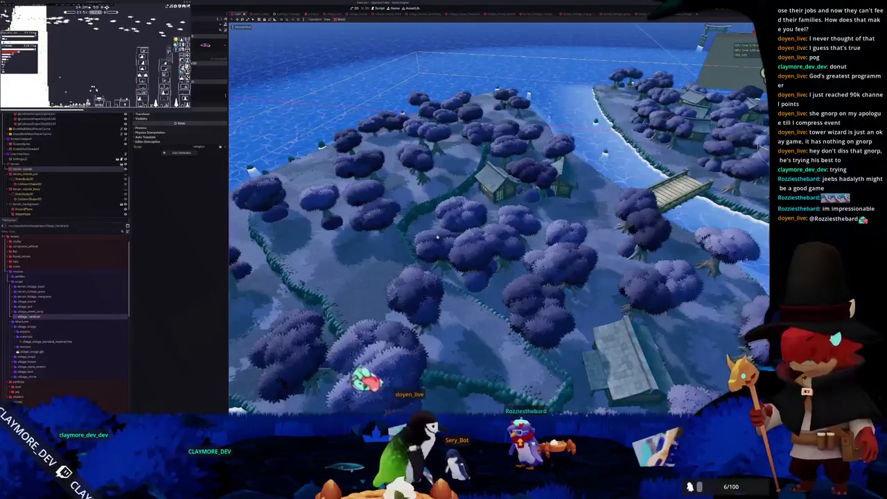
scroll(443, 237, "down", 3)
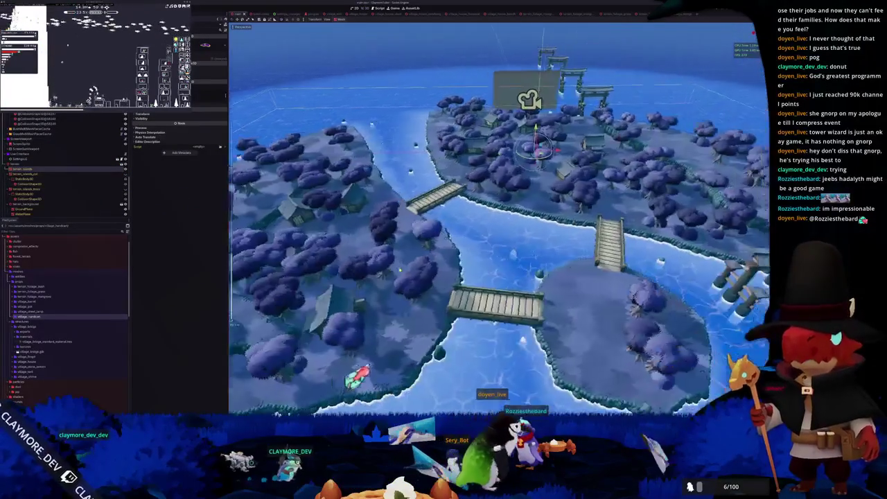
scroll(499, 263, "up", 8)
scroll(499, 219, "up", 3)
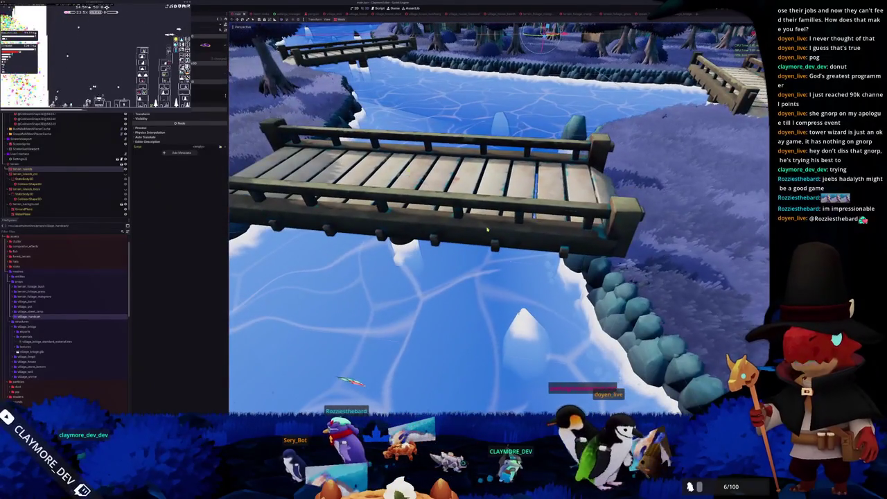
left_click(482, 241)
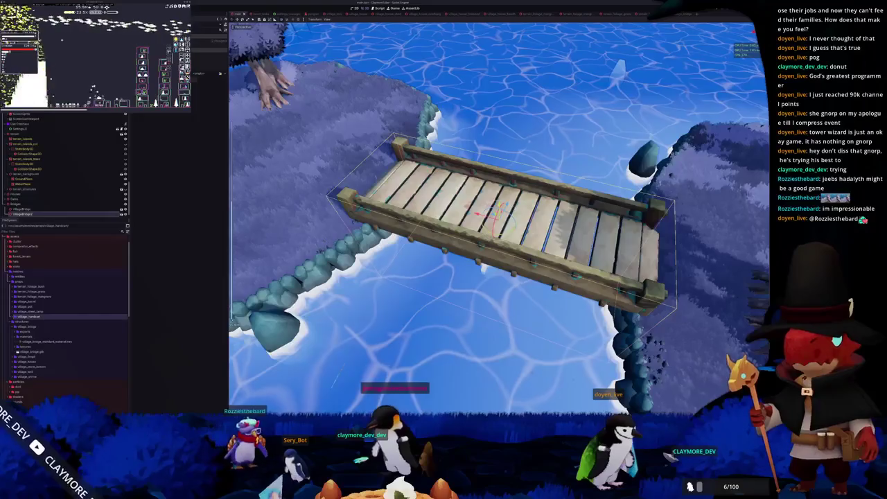
key("alt+Tab")
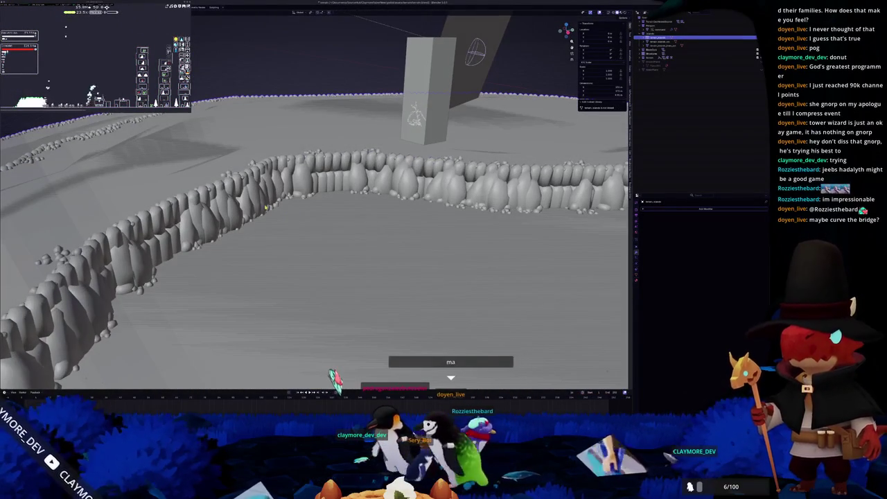
- Toggle the long rock wall on and off with undo and redo, leaving it deselected
key("ctrl+z")
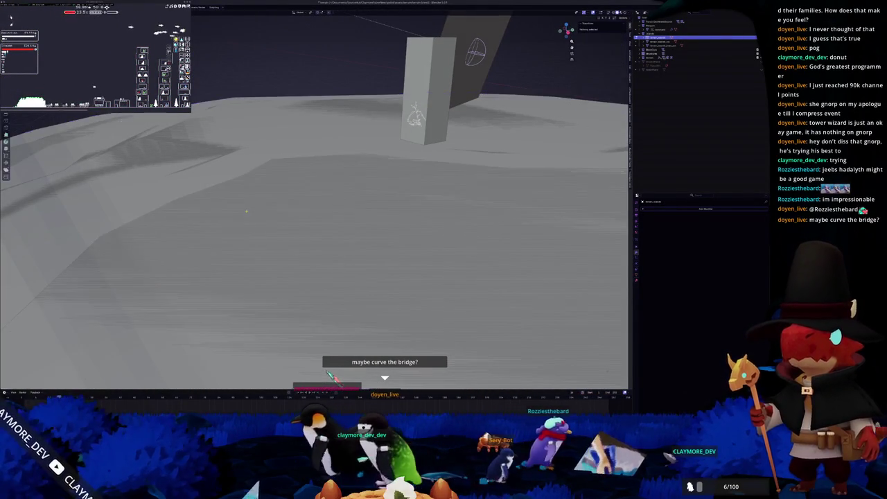
key("ctrl+shift+z")
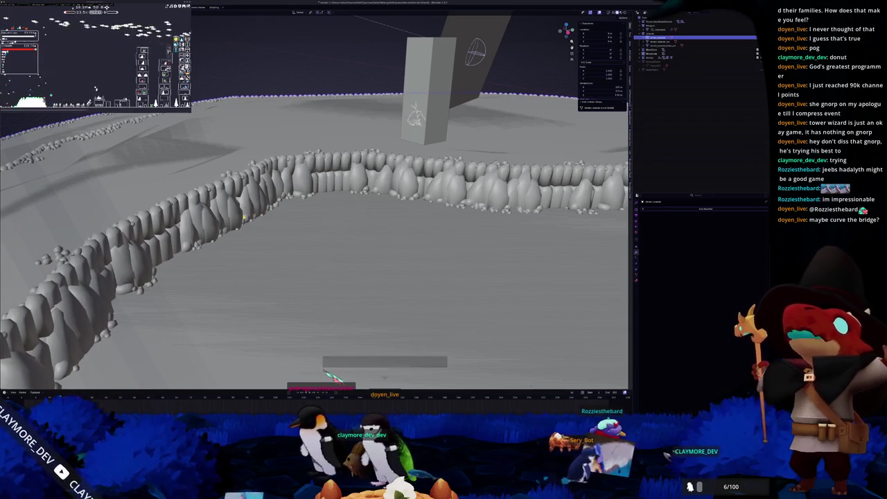
key("ctrl+z")
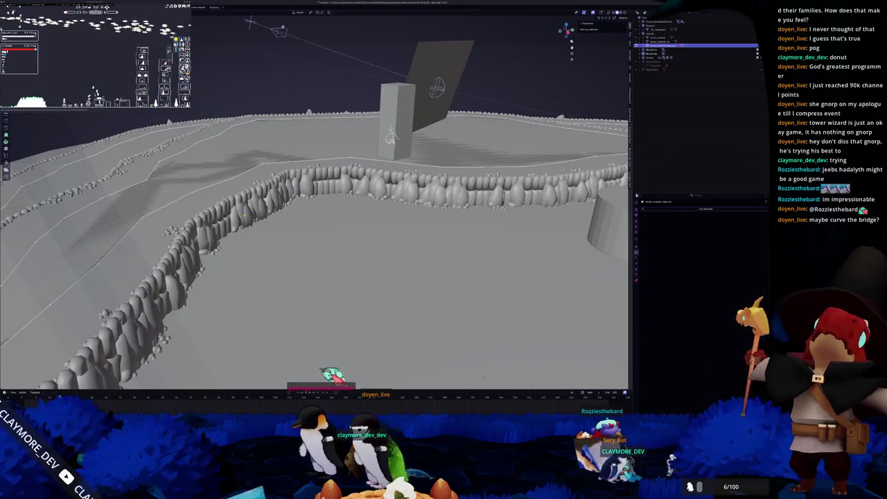
key("ctrl+z")
key("ctrl+shift+z")
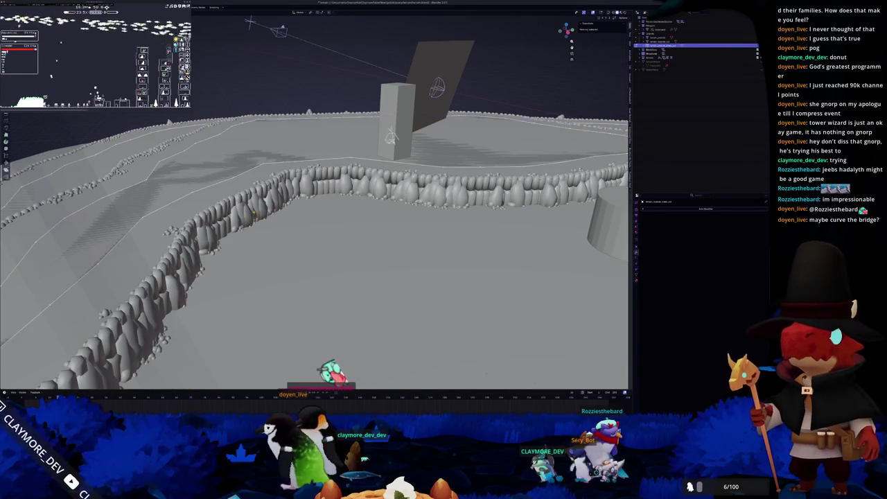
key("ctrl+z")
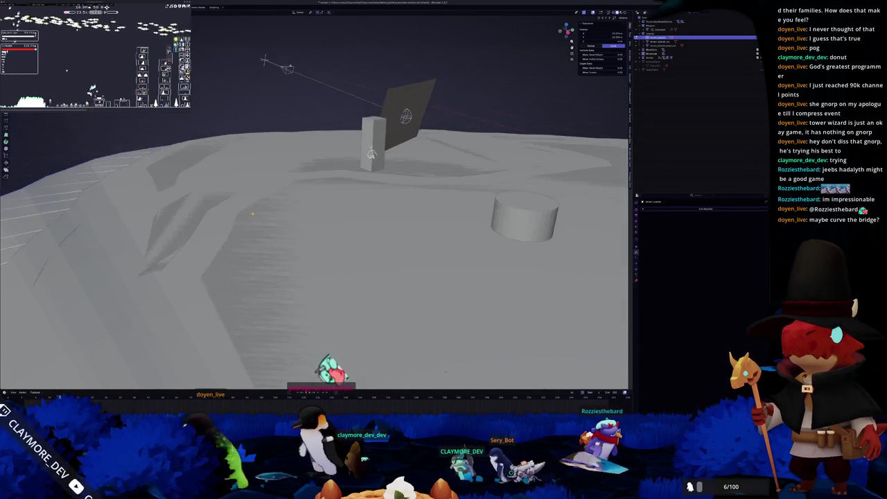
key("ctrl+z")
key("ctrl+shift+z")
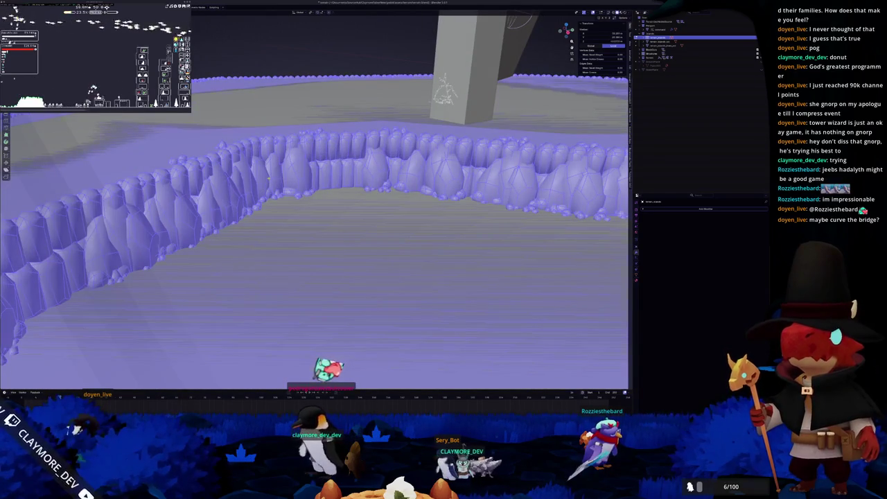
key("ctrl+z")
key("ctrl+z")
key("ctrl+z")
key("ctrl+z")
- Add a test cube, move it along Z and X, then delete it
key("shift+a")
mouse_move(294, 141)
left_click(319, 147)
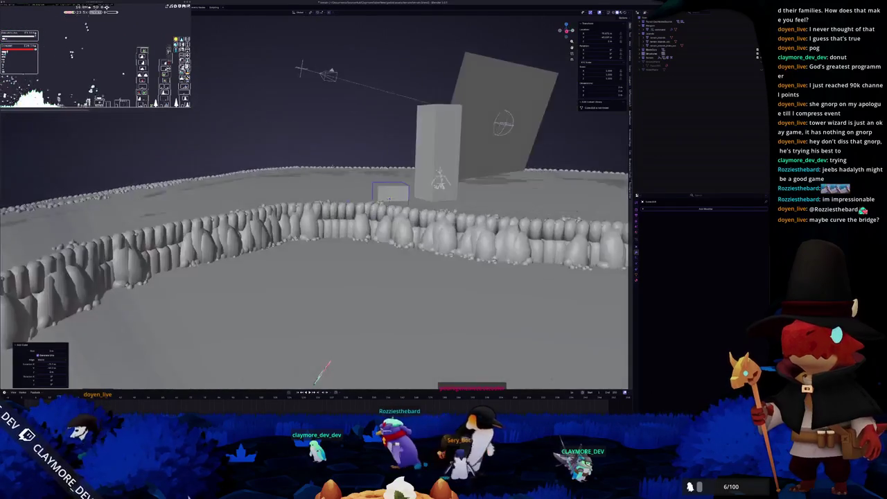
key("KP_Decimal")
key("g")
key("z")
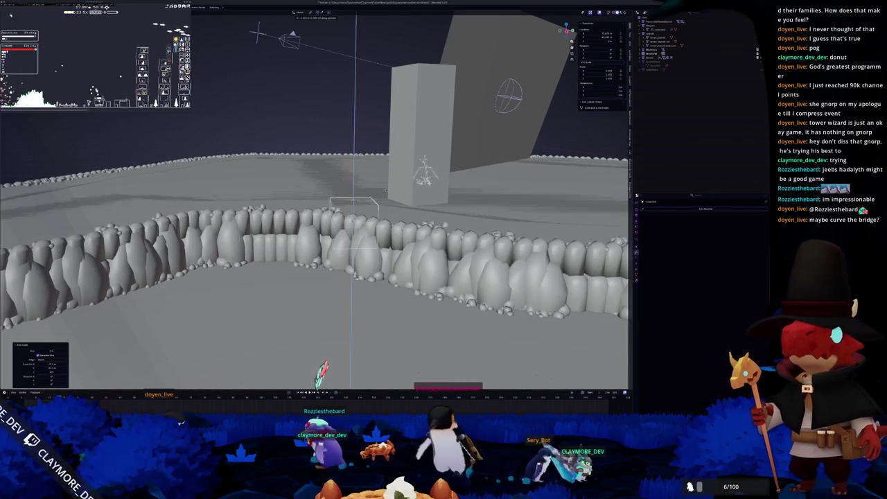
key("Return")
key("g")
key("x")
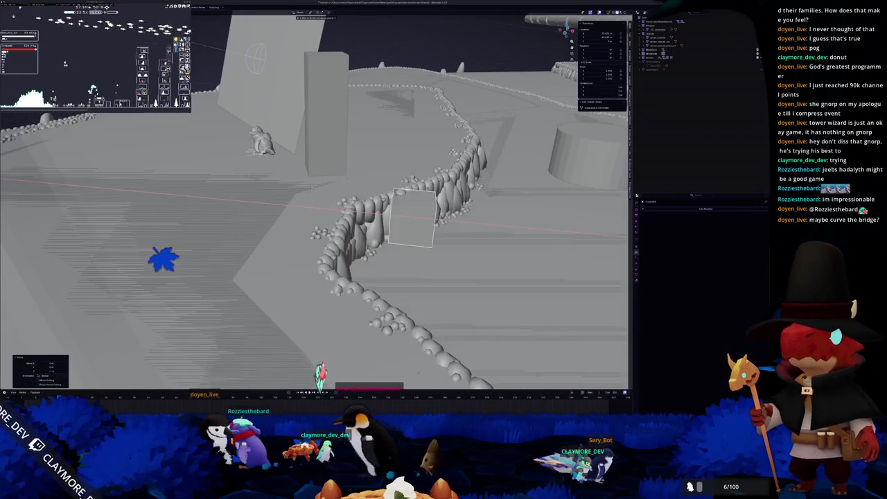
key("Return")
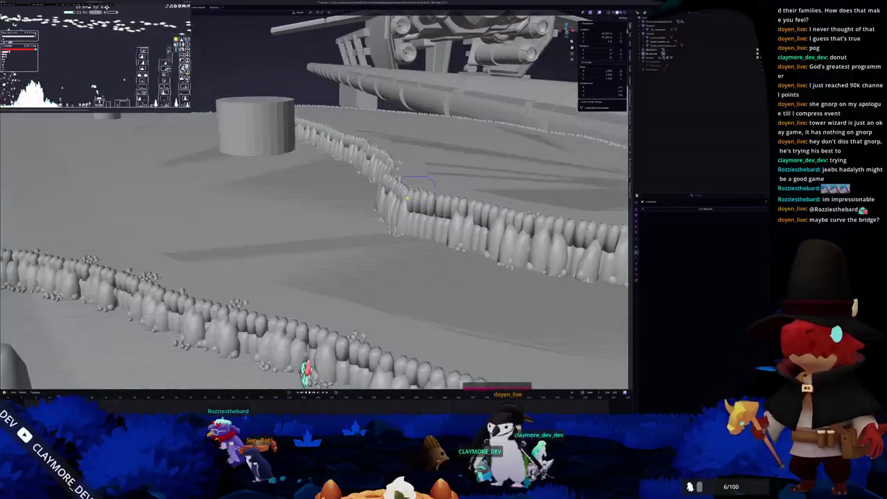
key("x")
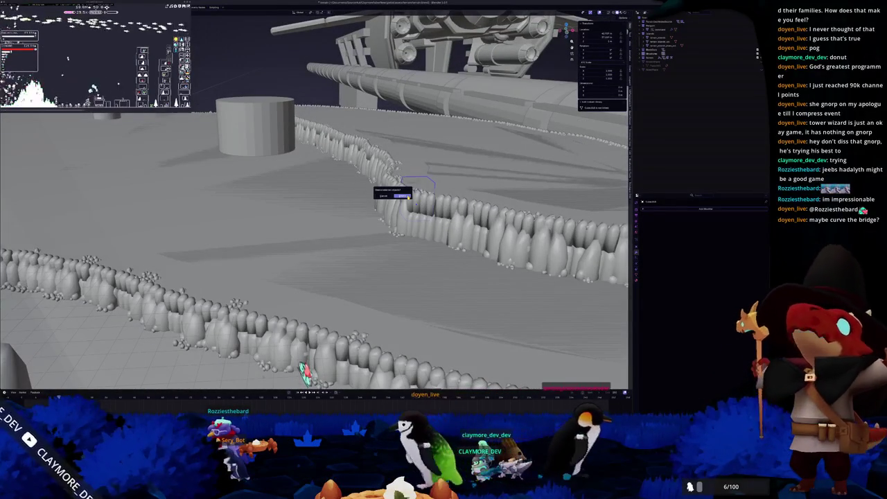
left_click(408, 196)
key("Home")
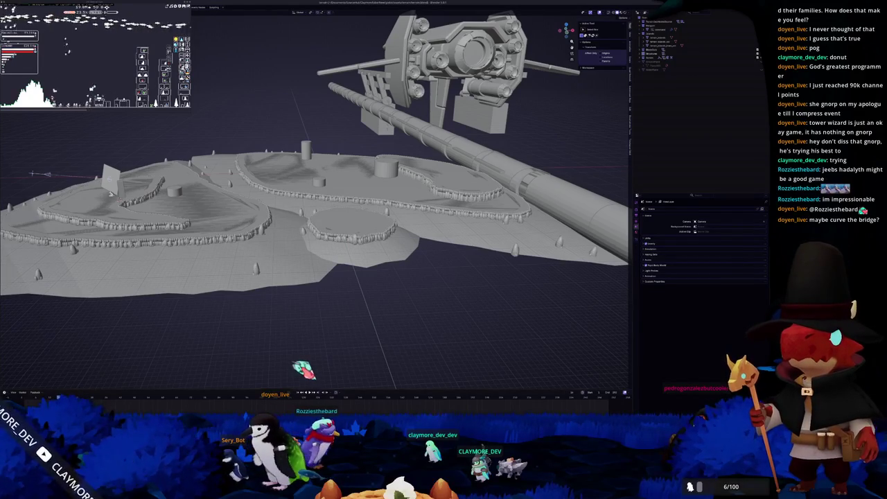
- Start a new blank file and delete all of its default objects
key("ctrl+n")
key("a")
key("x")
left_click(274, 137)
key("ctrl+o")
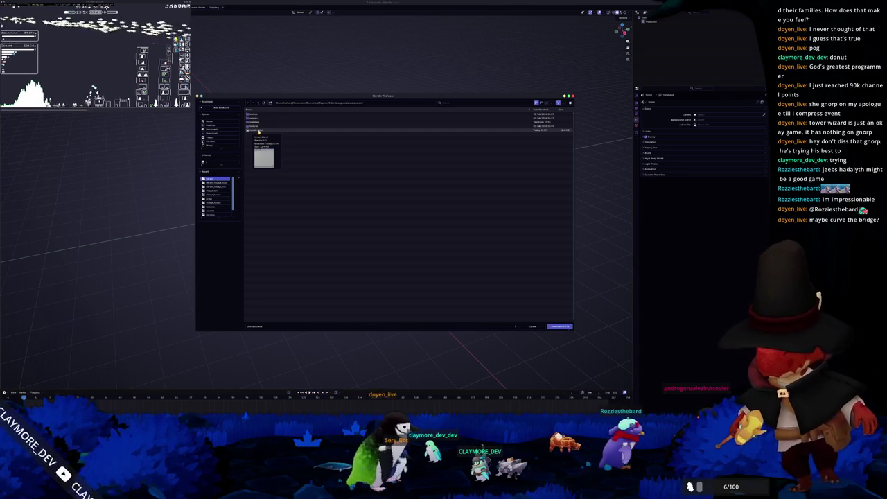
- Save the empty scene as a new .blend file in the village assets folder, using the pasted name
left_click(259, 103)
double_click(258, 126)
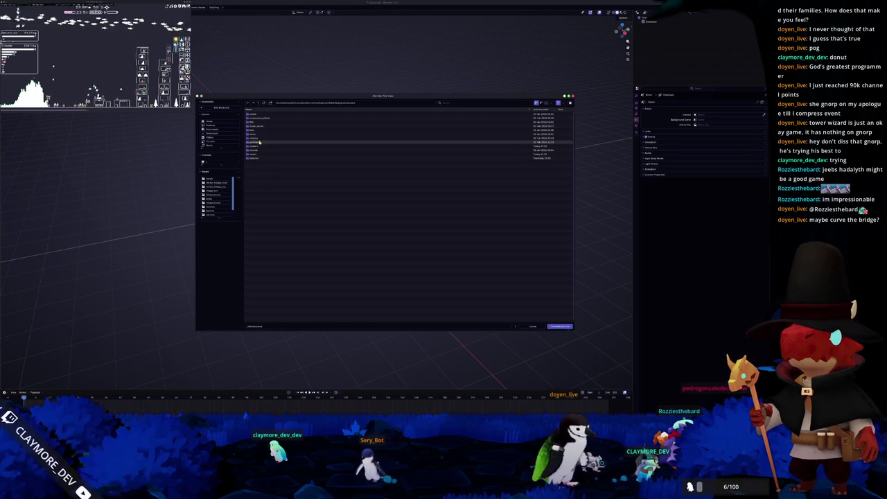
double_click(259, 141)
double_click(258, 122)
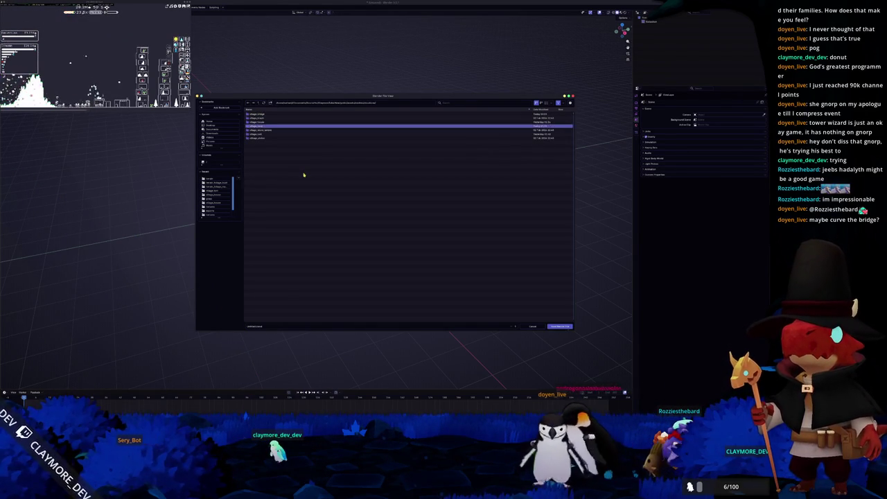
key("Return")
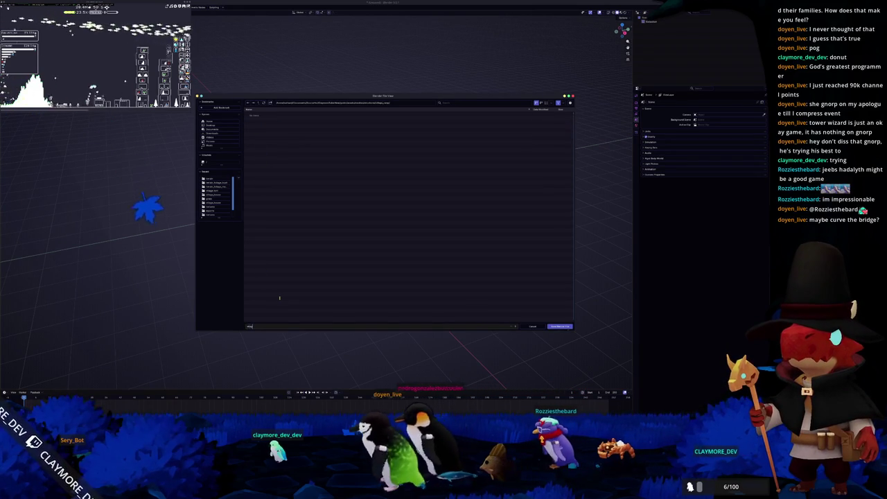
key("ctrl+v")
key("Return")
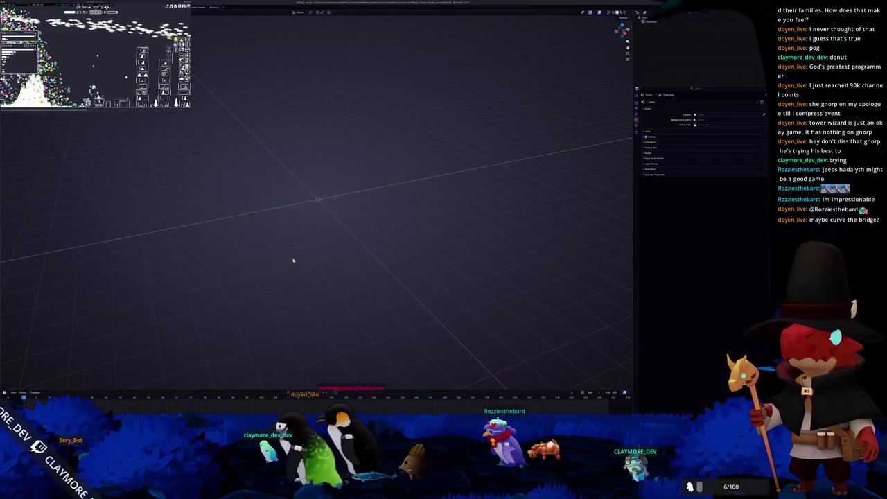
- Add a cube and place a duplicate beside it along the X axis
key("shift+a")
left_click(309, 262)
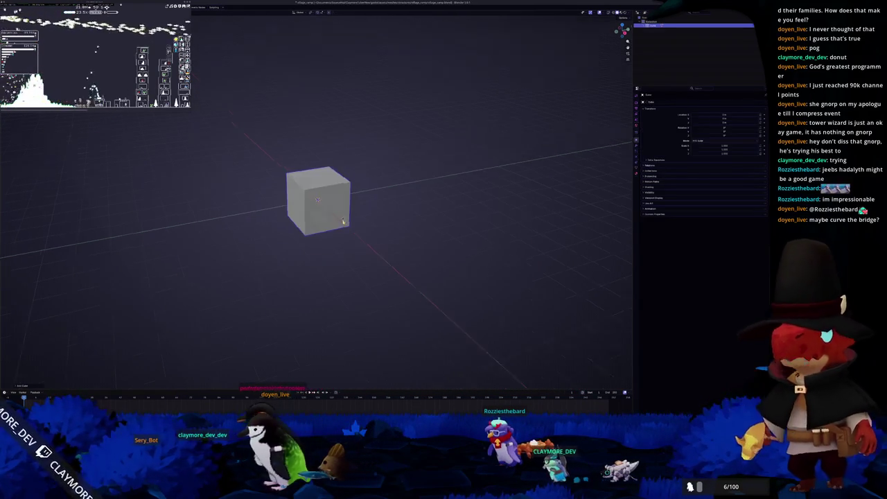
key("KP_1")
left_click_drag(347, 180, 349, 207)
scroll(348, 208, "down", 3)
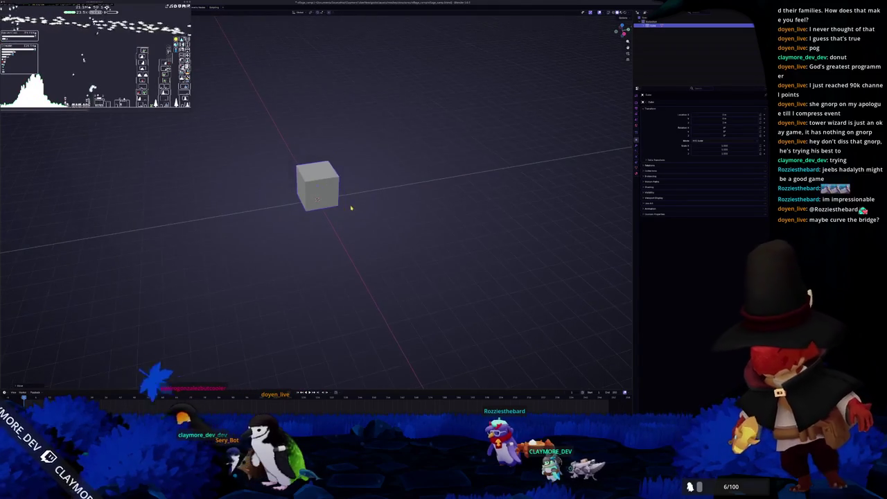
key("shift+d")
key("x")
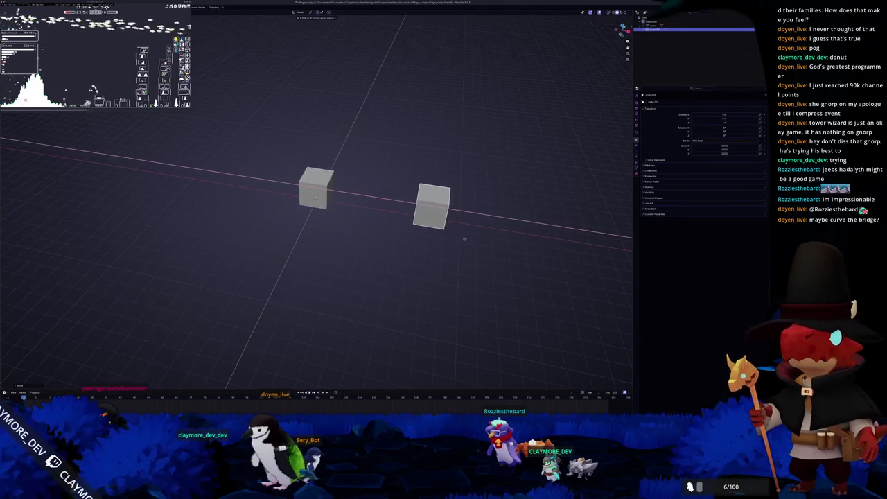
left_click(438, 254)
- Extrude the duplicated cube's top face upward to make it taller
key("Tab")
left_click(417, 195)
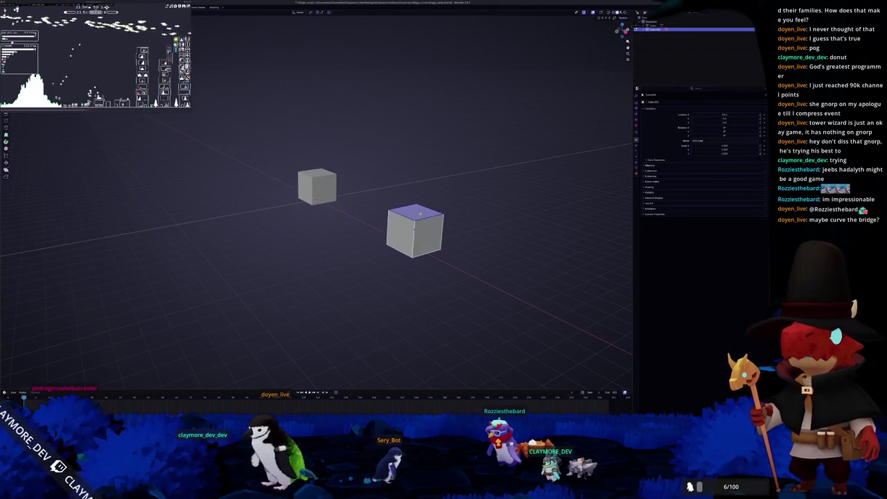
key("e")
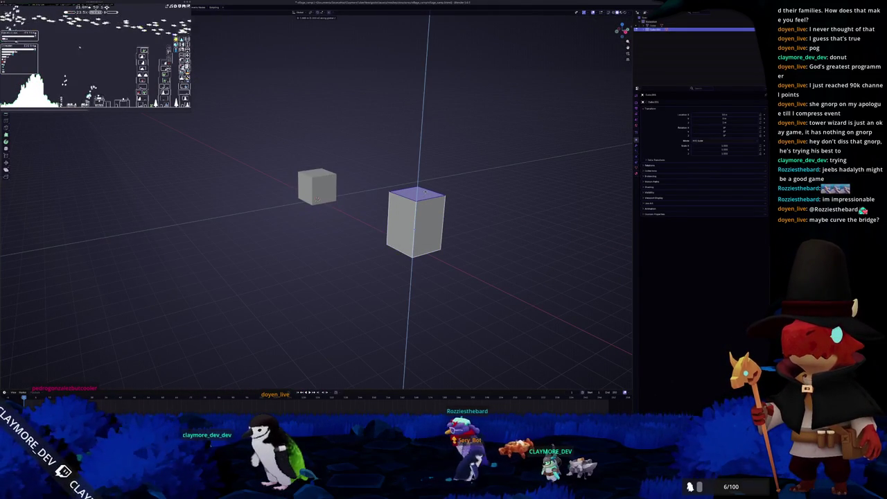
left_click(424, 192)
key("Tab")
- Apply transforms on both the tall and the small cube, then bring up the append file browser
key("ctrl+a")
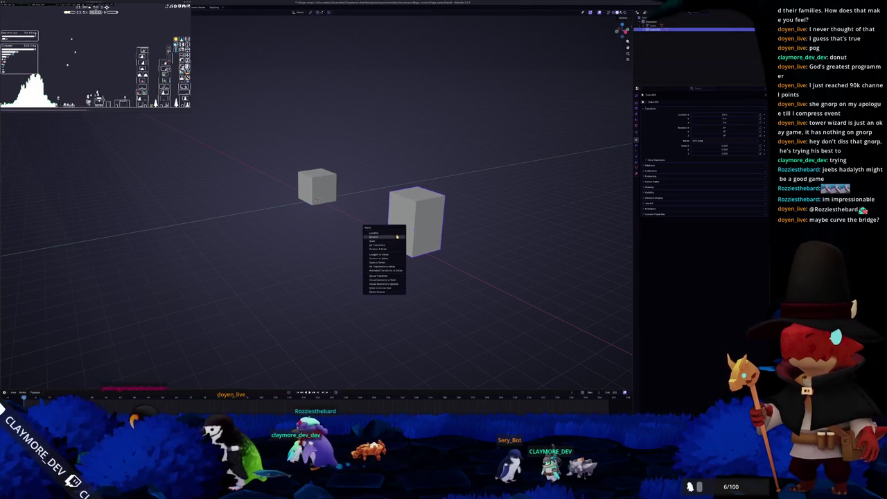
left_click(390, 241)
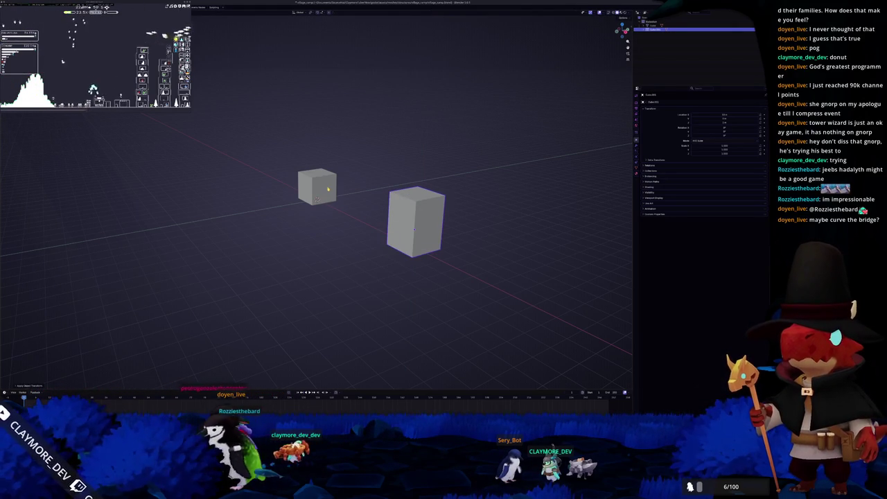
left_click(318, 185)
key("ctrl+a")
left_click(319, 187)
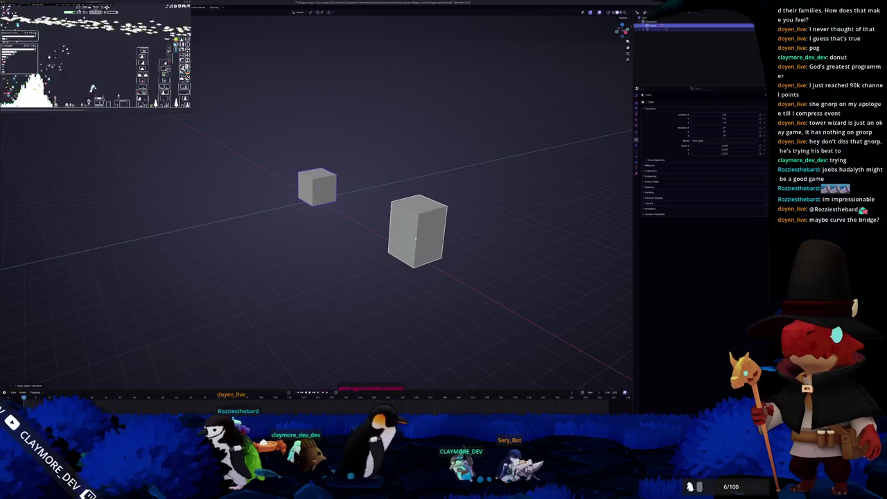
key("shift+F1")
left_click(260, 103)
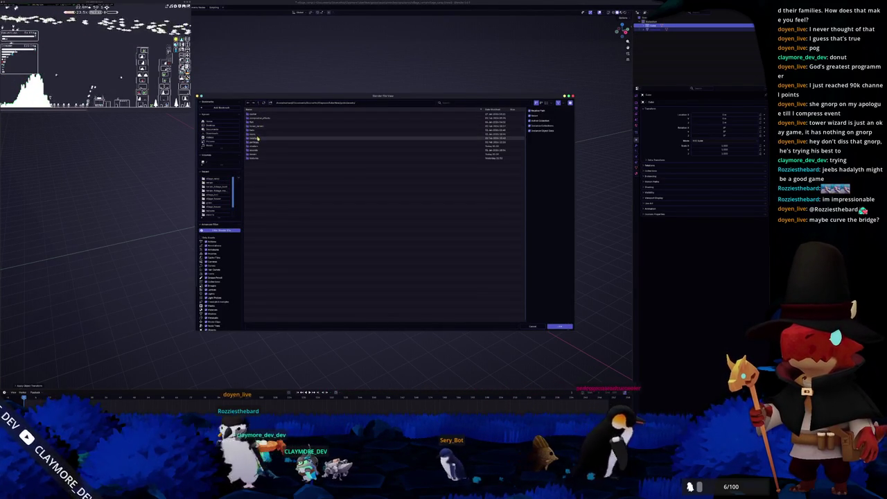
- Browse the project folders to the other .blend file and append its rig into the scene
double_click(257, 118)
double_click(256, 118)
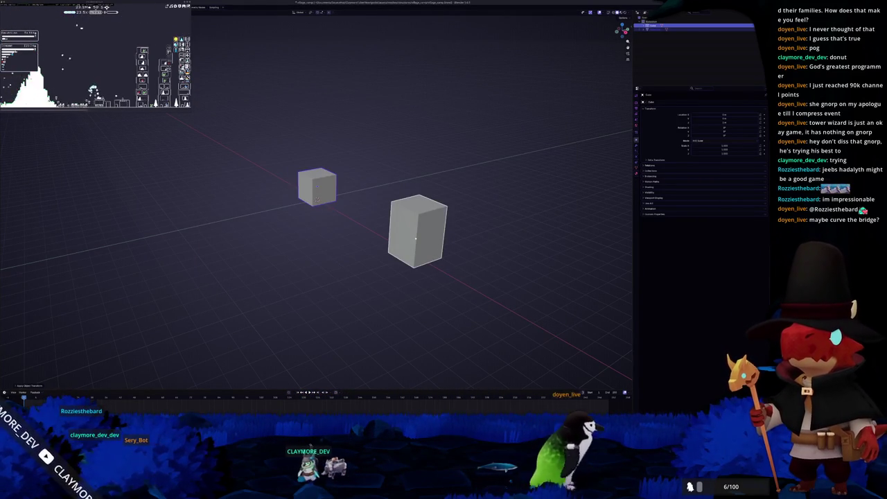
key("shift+r")
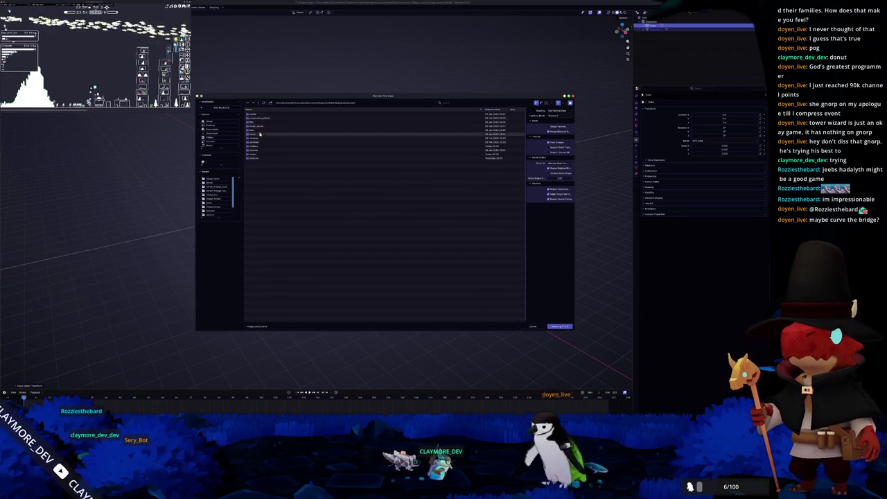
double_click(255, 141)
double_click(251, 114)
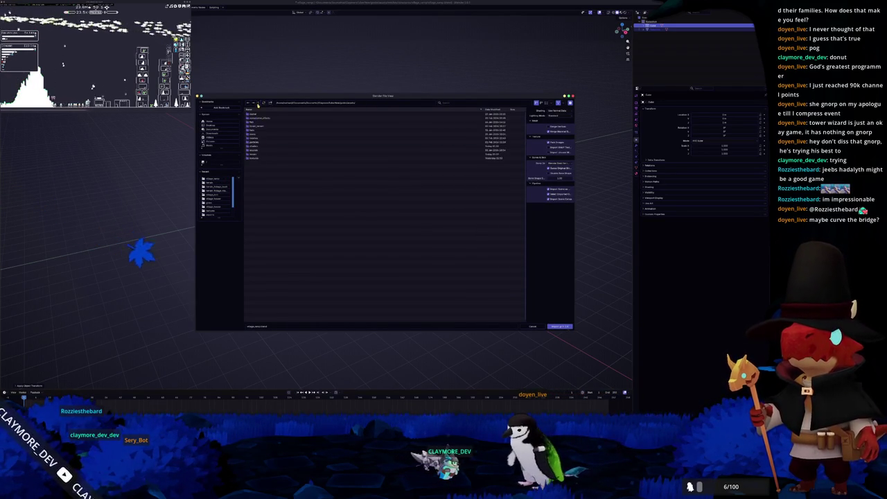
double_click(256, 138)
double_click(255, 113)
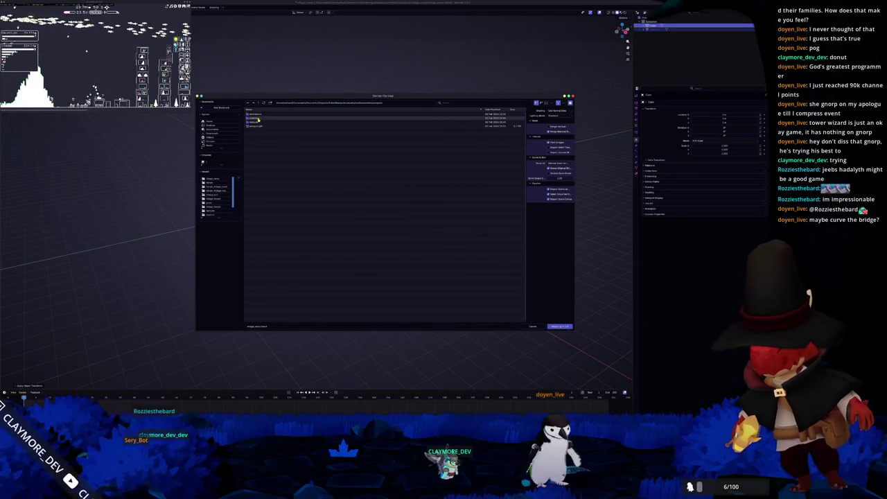
left_click(257, 126)
double_click(256, 126)
scroll(380, 165, "up", 5)
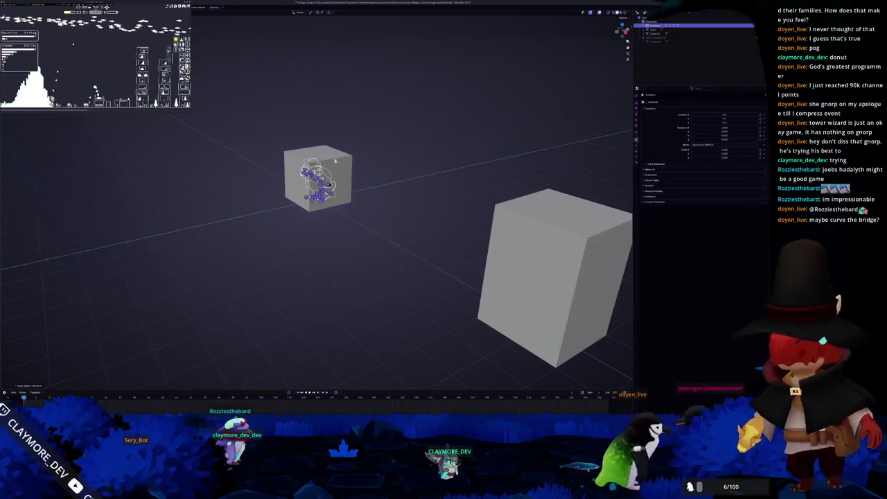
- Move the appended rig out along X and stretch the first cube along X
scroll(381, 166, "up", 2)
key("g")
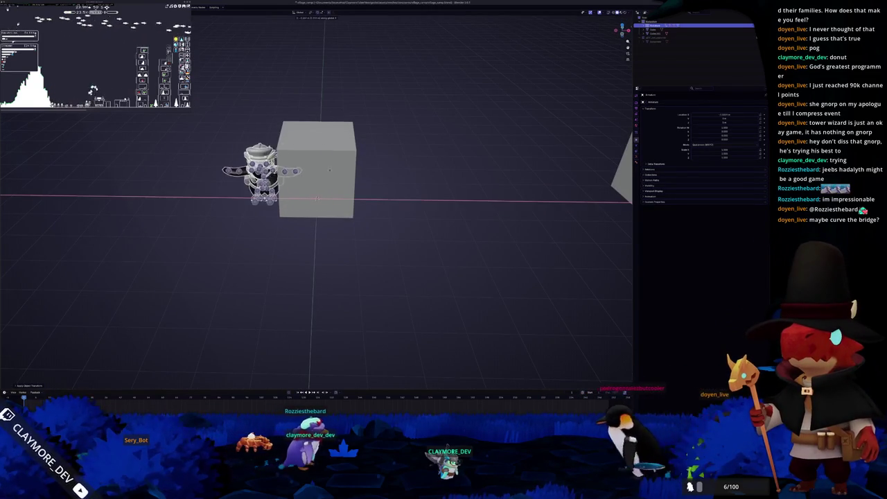
left_click(336, 181)
key("x")
left_click(421, 177)
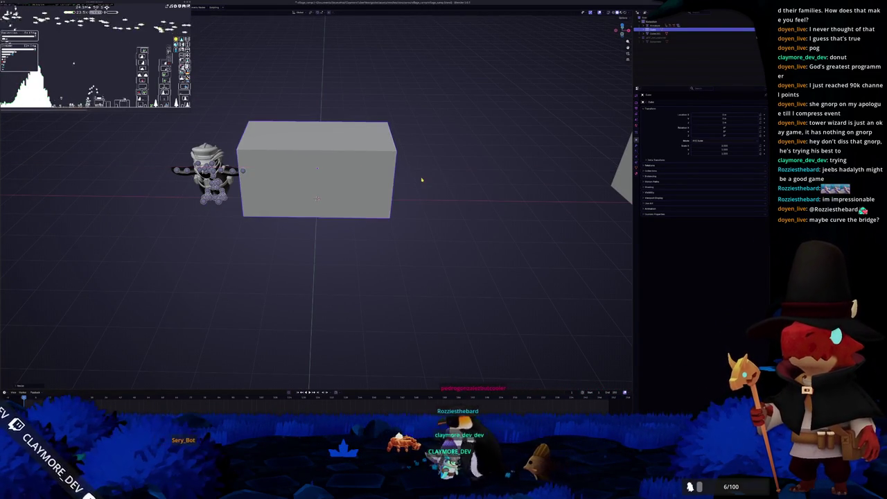
scroll(416, 179, "down", 2)
scroll(415, 175, "down", 4)
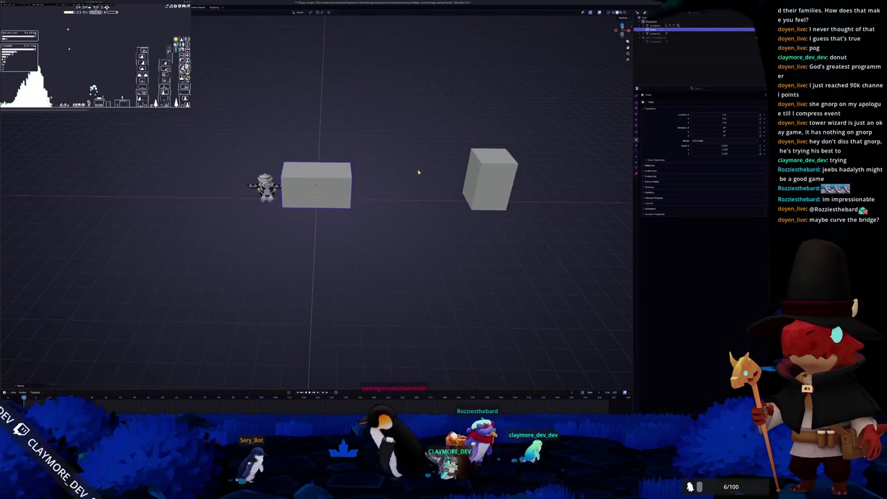
mouse_move(441, 187)
left_mouse_down()
mouse_move(367, 186)
mouse_move(416, 182)
mouse_move(390, 198)
mouse_move(364, 174)
mouse_move(336, 174)
mouse_move(372, 189)
mouse_move(350, 188)
mouse_move(417, 202)
left_mouse_up()
key("x")
- Scale the left box longer along the X axis
key("s")
key("x")
left_click(368, 170)
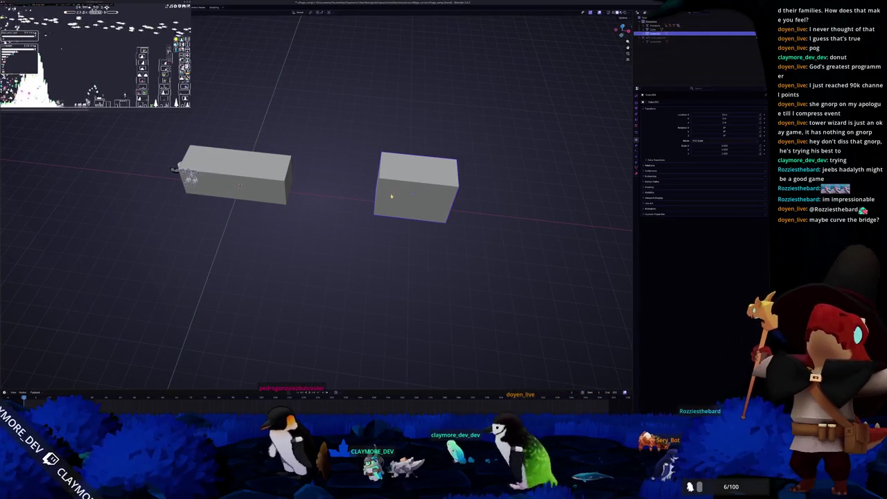
scroll(357, 195, "down", 2)
- In Godot, drag penguin.glb from the penguin folder onto the island at the bridge's end
key("alt+Tab")
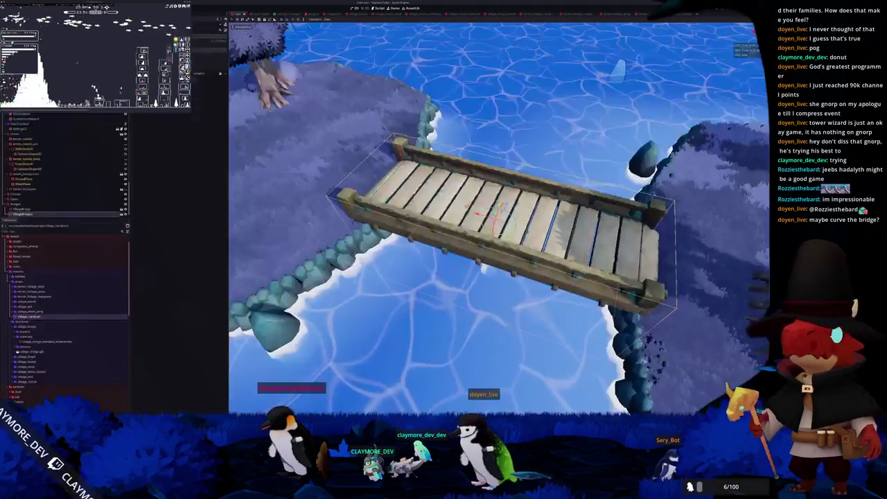
scroll(361, 273, "up", 2)
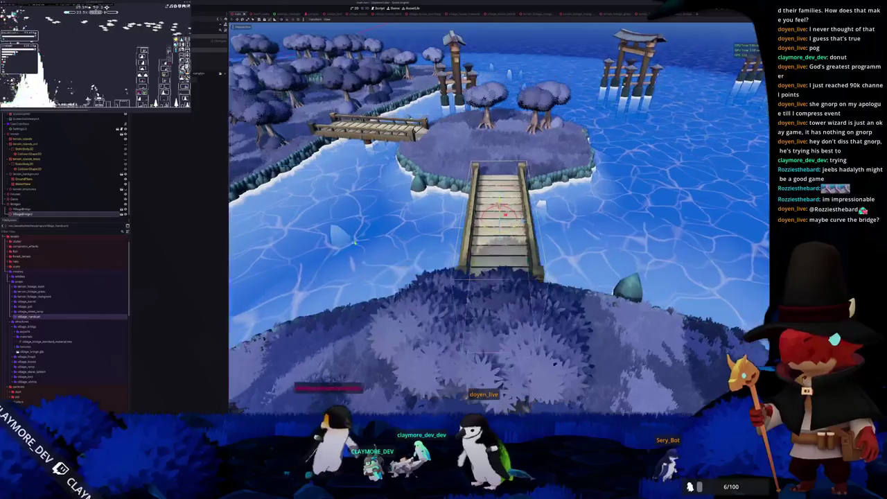
scroll(17, 250, "down", 6)
scroll(15, 295, "up", 8)
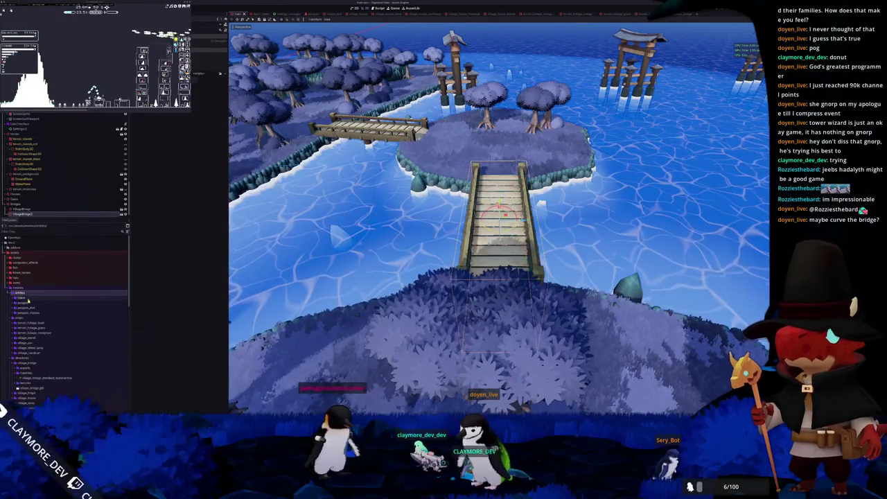
double_click(24, 302)
left_click(28, 323)
mouse_move(393, 232)
left_mouse_down()
mouse_move(479, 194)
mouse_move(490, 168)
left_mouse_up()
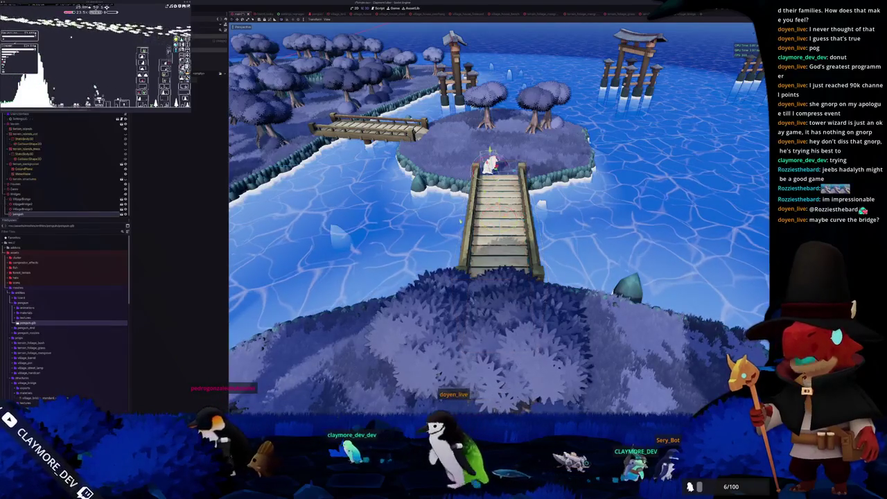
key("alt+Tab")
- Orbit around both boxes and center the view on the left box
left_click_drag(444, 216, 393, 190)
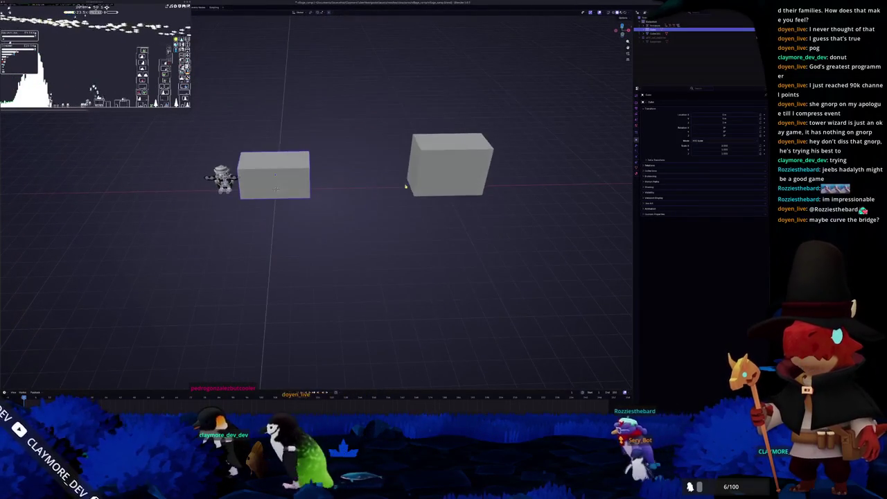
left_click(444, 170)
scroll(342, 224, "up", 3)
left_click(307, 215)
key("KP_Decimal")
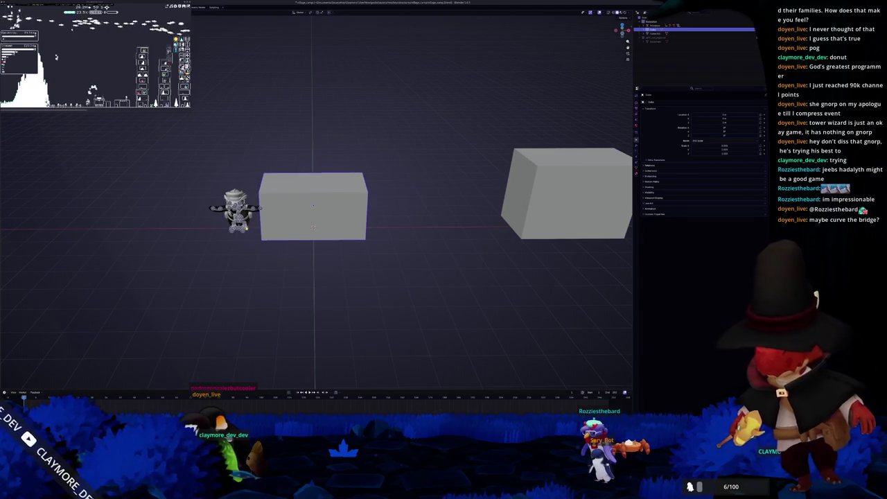
key("alt+a")
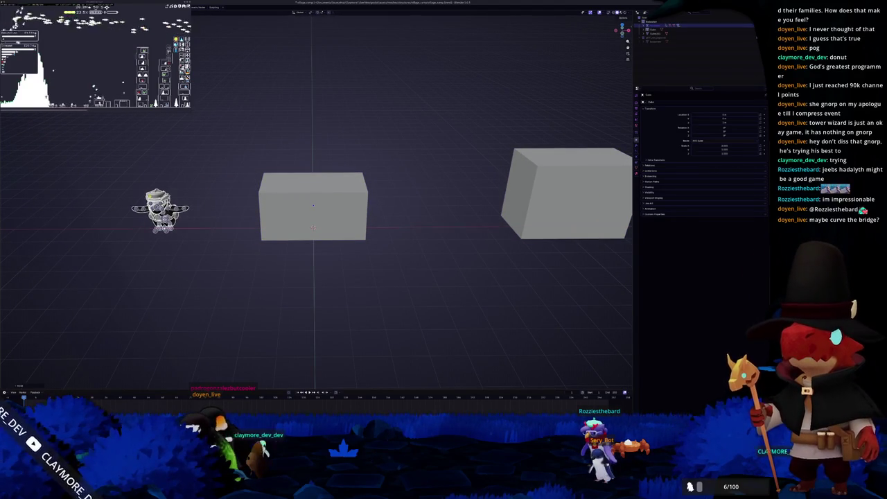
- Delete the Suzanne object, reselect the left box and view the boxes from above
left_click(655, 39)
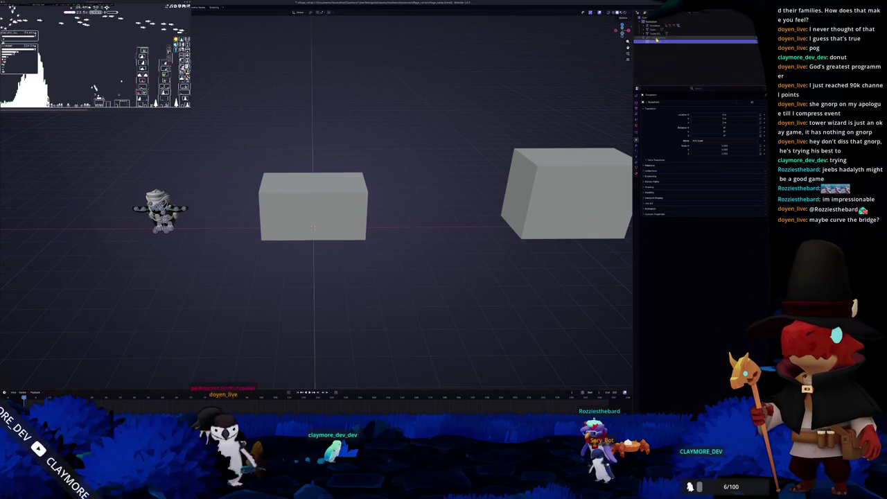
key("Delete")
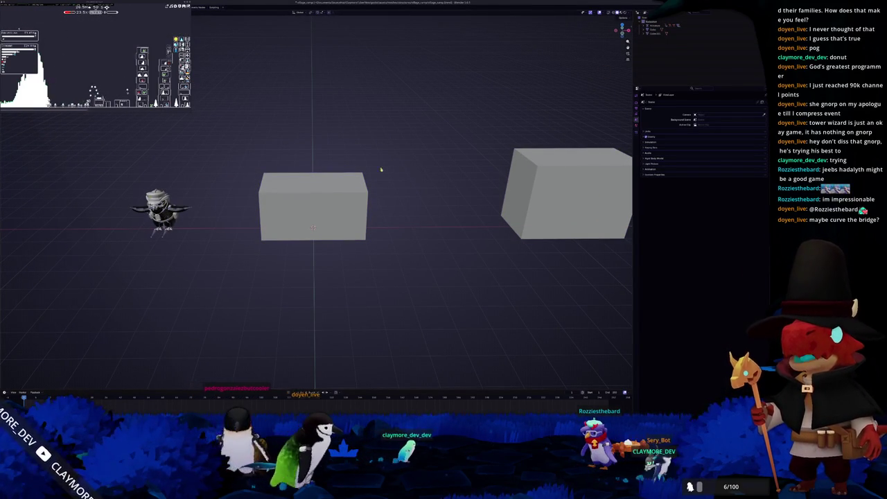
scroll(364, 187, "up", 1)
scroll(364, 187, "down", 3)
left_click(298, 201)
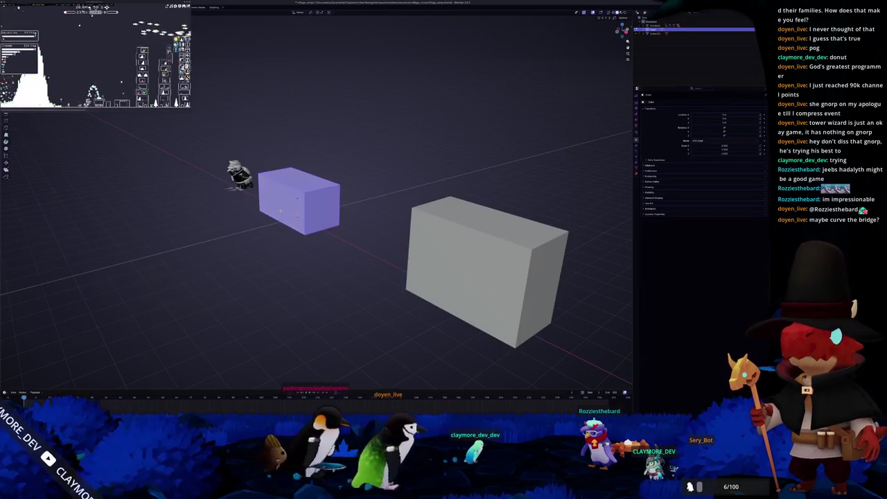
left_click_drag(297, 201, 299, 216)
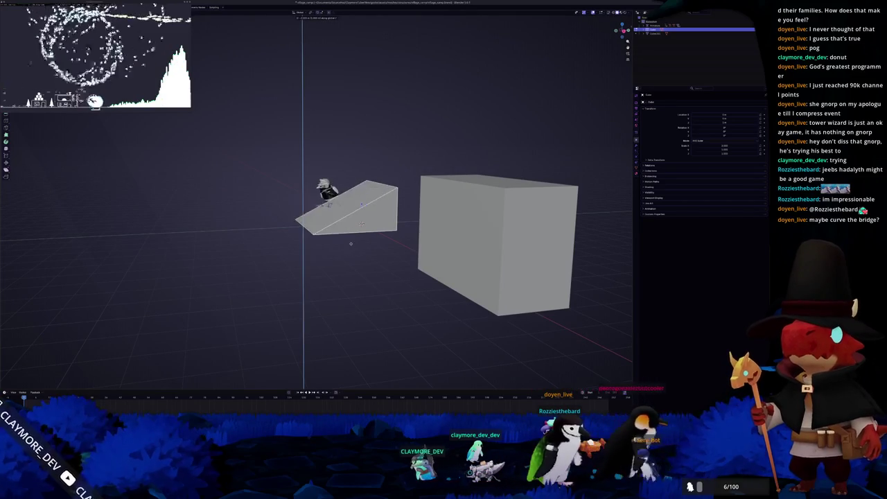
- Frame the selected ramp, show the transform panel, and apply the ramp's scale
key("KP_Decimal")
left_click_drag(355, 213, 350, 206)
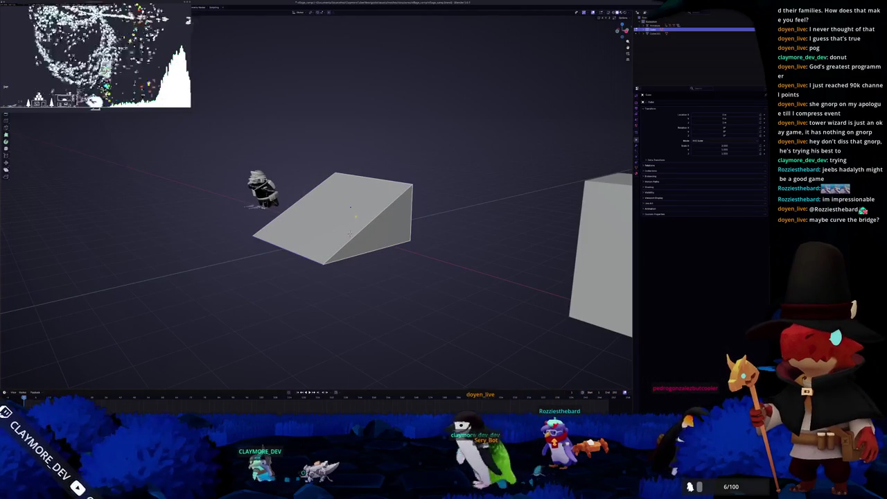
key("n")
left_click_drag(476, 159, 440, 211)
key("i")
left_click(475, 161)
scroll(444, 229, "down", 3)
- Lengthen the larger box by moving its left face, apply its scale, and slope it into a wedge
key("Tab")
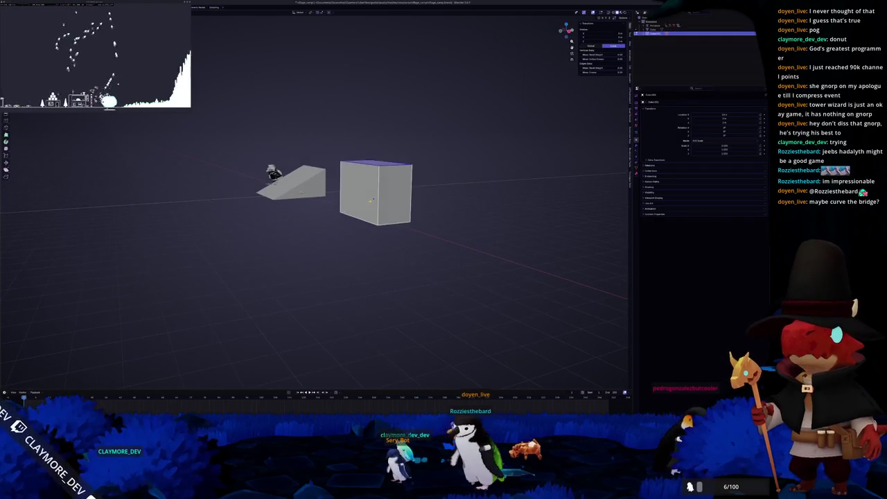
left_click(359, 229)
key("g")
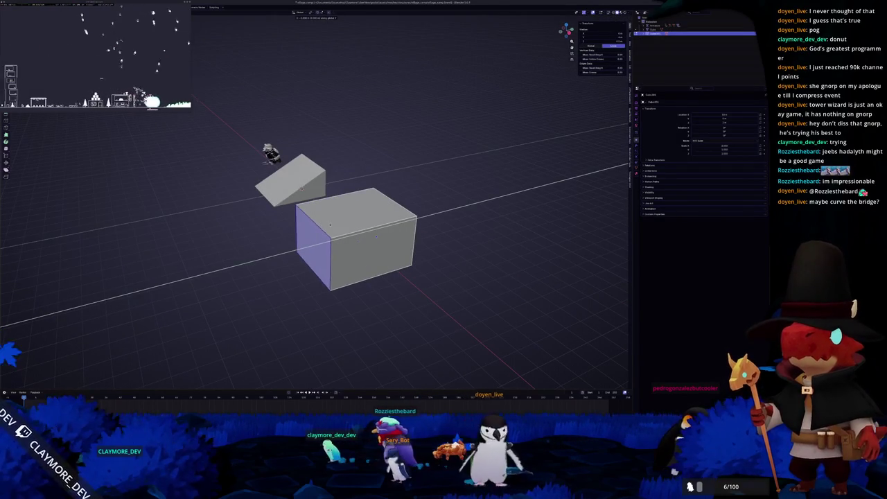
key("Return")
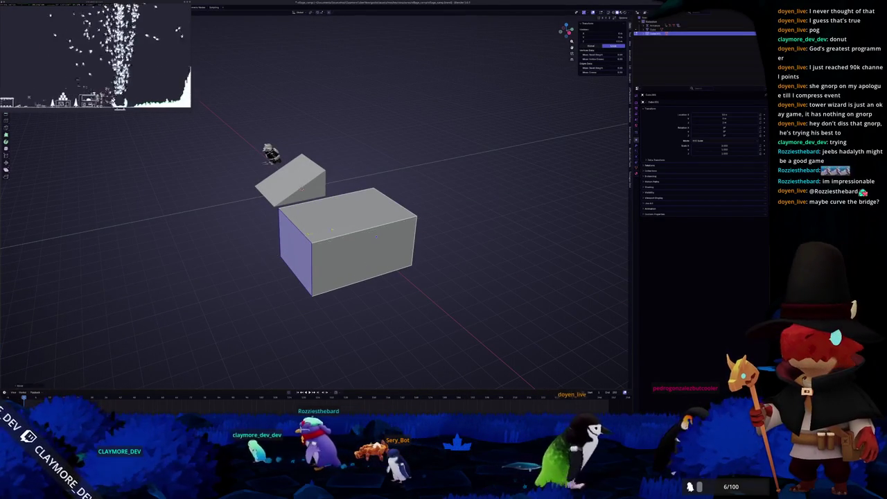
key("Tab")
key("ctrl+a")
left_click(385, 226)
key("Tab")
key("ctrl+z")
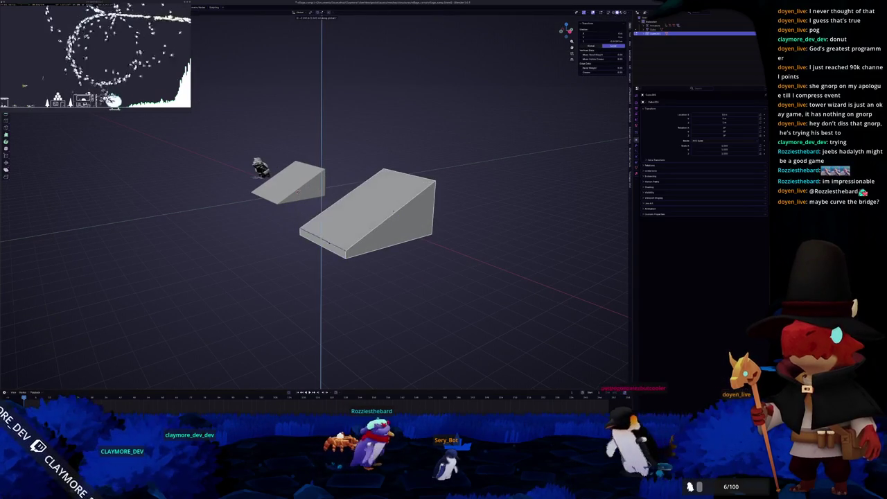
- Check the two wedges from top and front views, briefly bringing up the Add menu
key("KP_7")
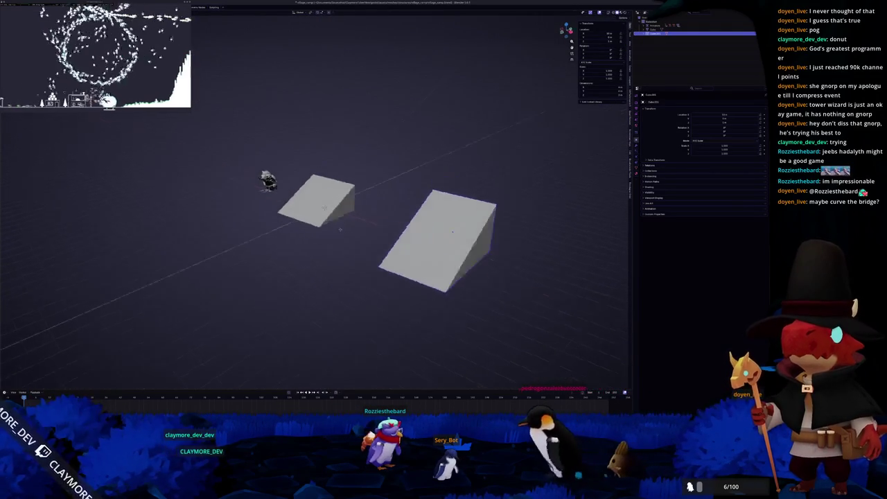
key("KP_1")
scroll(406, 224, "down", 2)
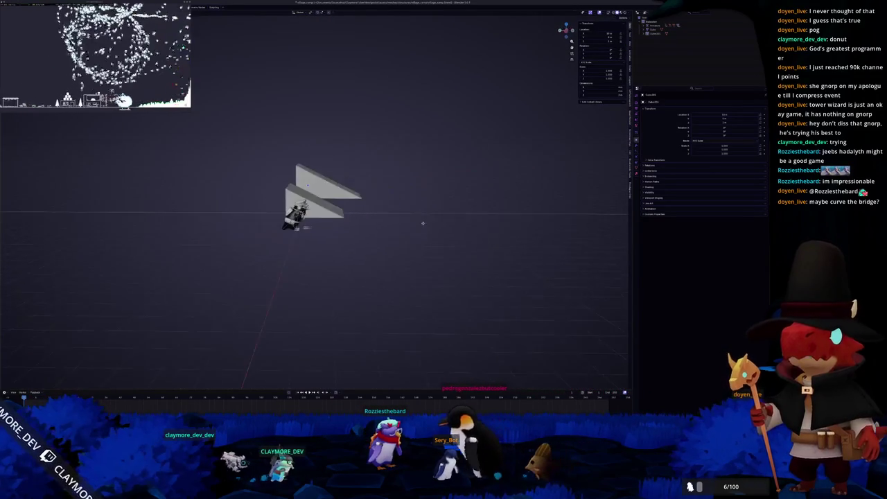
scroll(395, 224, "up", 4)
key("shift+a")
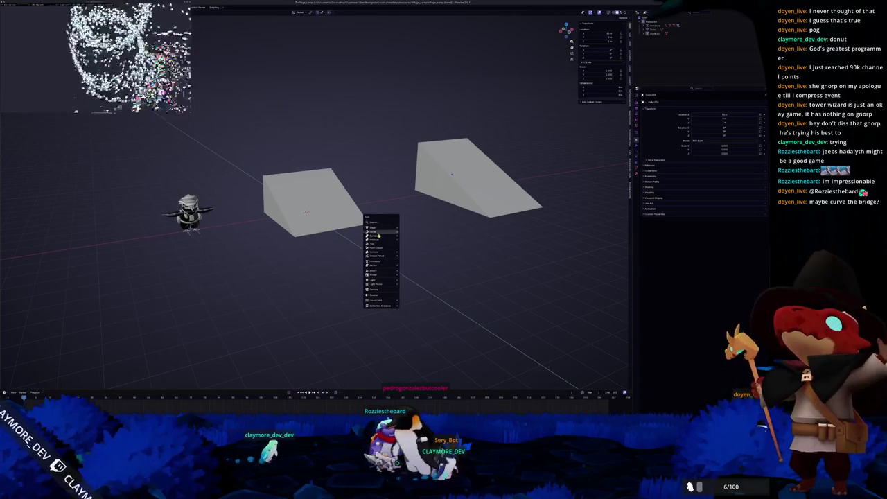
- Cycle through the open windows to bring the Godot island map scene to the front
key("alt+Tab")
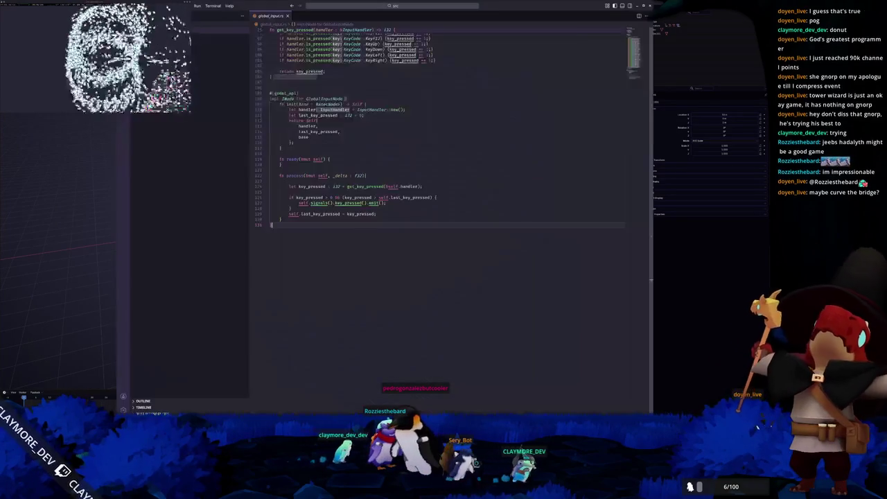
key("alt+Tab")
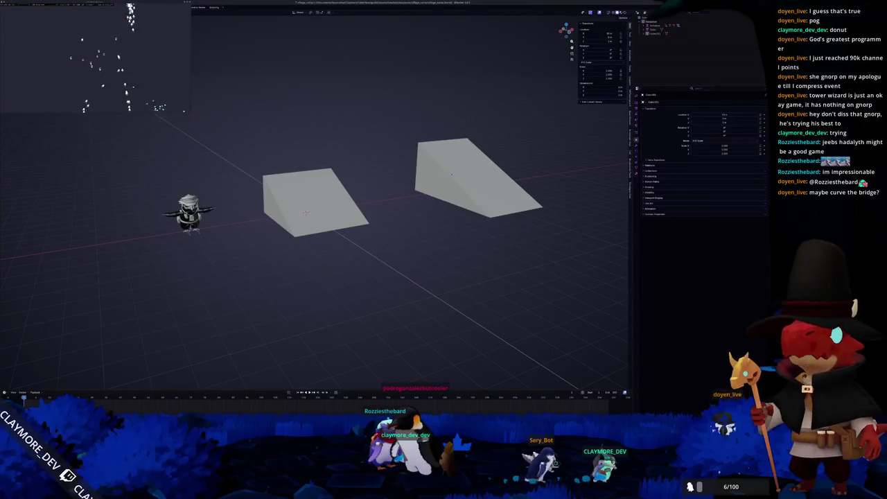
key("alt+Tab")
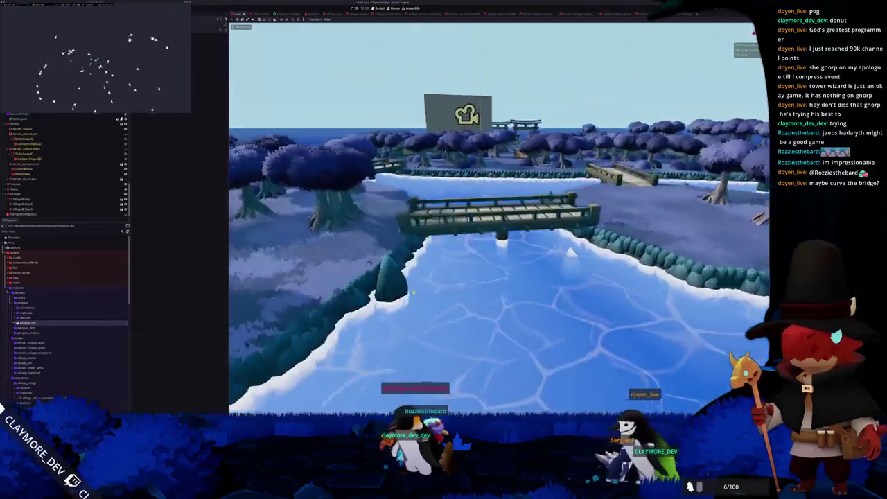
mouse_move(448, 265)
left_mouse_down()
mouse_move(529, 263)
mouse_move(476, 262)
left_mouse_up()
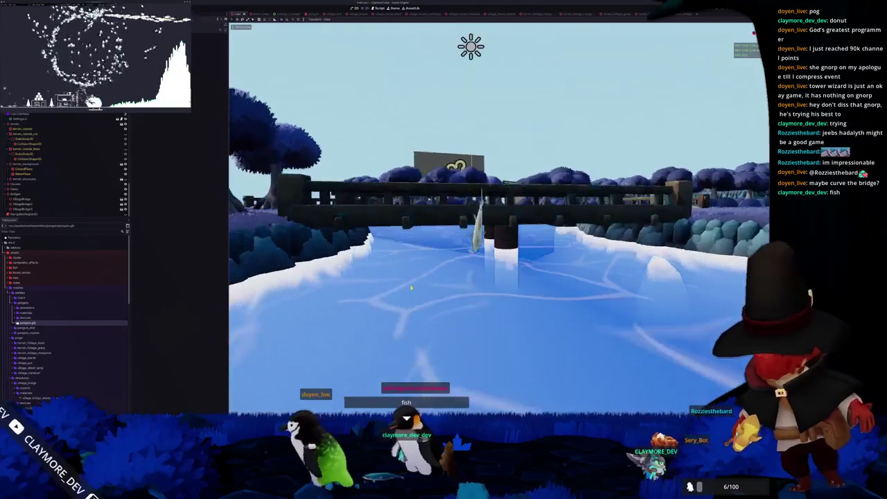
left_click_drag(411, 287, 438, 302)
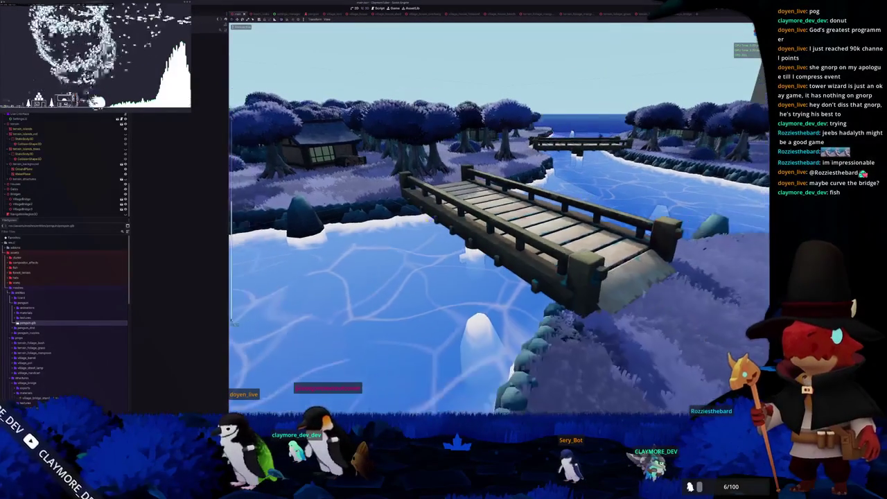
mouse_move(428, 226)
left_mouse_down()
mouse_move(411, 226)
mouse_move(494, 208)
mouse_move(516, 272)
left_mouse_up()
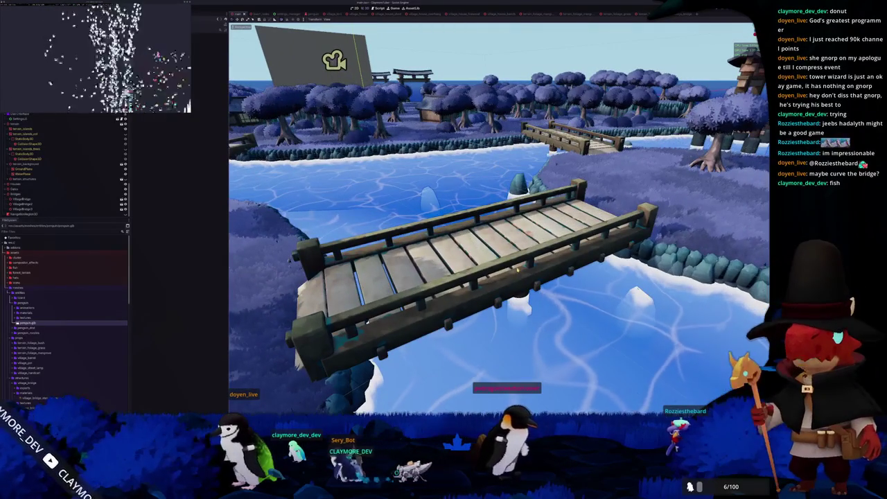
key("alt+Tab")
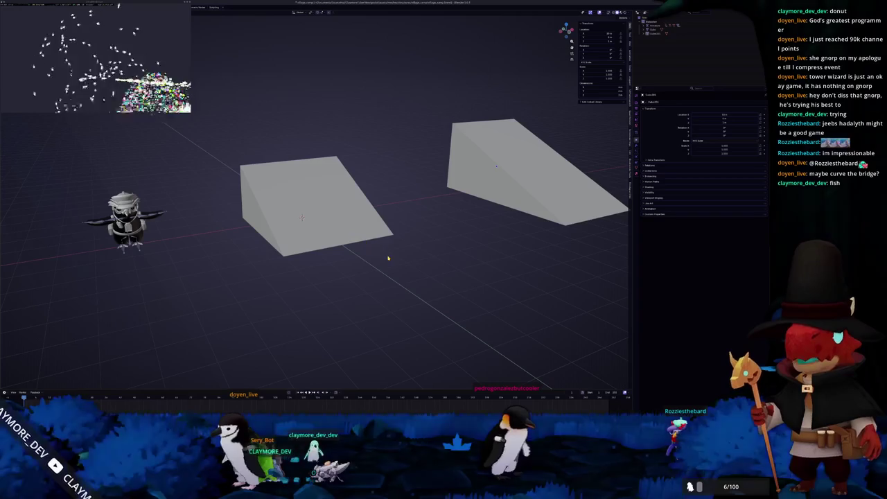
- Add a cube scaled down to a small block at the left wedge's foot, then open File > Append
right_click(388, 258)
left_click(339, 229)
key("Tab")
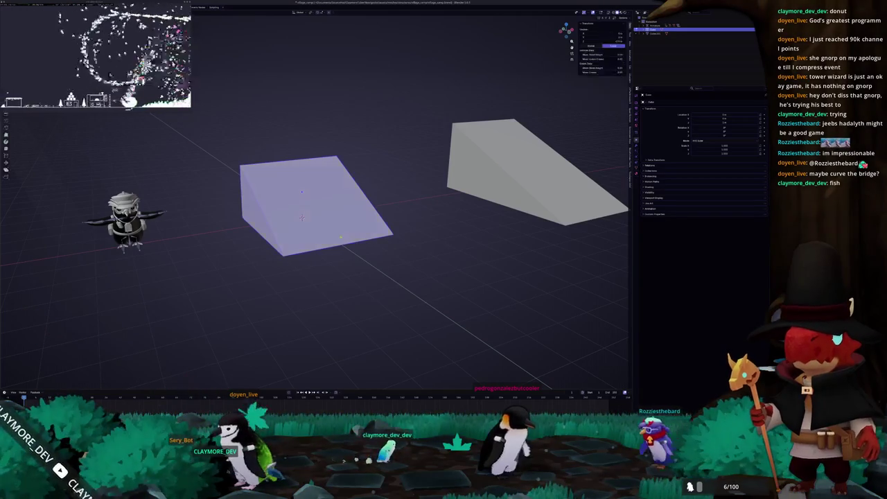
key("Tab")
key("shift+a")
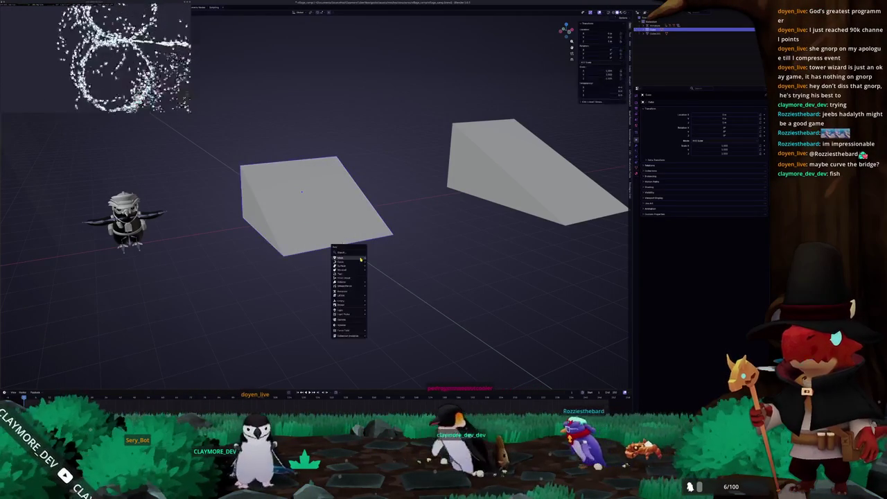
mouse_move(343, 257)
left_click(382, 263)
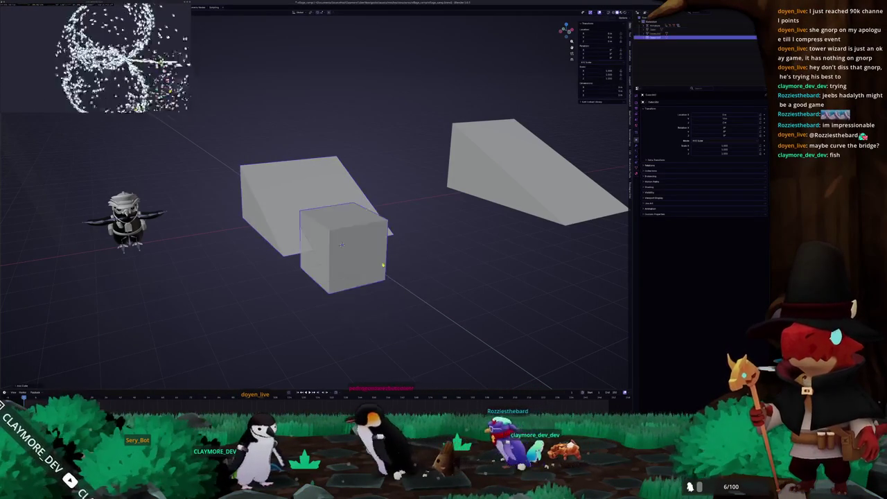
key("s")
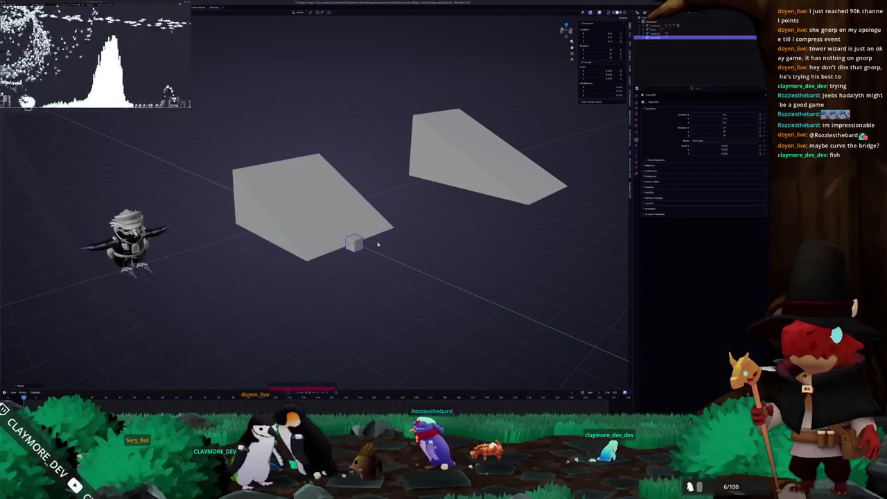
key("KP_1")
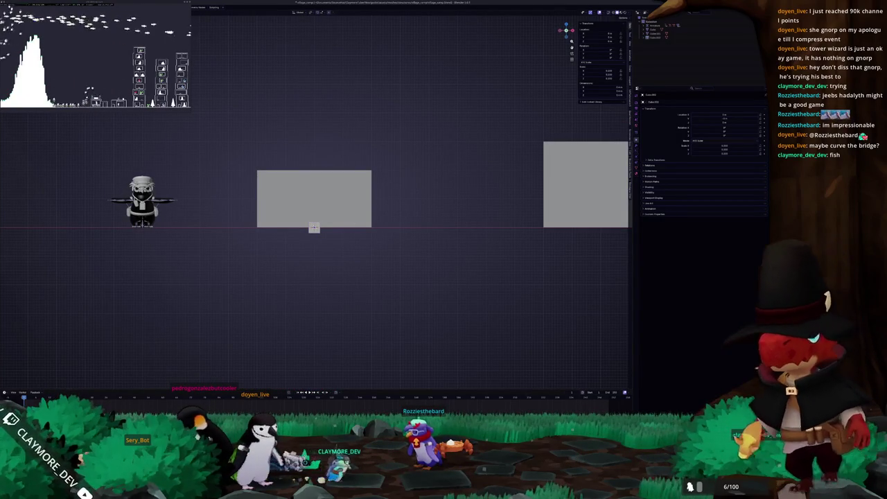
key("shift+F1")
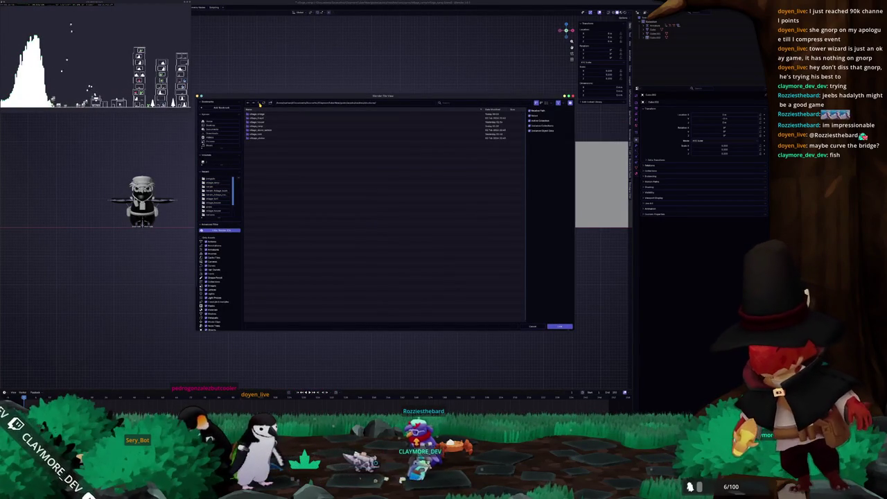
- Browse into the project .blend file's Object category and append the bridge object
double_click(261, 127)
double_click(261, 127)
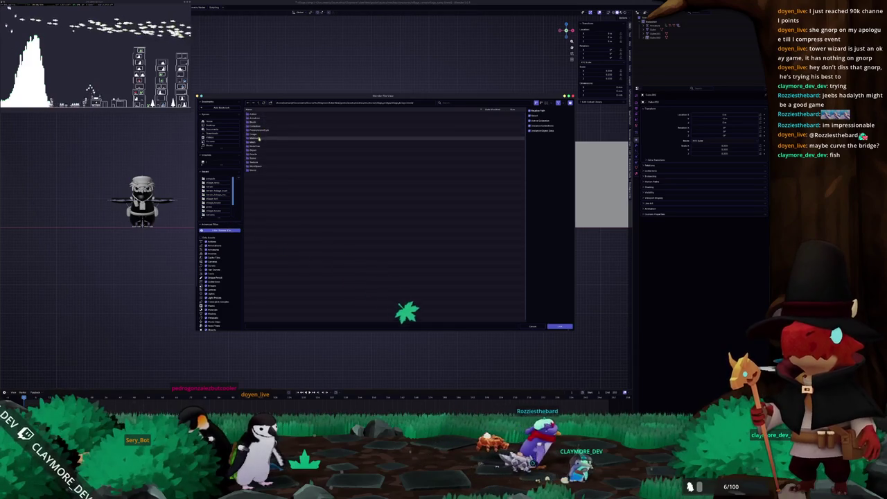
double_click(257, 149)
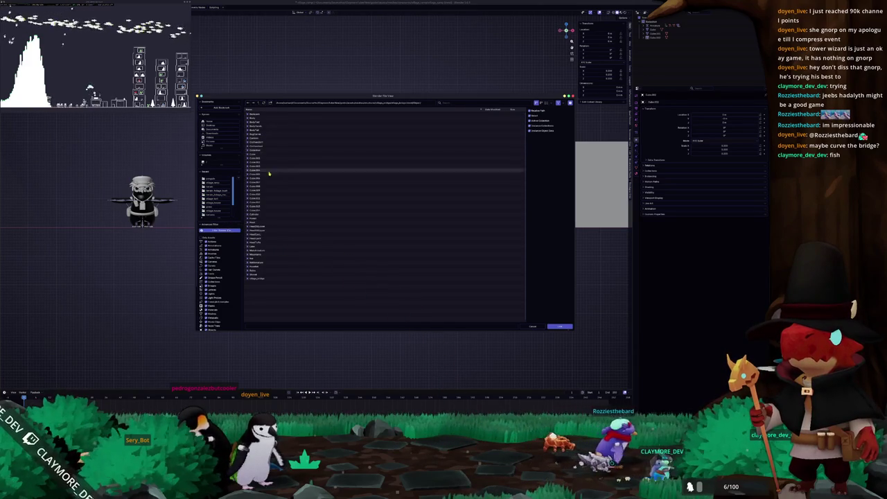
double_click(261, 277)
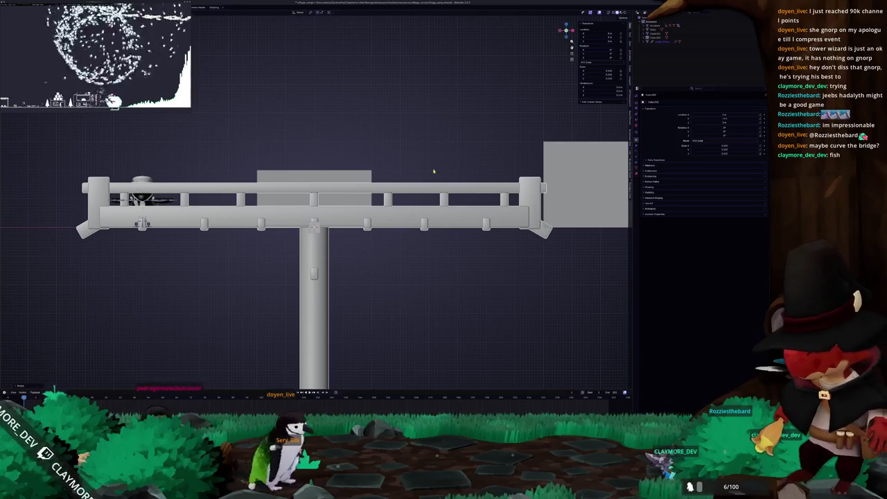
- Rotate the appended bridge 90° about Z and move it into the gap between the ramps
right_click(652, 42)
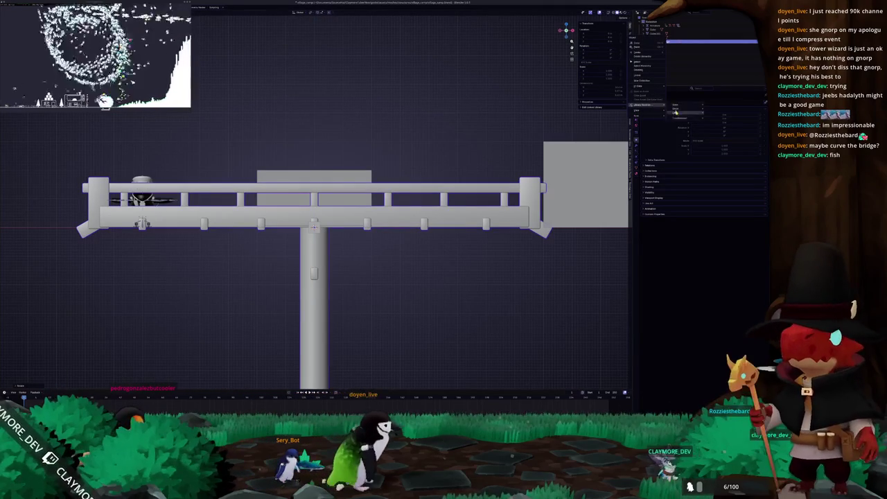
left_click(717, 115)
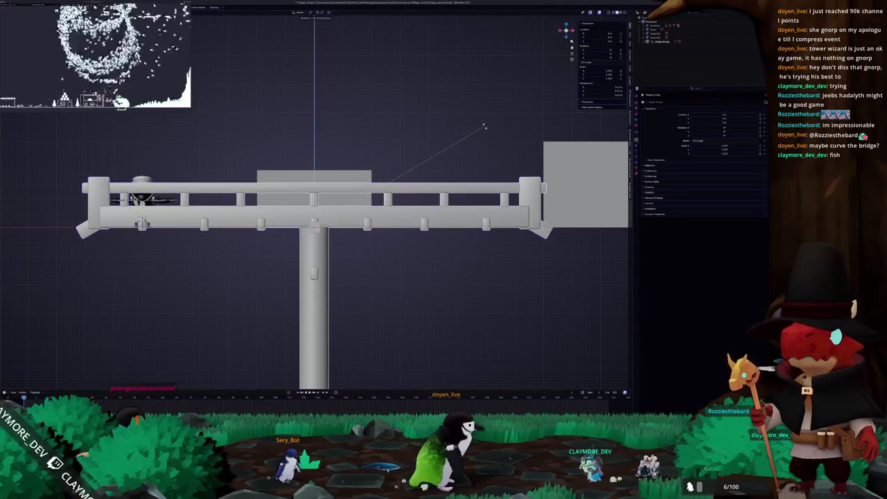
key("Delete")
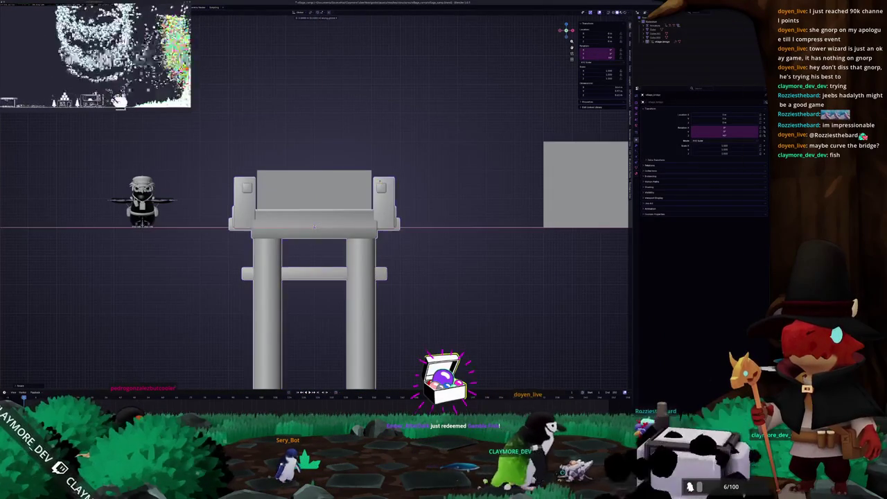
key("g")
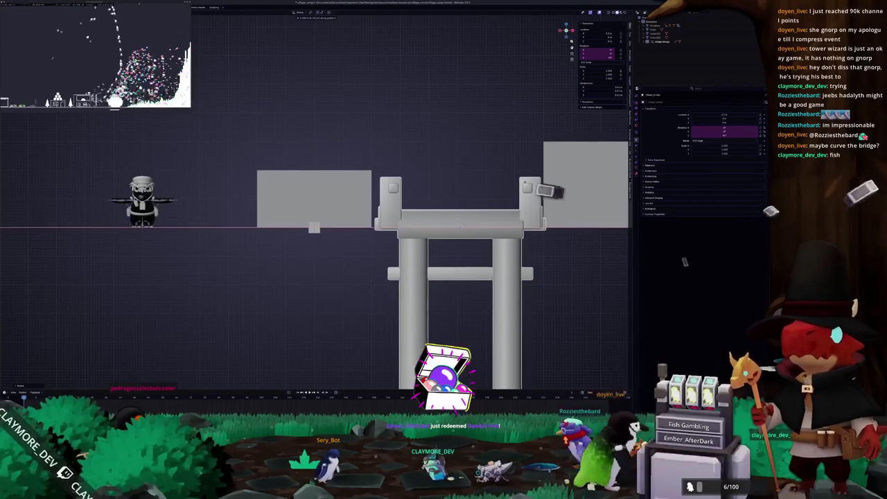
mouse_move(415, 229)
left_mouse_down()
mouse_move(435, 202)
mouse_move(457, 201)
mouse_move(449, 222)
mouse_move(414, 224)
mouse_move(422, 246)
left_mouse_up()
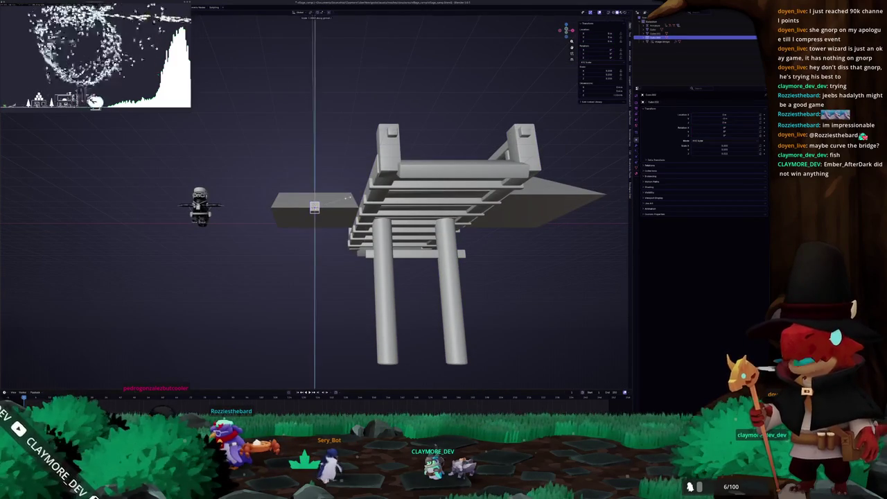
left_click_drag(350, 199, 348, 209)
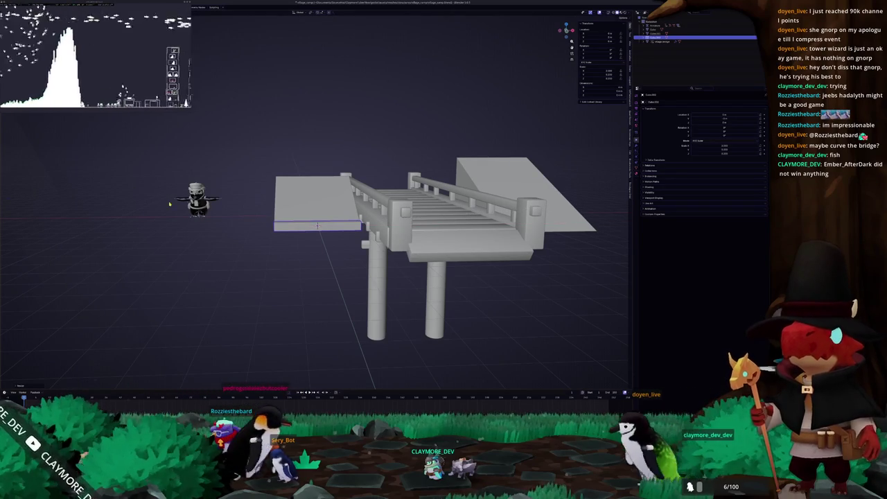
key("KP_7")
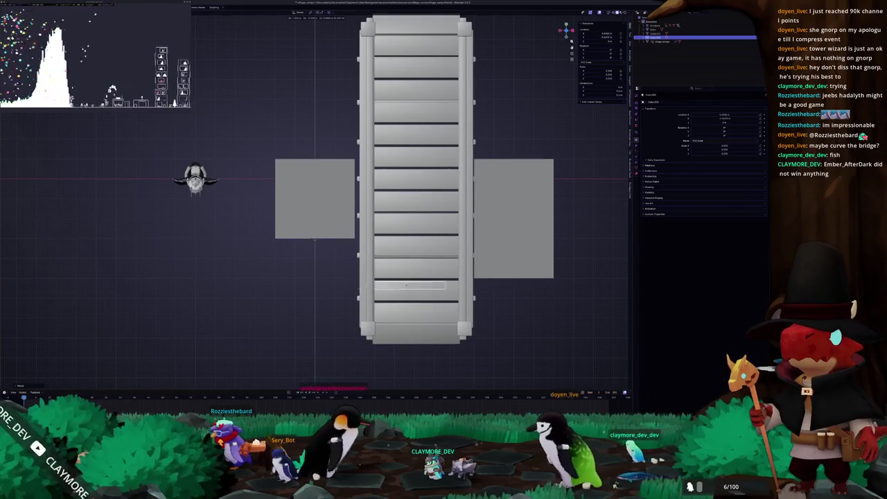
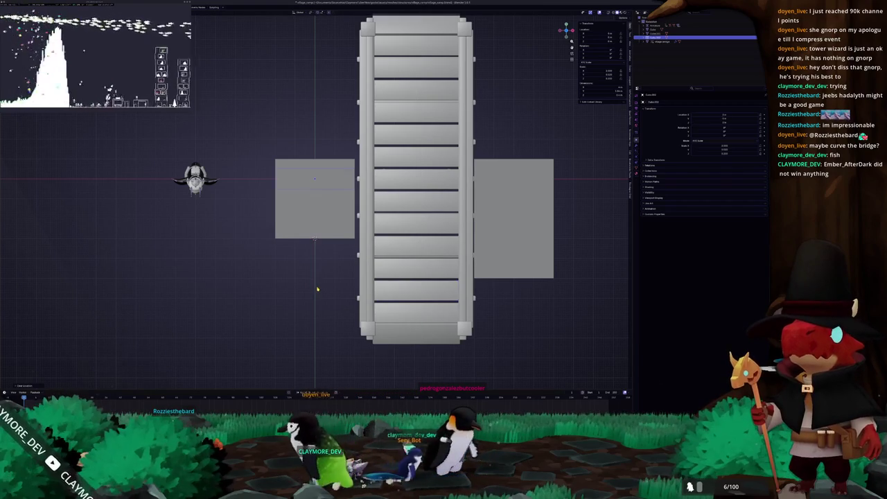
- Extrude a new plank face over the left ramp
key("e")
left_click_drag(321, 269, 327, 240)
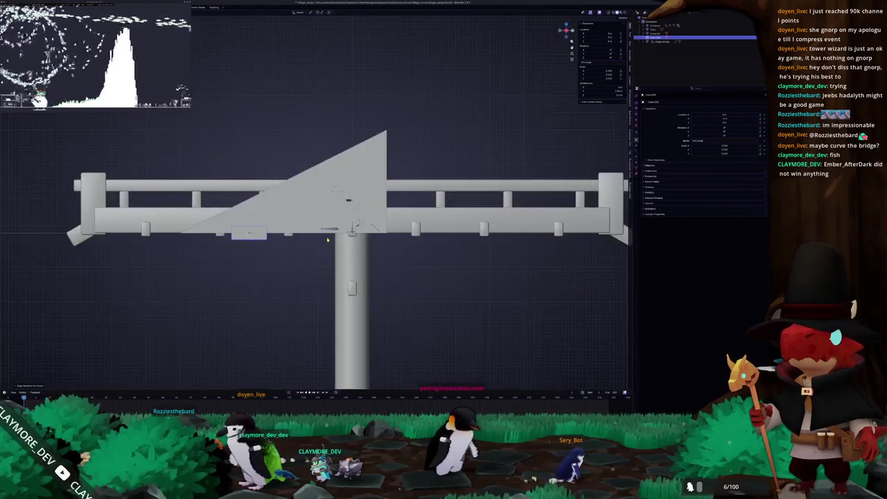
key("ctrl+KP_1")
scroll(351, 227, "up", 3)
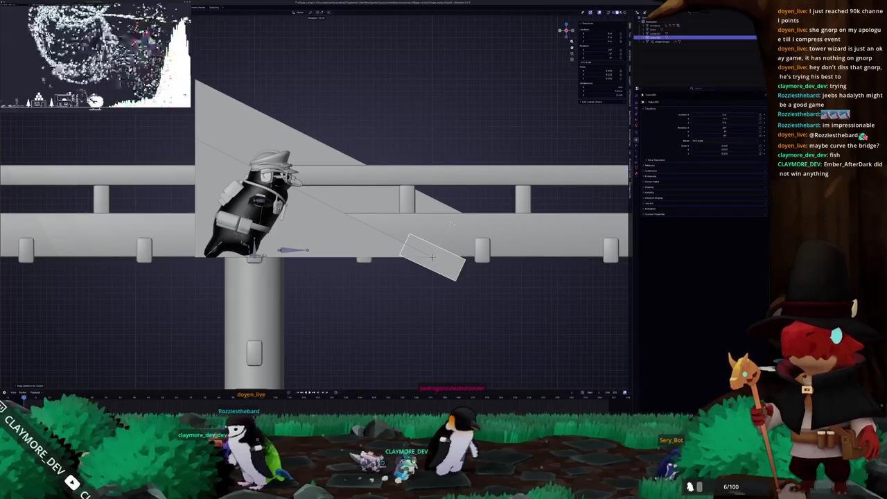
left_click_drag(316, 228, 263, 193)
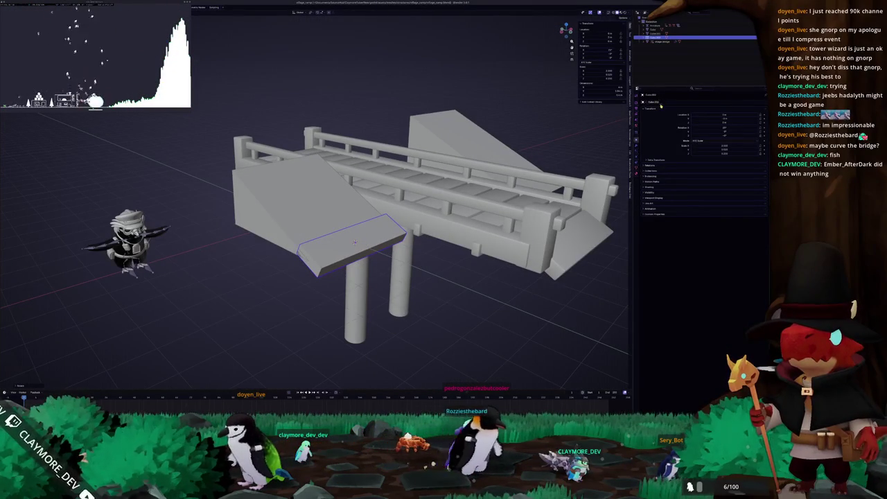
- Give the plank an Array modifier with spaced slats and a higher count
left_click(636, 141)
left_click(662, 103)
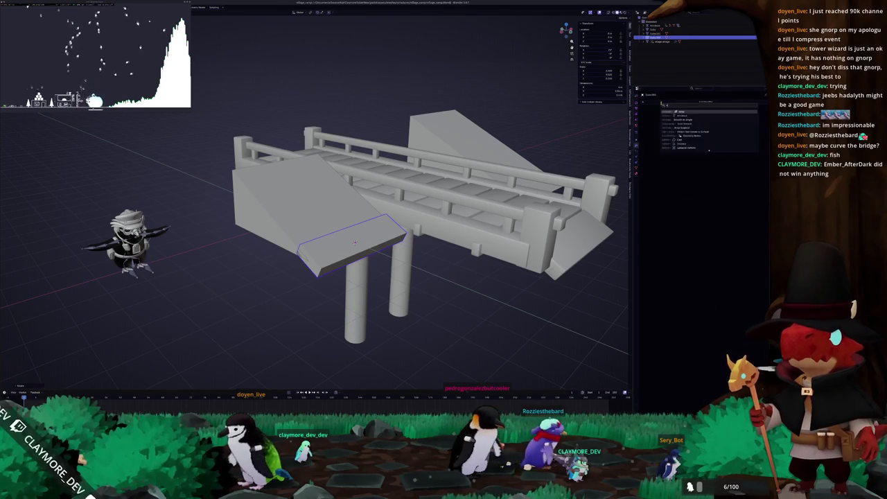
left_click(706, 114)
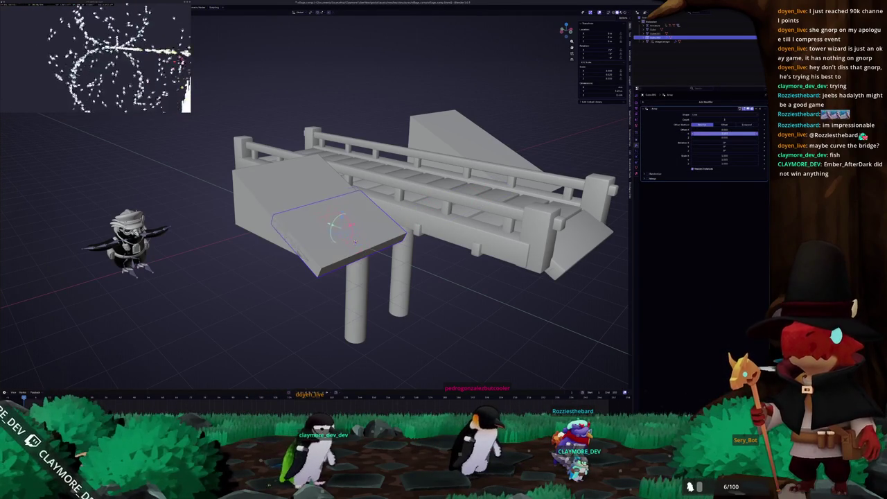
left_click_drag(724, 132, 735, 132)
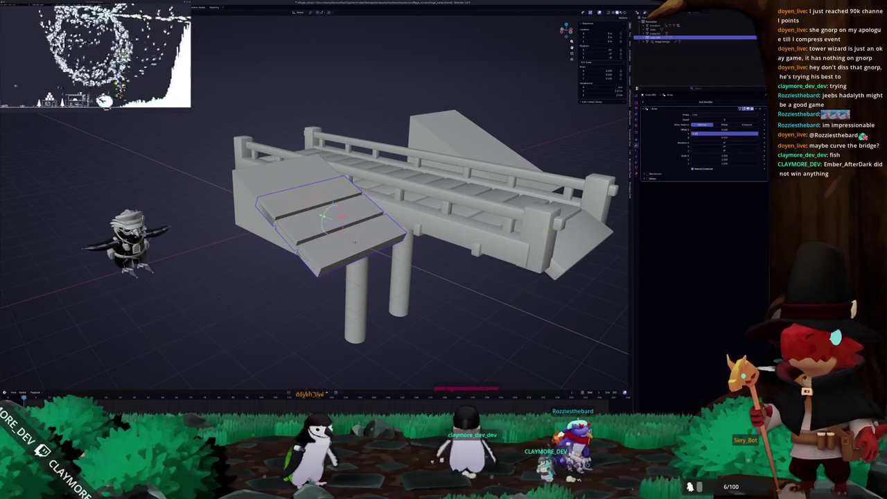
scroll(332, 208, "up", 3)
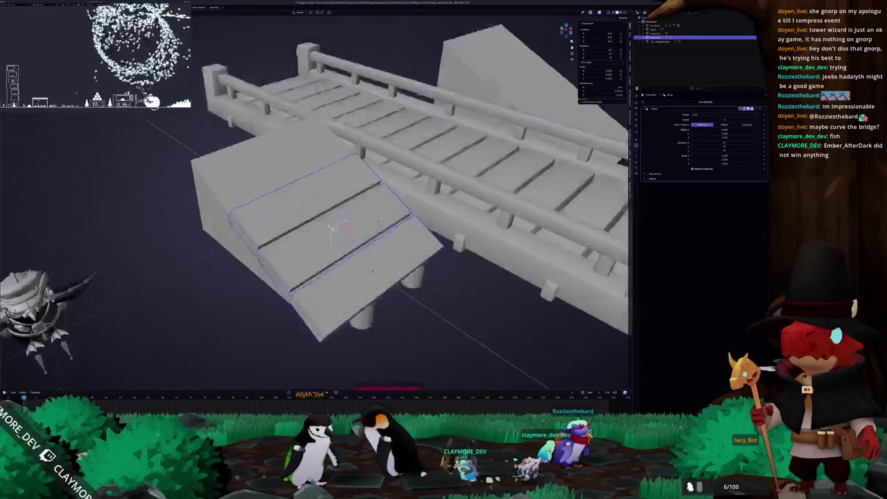
scroll(332, 208, "down", 2)
left_click_drag(333, 208, 367, 208)
left_click(757, 121)
scroll(369, 235, "down", 2)
mouse_move(368, 236)
left_mouse_down()
mouse_move(487, 170)
mouse_move(402, 198)
left_mouse_up()
mouse_move(371, 229)
left_mouse_down()
mouse_move(437, 183)
mouse_move(373, 198)
left_mouse_up()
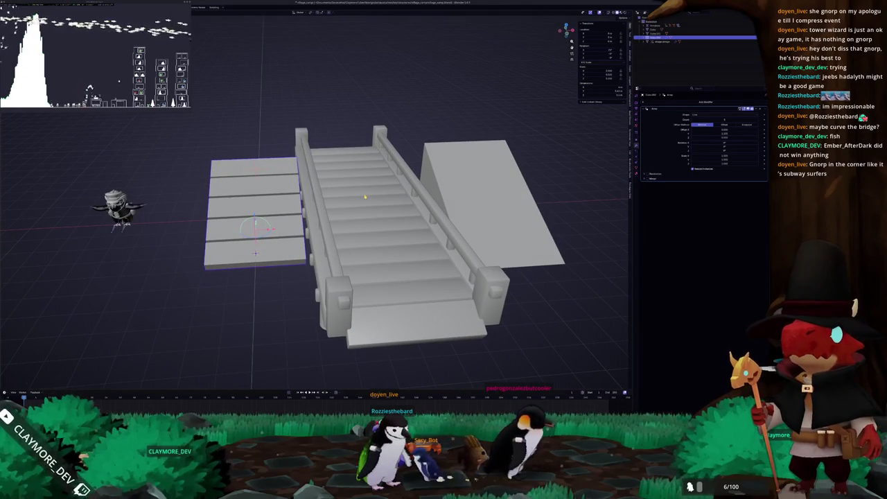
- Copy the plank array onto the right ramp with Ctrl+L Copy Modifiers
key("shift+d")
key("Escape")
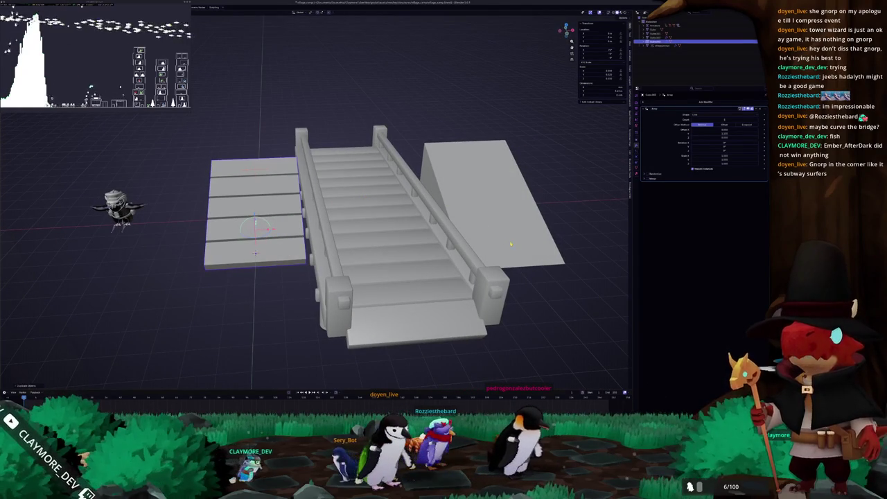
left_click(510, 243)
key("ctrl+l")
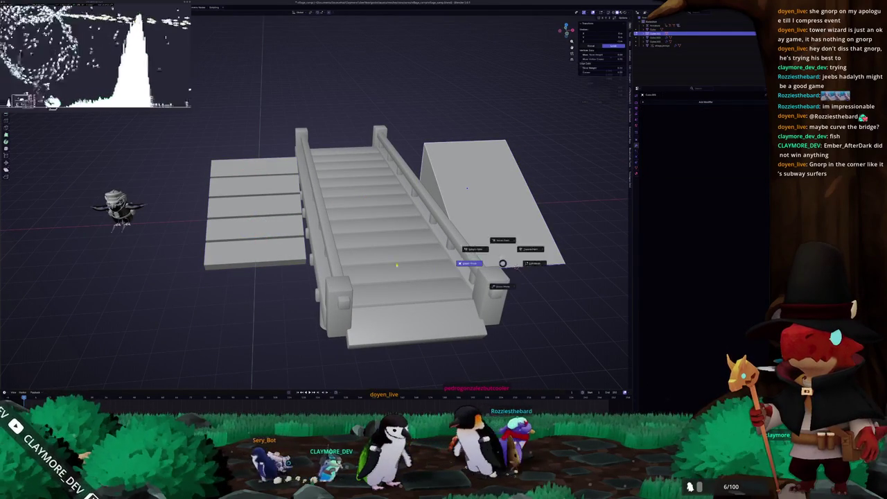
left_click(479, 248)
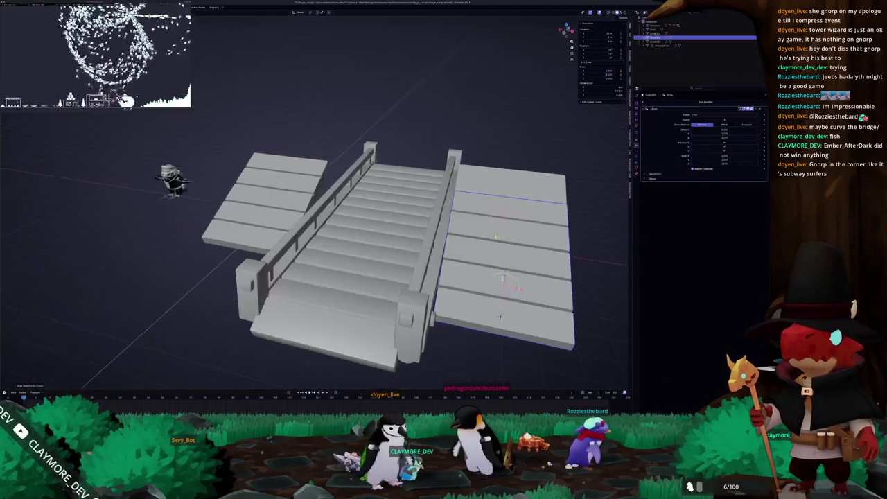
- Enter Edit Mode on the plank deck in an orthographic side view
mouse_move(517, 259)
left_mouse_down()
mouse_move(582, 185)
mouse_move(537, 173)
left_mouse_up()
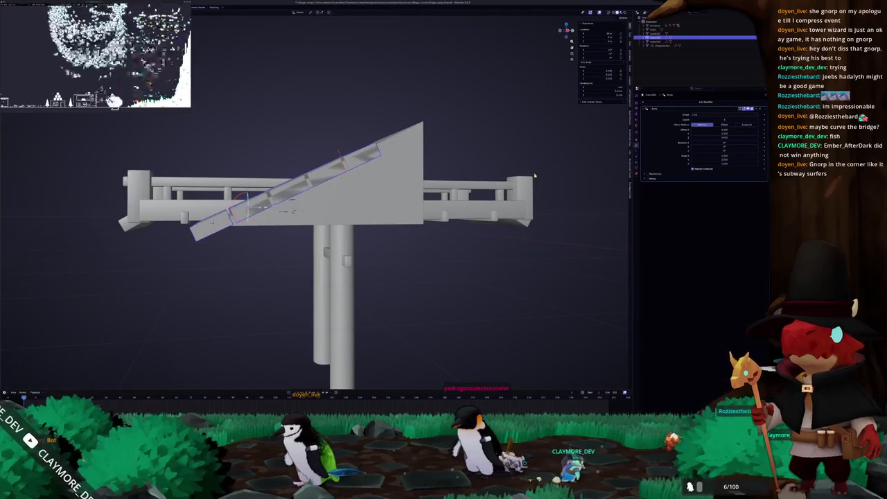
key("KP_1")
key("ctrl+KP_1")
key("KP_3")
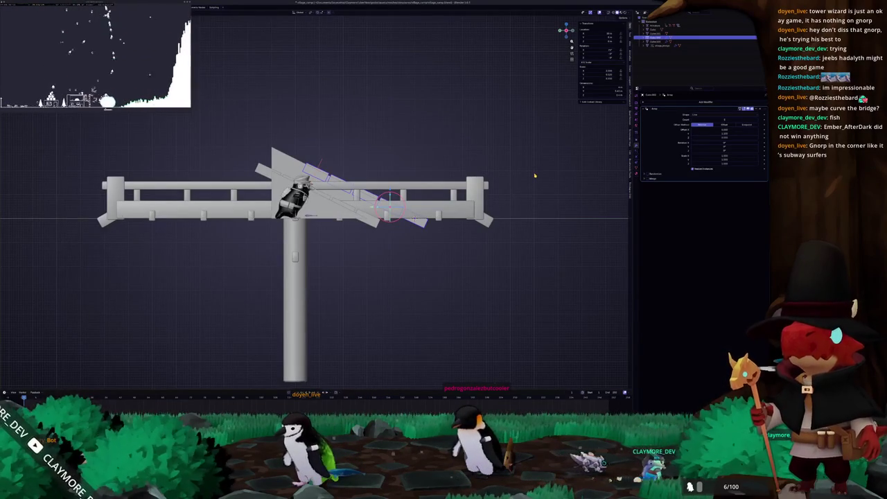
scroll(535, 175, "up", 3)
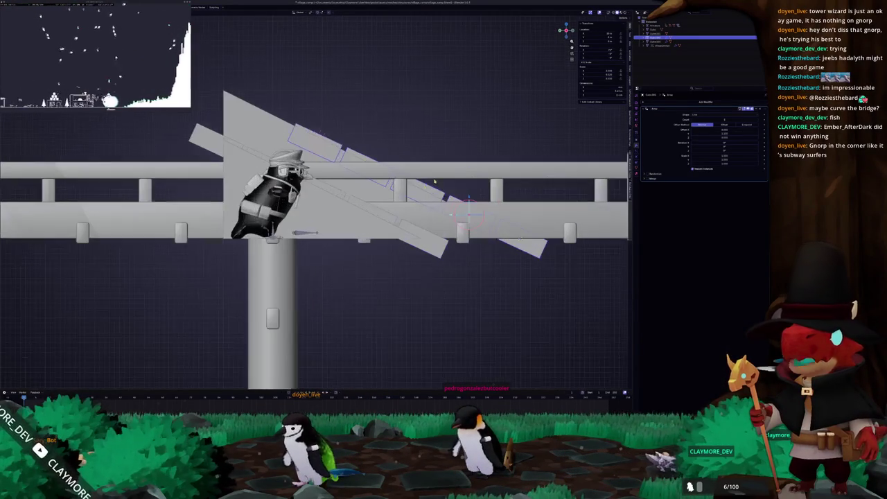
scroll(535, 175, "up", 2)
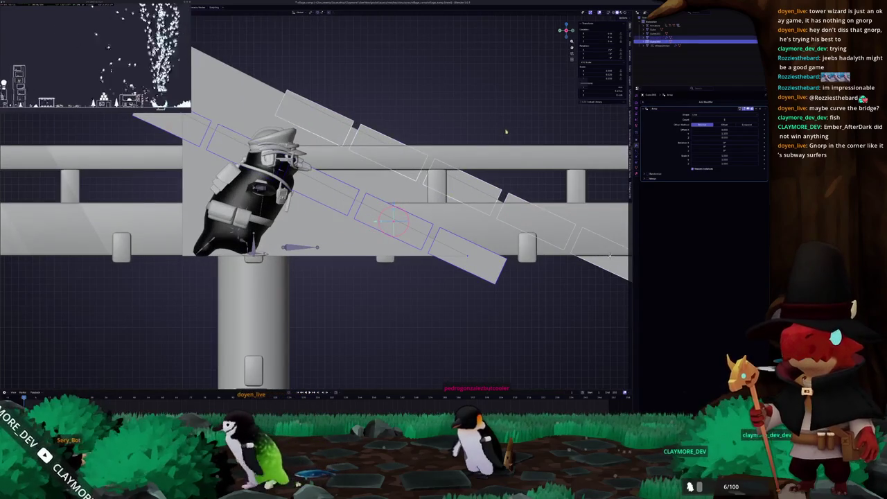
key("Tab")
left_click(311, 13)
key("Escape")
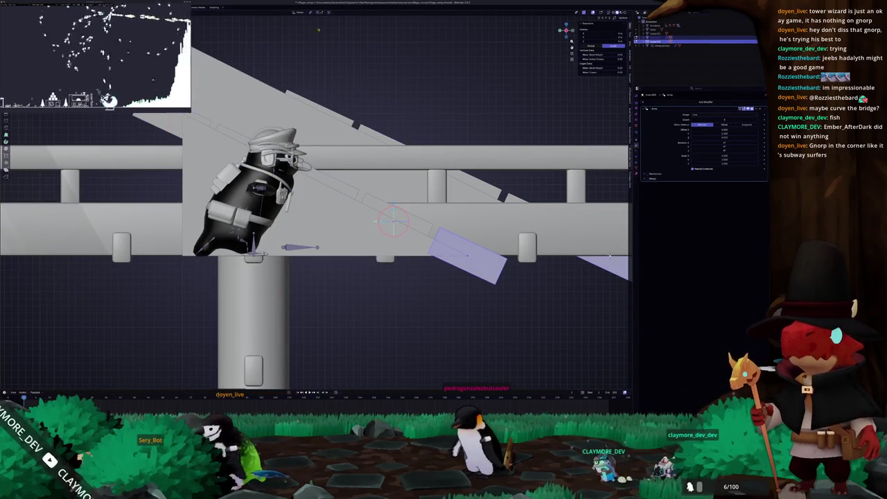
key("KP_5")
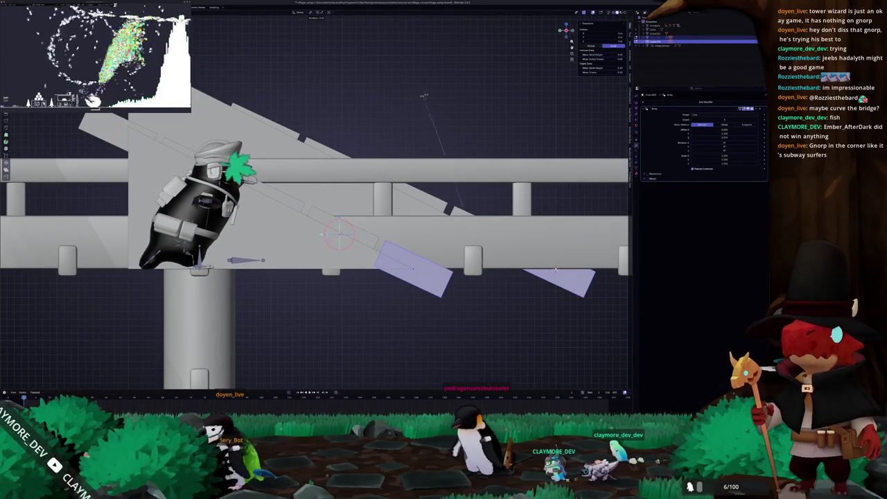
- Rotate the plank faces to follow the ramp slope
key("r")
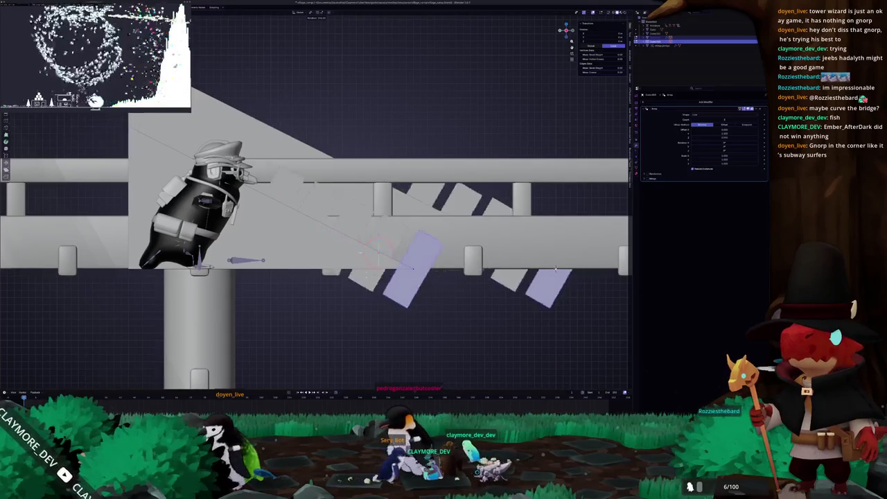
left_click(432, 136)
key("r")
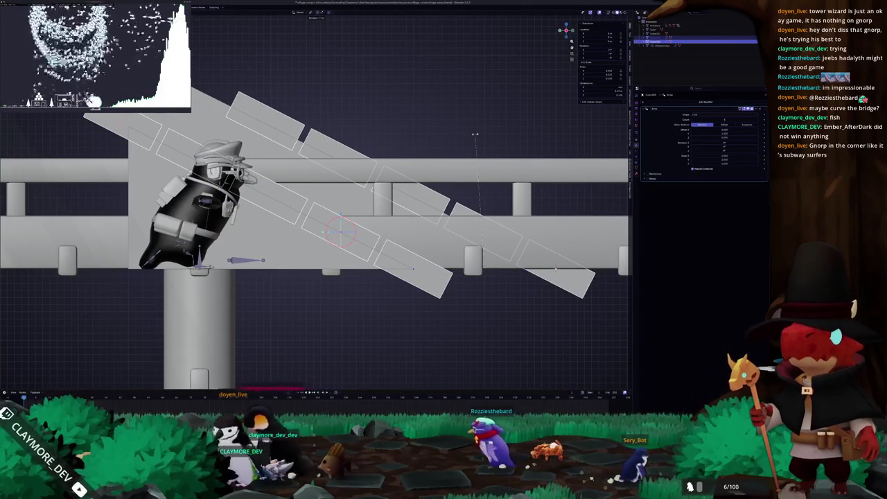
left_click(474, 133)
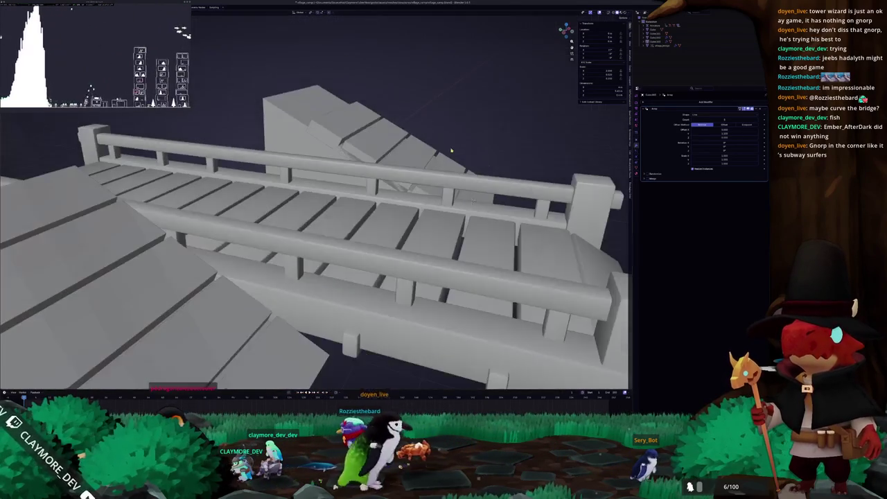
- Select both stair objects
left_click(451, 150)
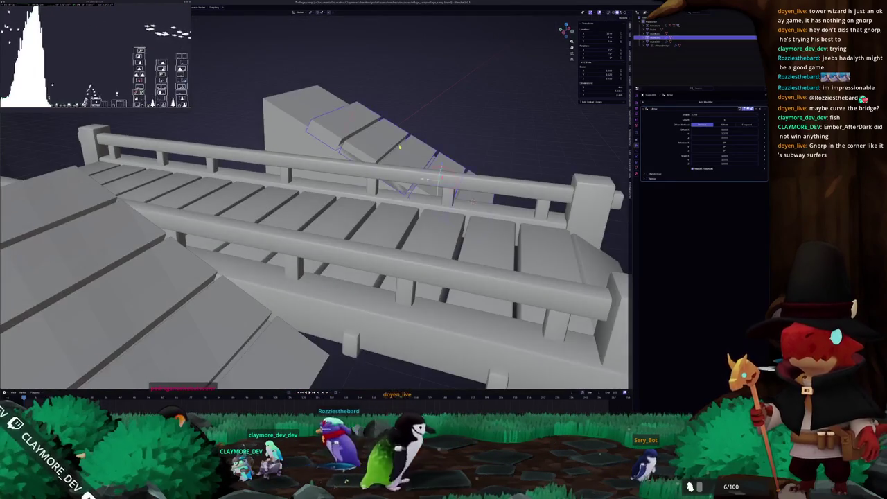
scroll(541, 146, "down", 3)
mouse_move(565, 32)
left_mouse_down()
mouse_move(575, 41)
mouse_move(565, 56)
mouse_move(578, 34)
mouse_move(567, 32)
mouse_move(579, 43)
left_mouse_up()
left_click(659, 42, "ctrl")
scroll(312, 208, "up", 1)
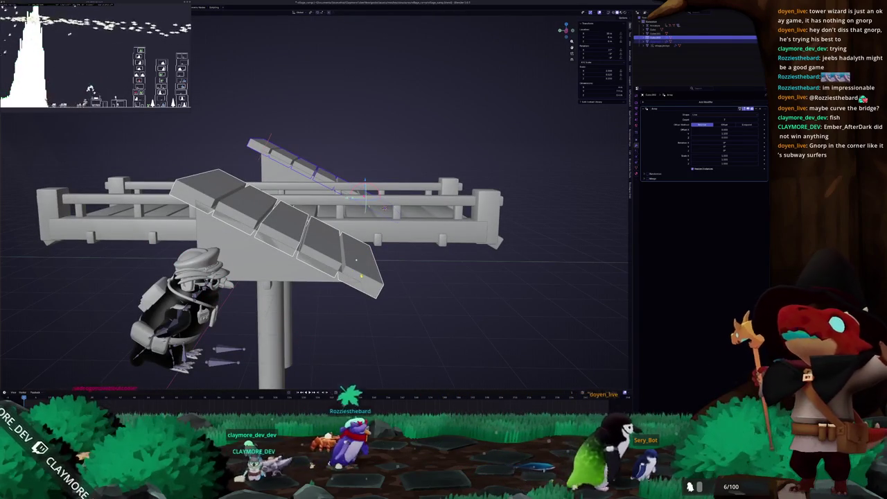
- Slide the stair planks down along their slope in side orthographic view
key("KP_1")
key("KP_3")
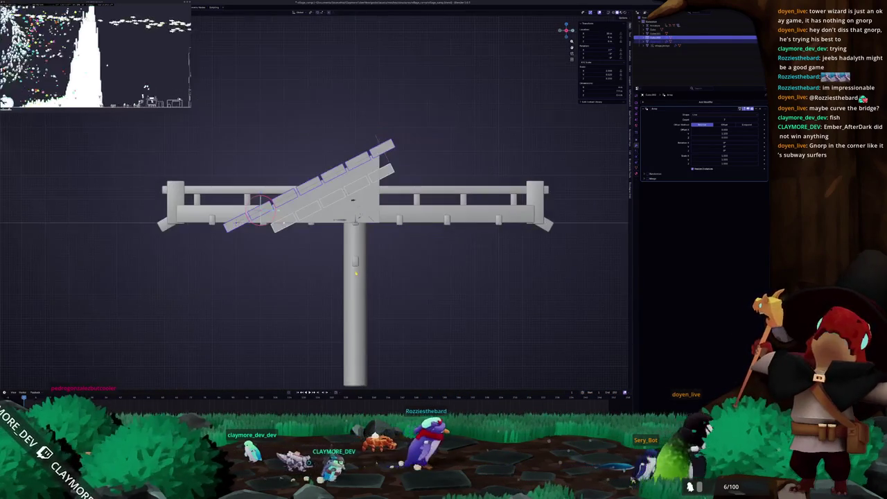
key("KP_6")
key("KP_6")
key("KP_6")
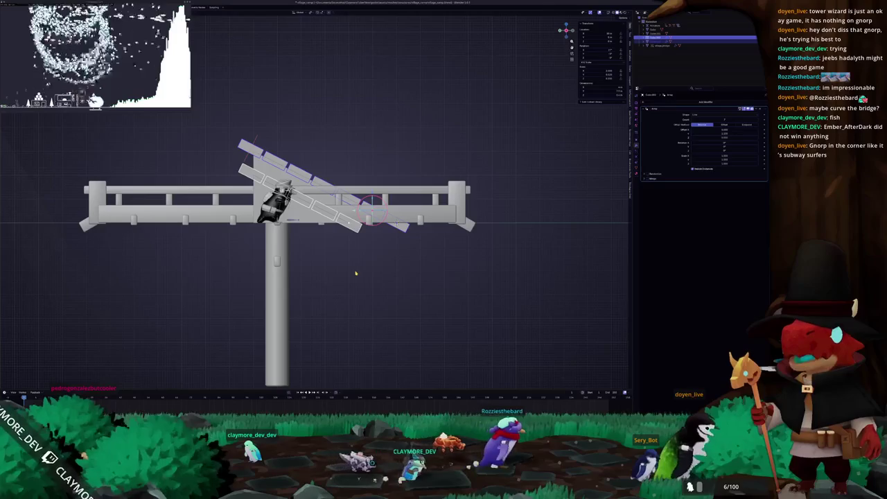
scroll(372, 256, "up", 2)
left_click_drag(326, 179, 345, 188)
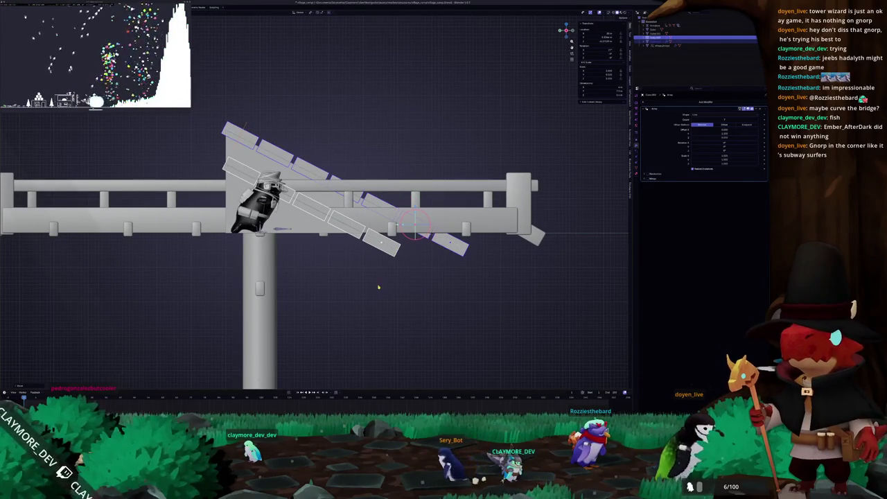
- Reselect the stair objects, then select the left ramp
left_click(379, 287)
scroll(379, 287, "up", 4)
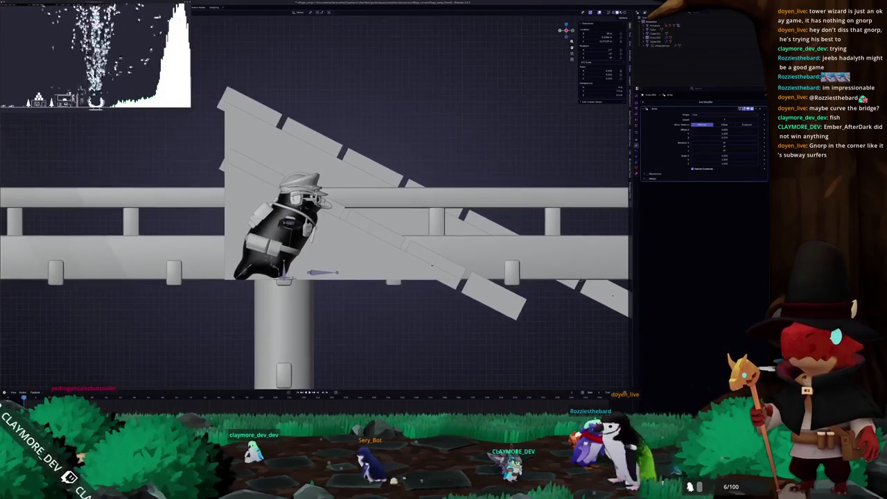
left_click(343, 122)
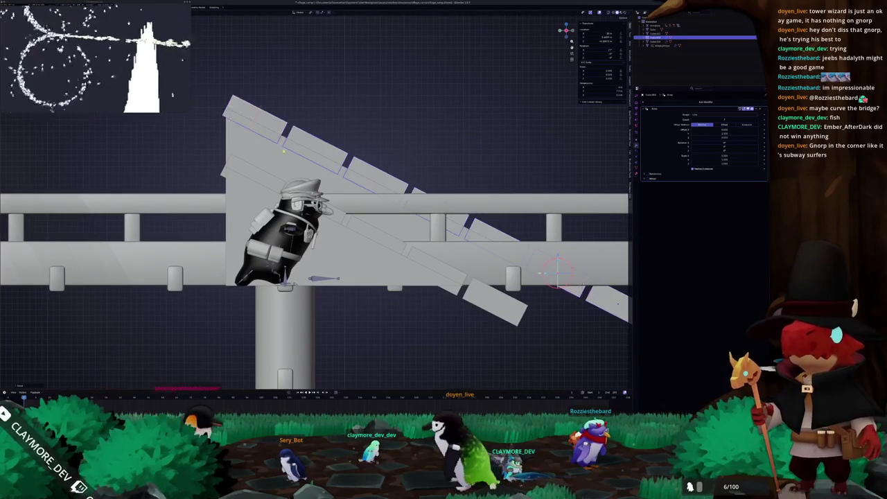
left_click(297, 166)
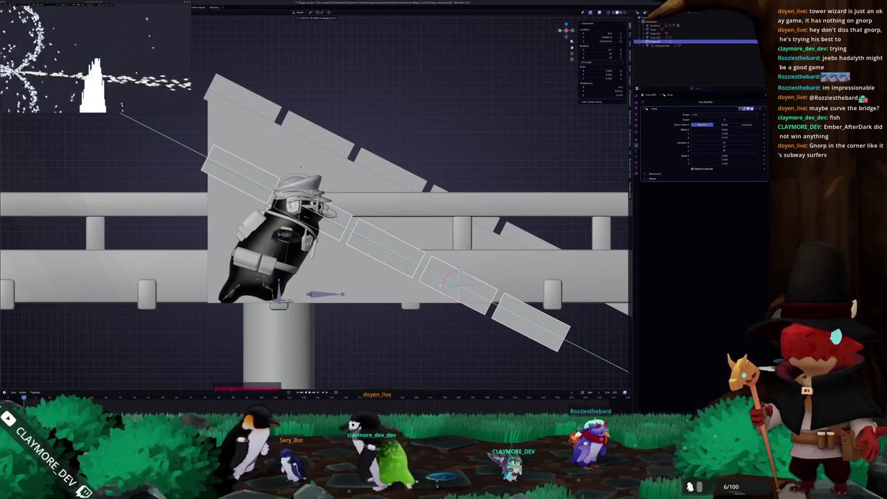
scroll(378, 143, "down", 5)
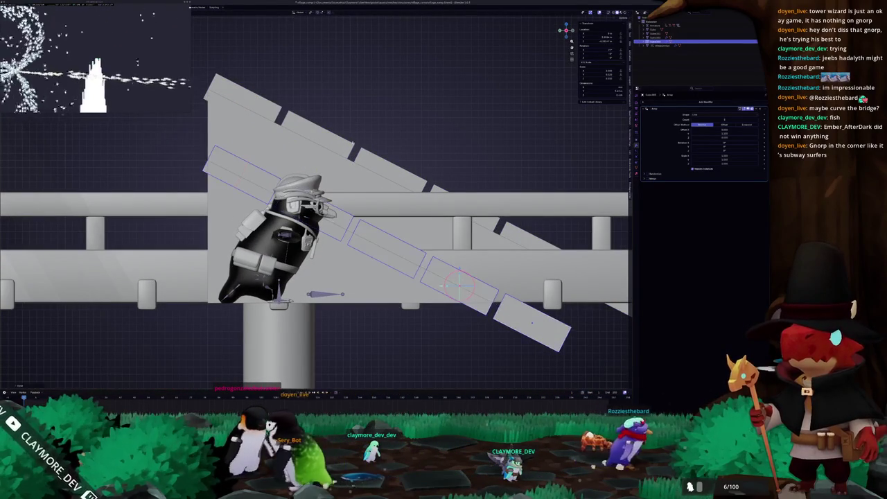
left_click(266, 225)
scroll(265, 226, "up", 3)
mouse_move(305, 326)
left_mouse_down()
mouse_move(313, 240)
mouse_move(315, 255)
mouse_move(429, 234)
left_mouse_up()
- Add a new cube at the end of the bridge, viewed from the top
key("alt+a")
key("shift+a")
left_click(313, 266)
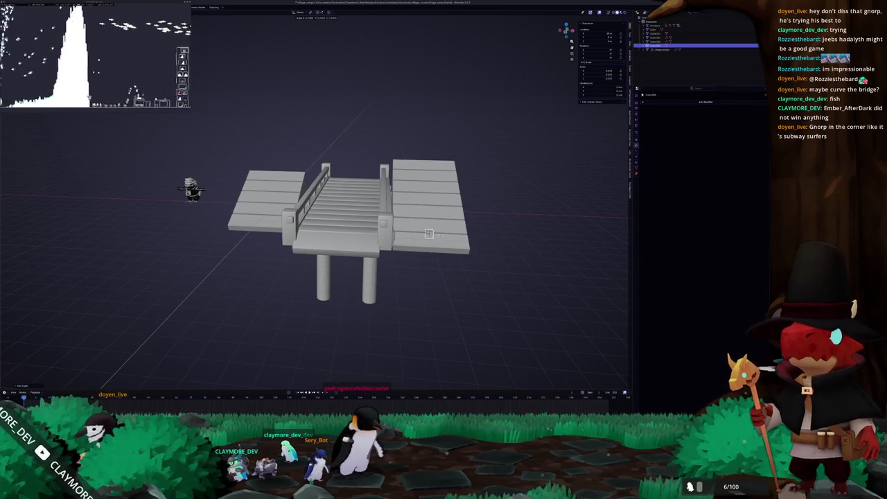
key("KP_7")
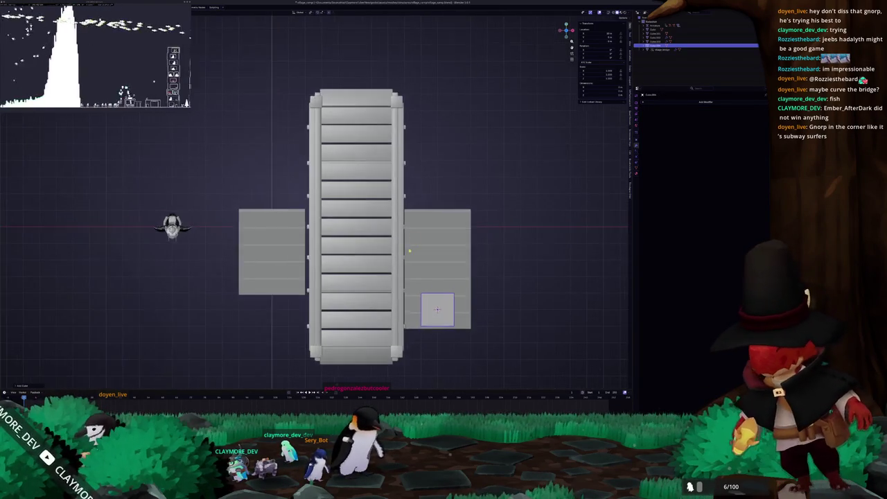
scroll(413, 247, "up", 4)
key("g")
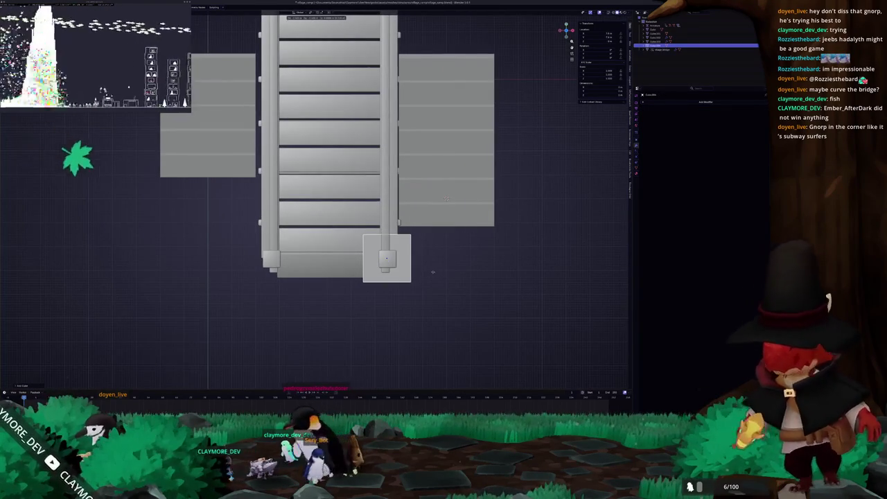
left_click(432, 272)
scroll(442, 277, "up", 4)
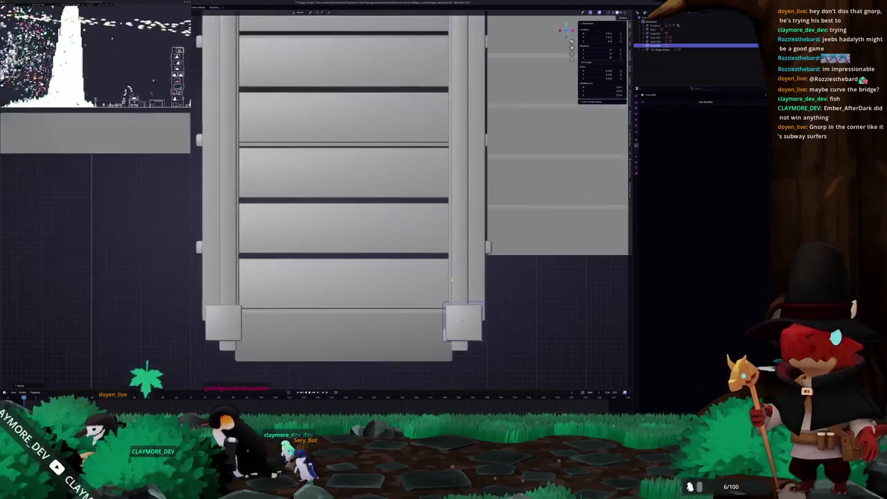
left_click_drag(585, 197, 520, 168)
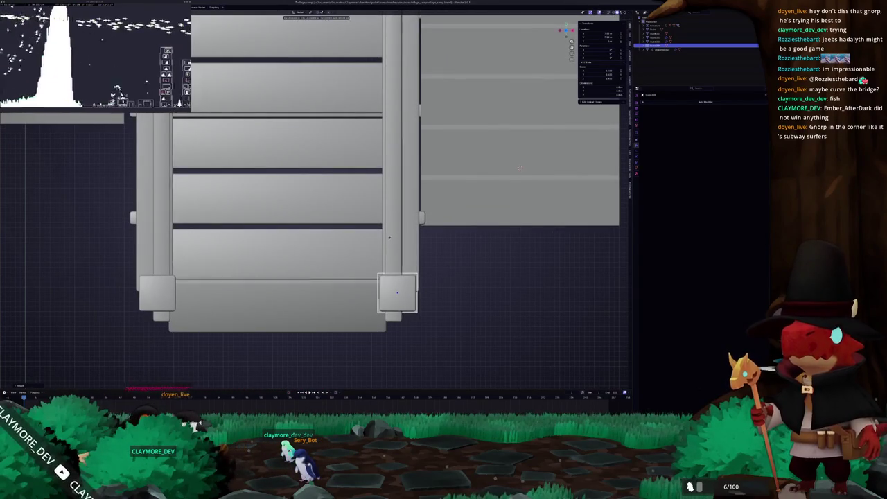
- Scale the cube down, then raise its top along Z into a taller post
key("s")
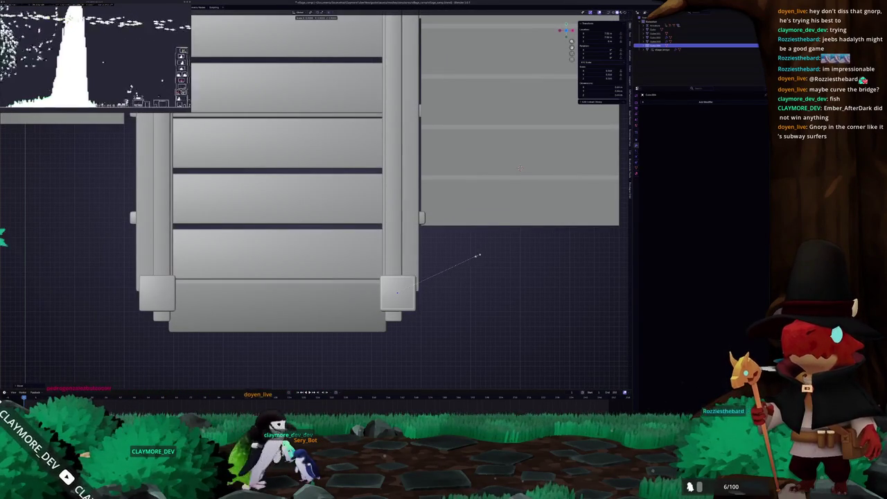
left_click(480, 256)
scroll(480, 256, "down", 3)
mouse_move(481, 256)
left_mouse_down()
mouse_move(443, 221)
mouse_move(402, 270)
left_mouse_up()
key("KP_1")
scroll(402, 270, "up", 3)
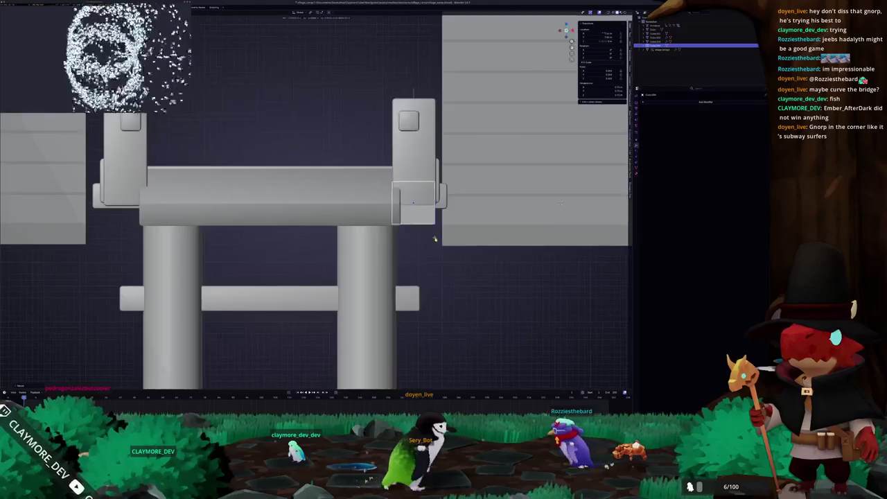
scroll(399, 256, "down", 3)
key("Tab")
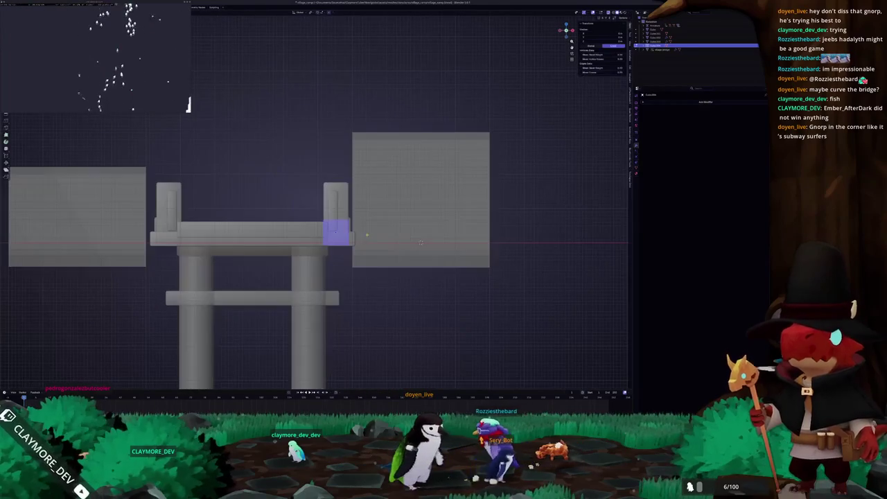
key("g")
key("z")
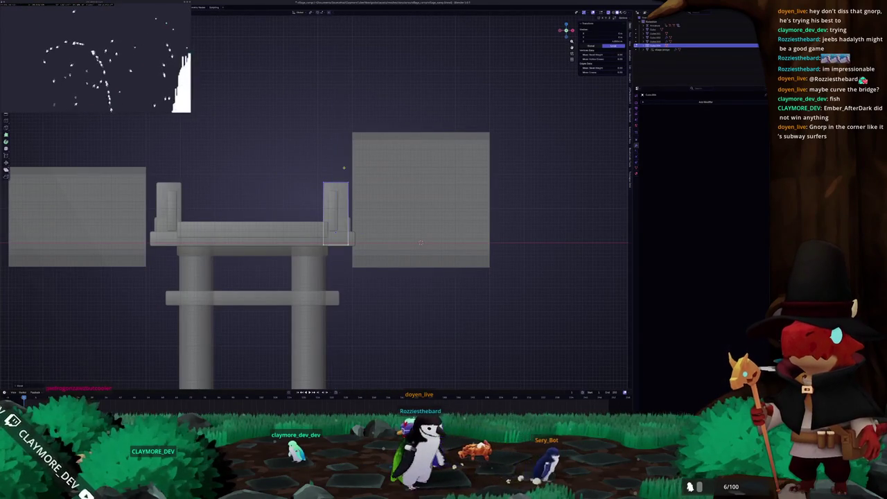
left_click(344, 167)
key("Tab")
- Select another bridge part and switch to top orthographic view
mouse_move(344, 167)
left_mouse_down()
mouse_move(336, 226)
mouse_move(342, 199)
mouse_move(346, 234)
mouse_move(366, 248)
left_mouse_up()
left_click(342, 199)
left_click(354, 228)
key("KP_7")
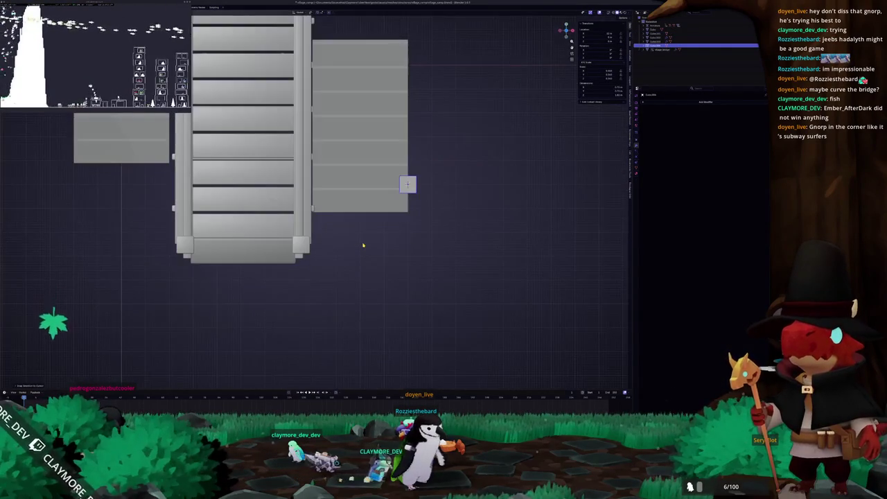
- Nudge the post block along the X axis in Edit Mode
key("Tab")
scroll(379, 157, "up", 3)
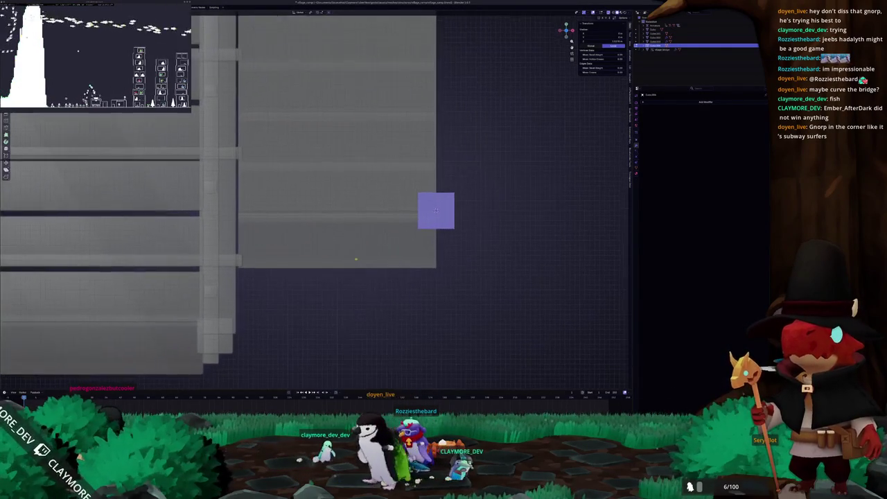
key("g")
key("x")
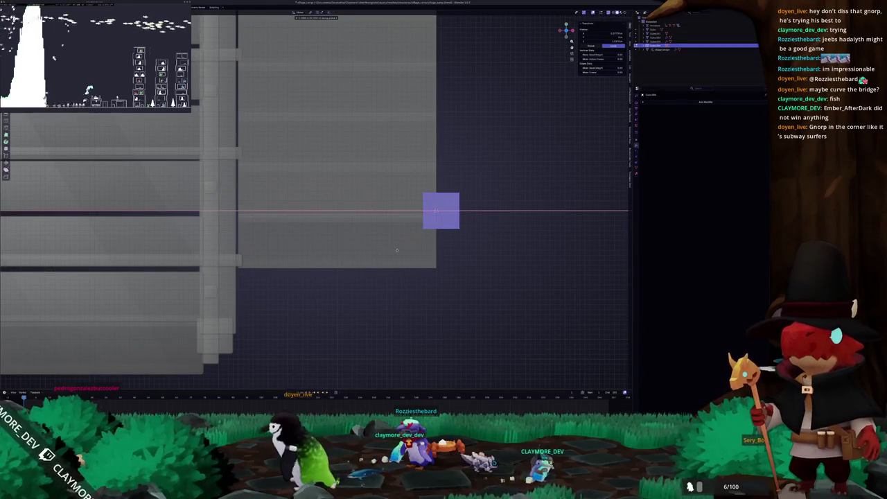
left_click(397, 250)
scroll(397, 249, "down", 5)
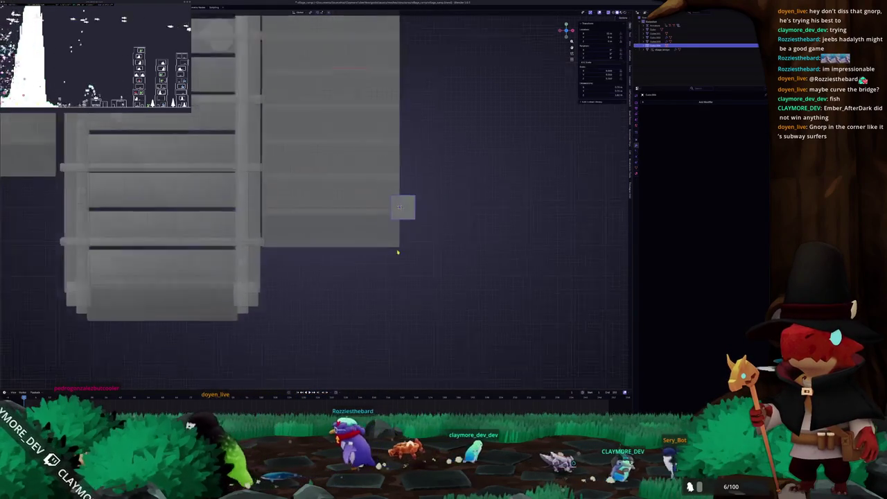
- Duplicate the post and place the copy beside the left platform
key("shift+d")
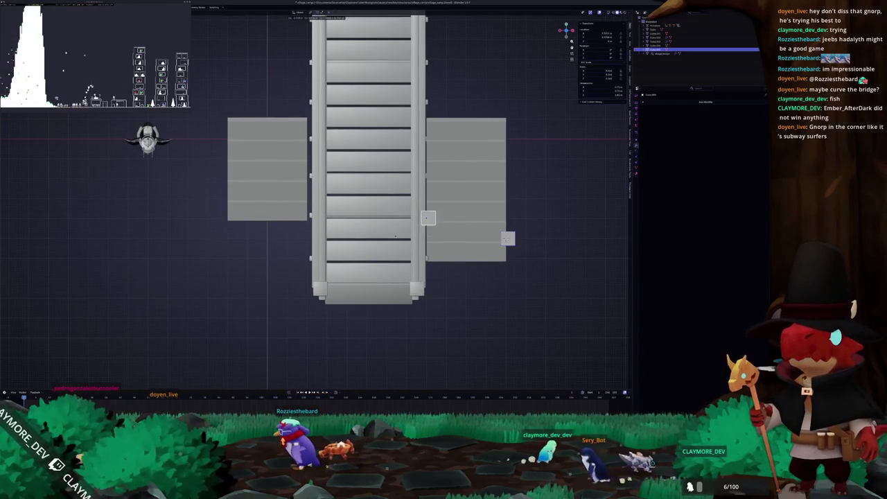
left_click(365, 229)
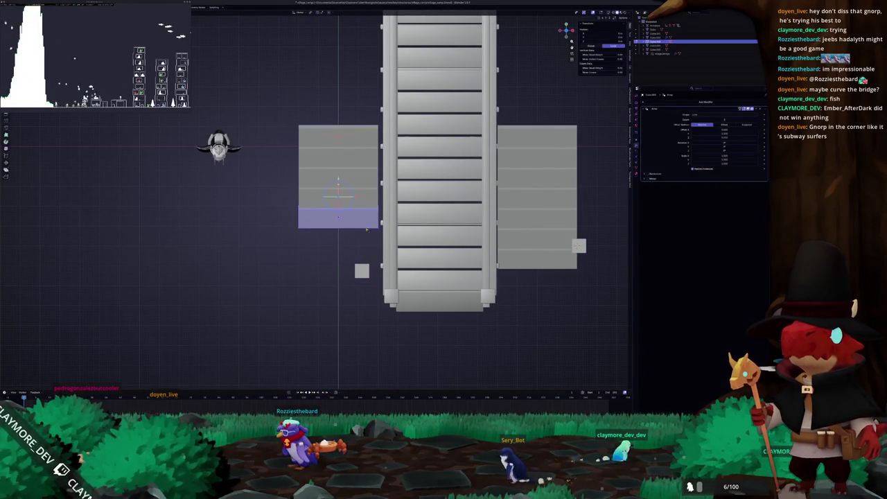
left_click(379, 236)
key("alt+z")
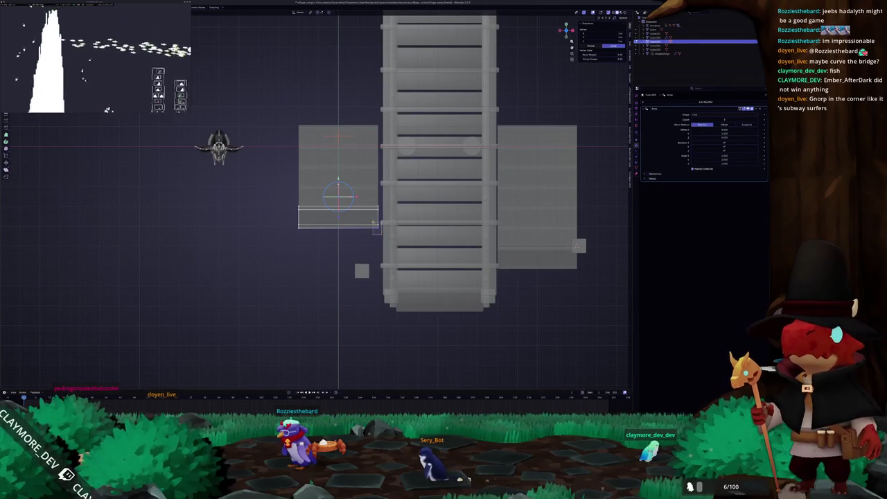
key("Tab")
left_click(367, 183)
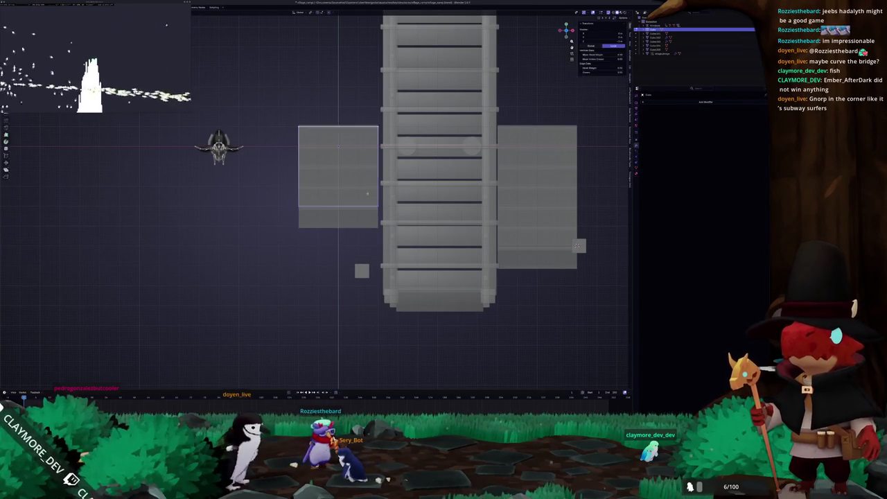
left_click(363, 272)
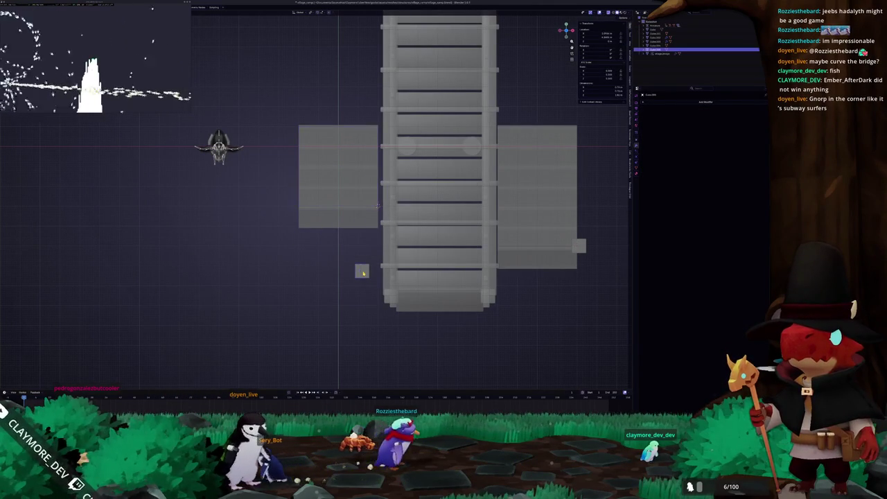
left_click(421, 268)
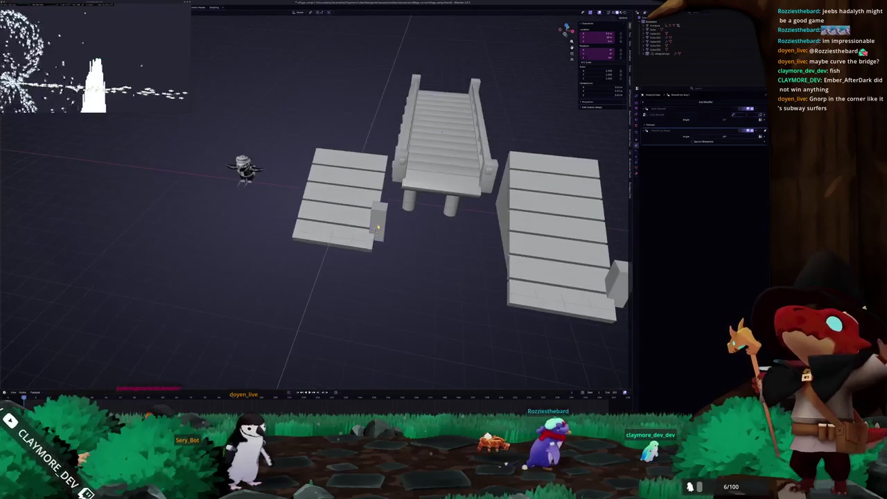
- Add a Mirror modifier to the left platform's post and set its mirror object
left_click(377, 227)
left_click(686, 103)
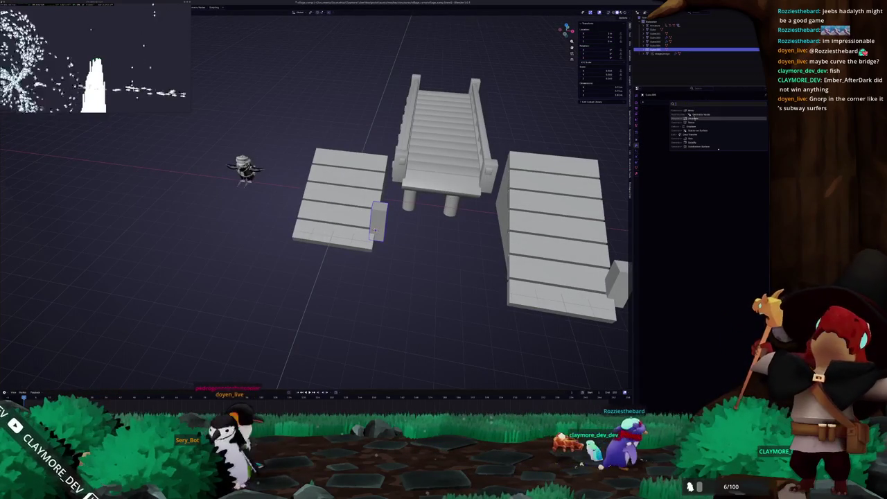
left_click(693, 127)
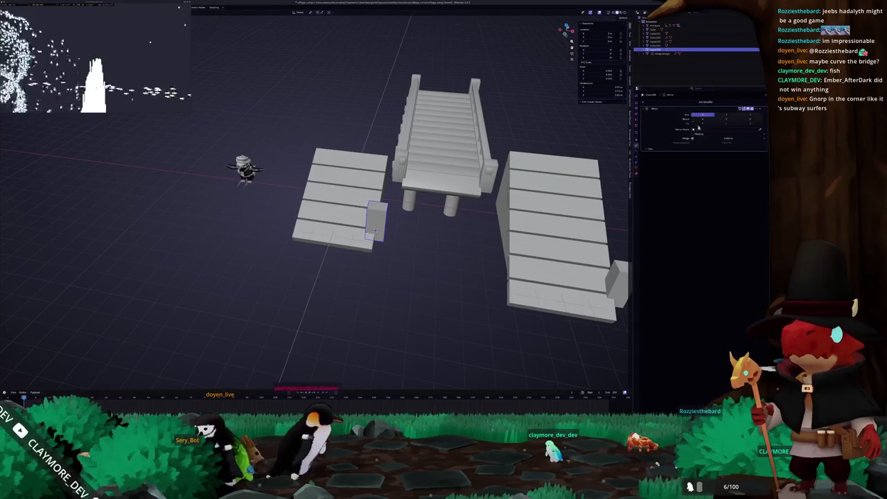
left_click(374, 229)
scroll(388, 215, "down", 3)
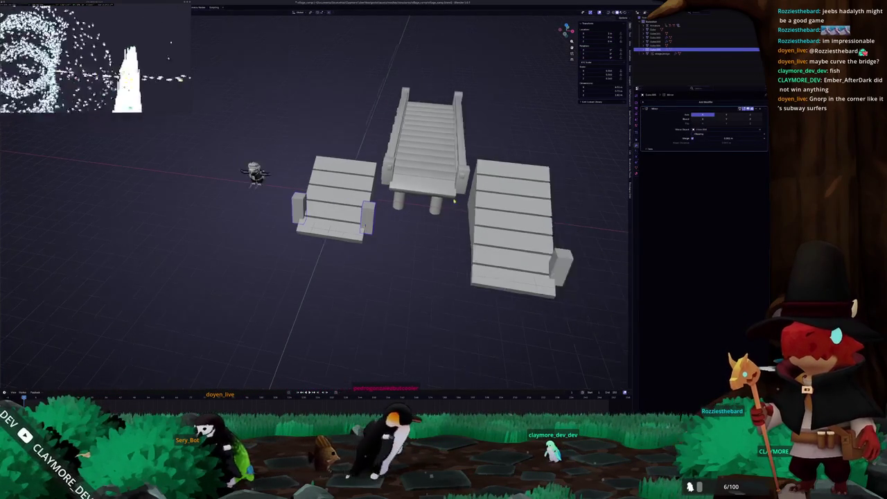
- Add a Mirror modifier to the right platform's post
left_click(441, 254)
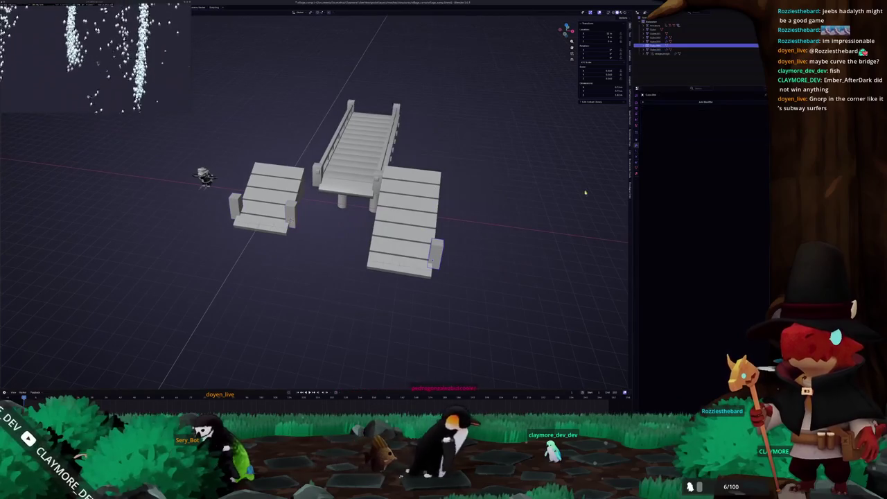
left_click(715, 103)
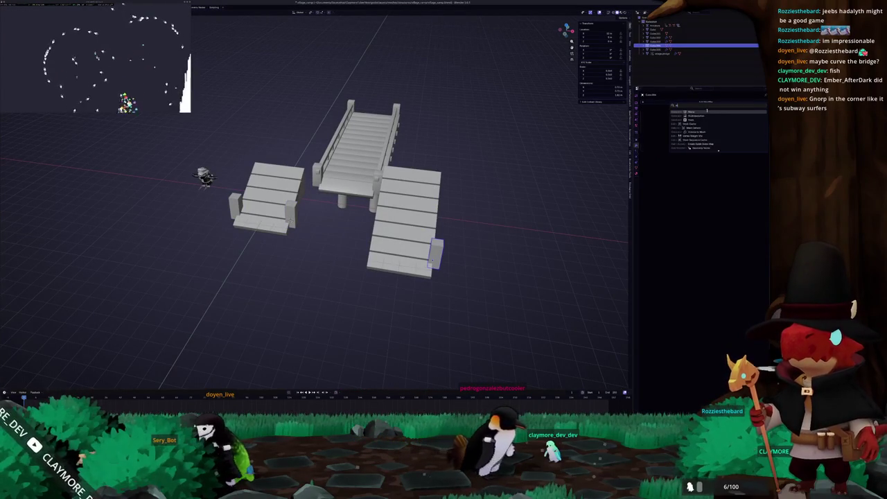
left_click(707, 111)
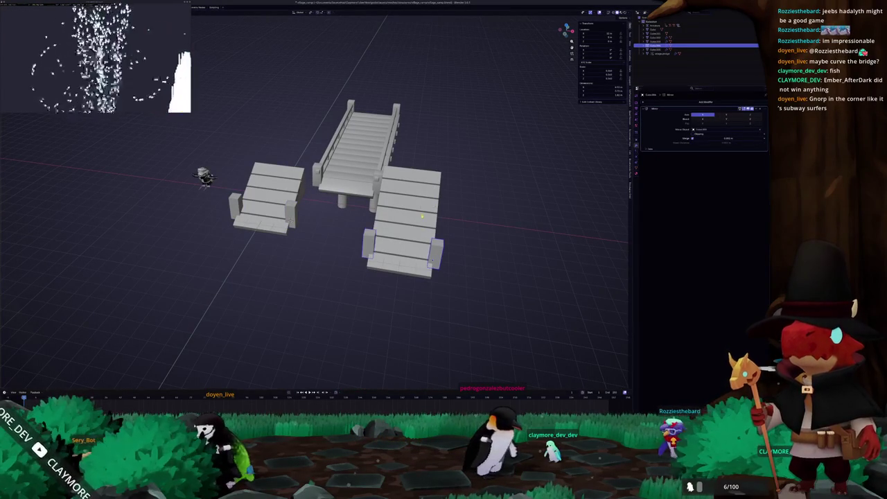
key("alt+a")
left_click_drag(422, 216, 313, 238)
left_click(430, 231)
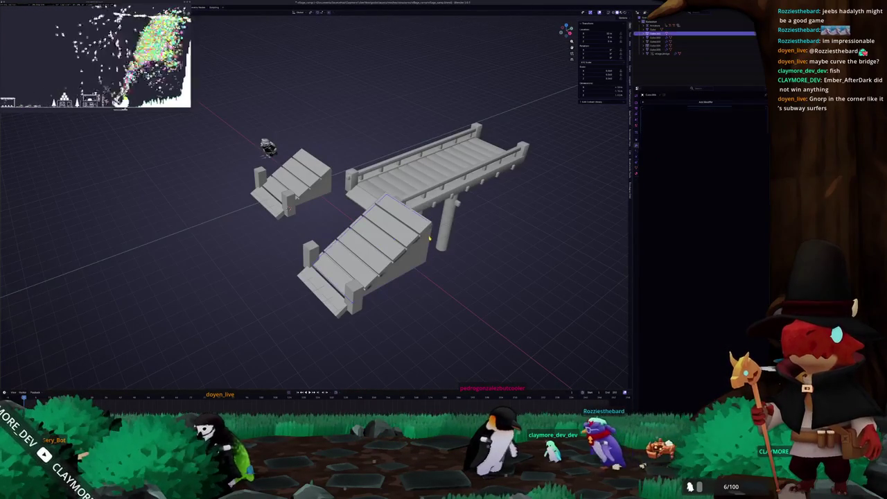
left_click_drag(430, 231, 418, 239)
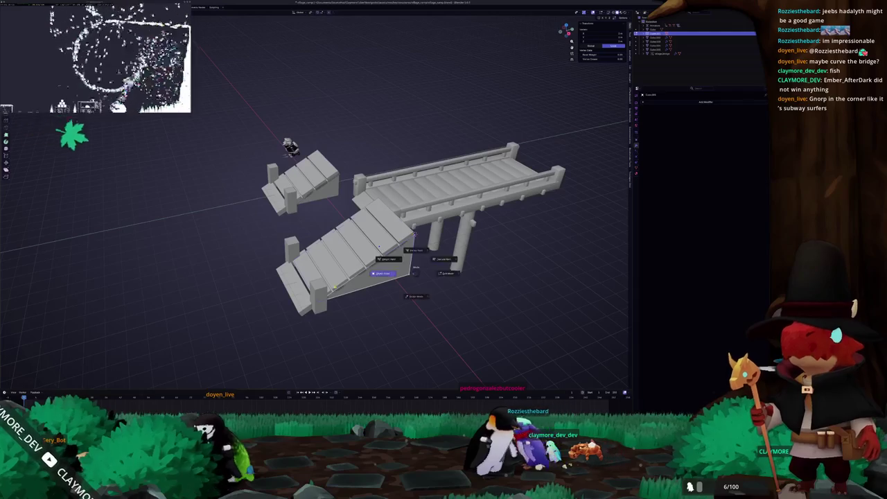
left_click(317, 297)
left_click_drag(372, 307, 323, 272)
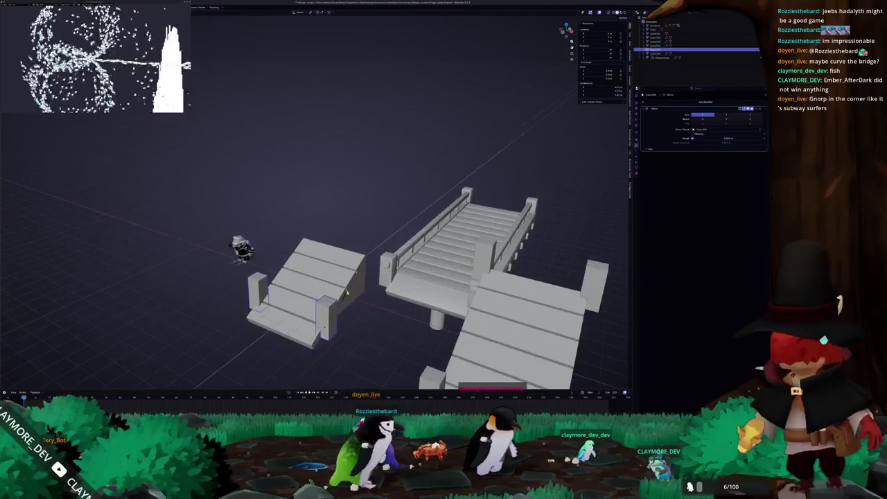
left_click(323, 272)
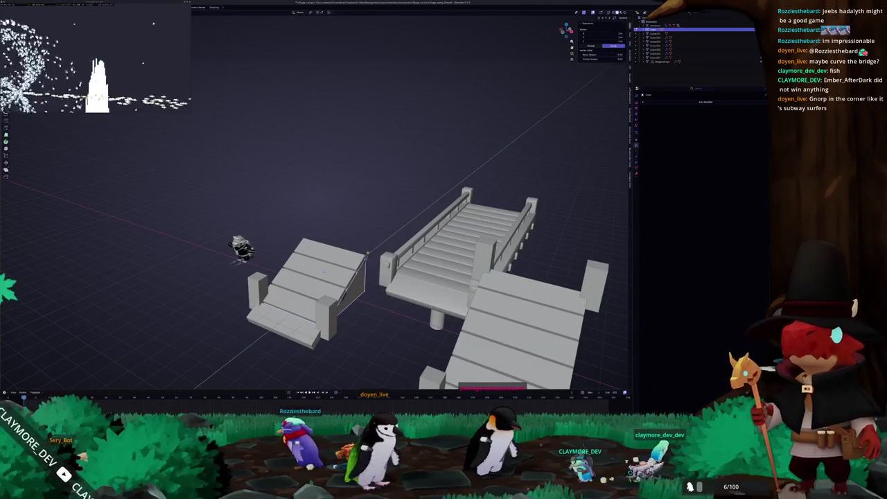
left_click(350, 295)
mouse_move(350, 295)
left_mouse_down()
mouse_move(353, 305)
mouse_move(387, 239)
mouse_move(418, 235)
mouse_move(393, 309)
mouse_move(439, 270)
left_mouse_up()
left_click(365, 285)
left_click(387, 238)
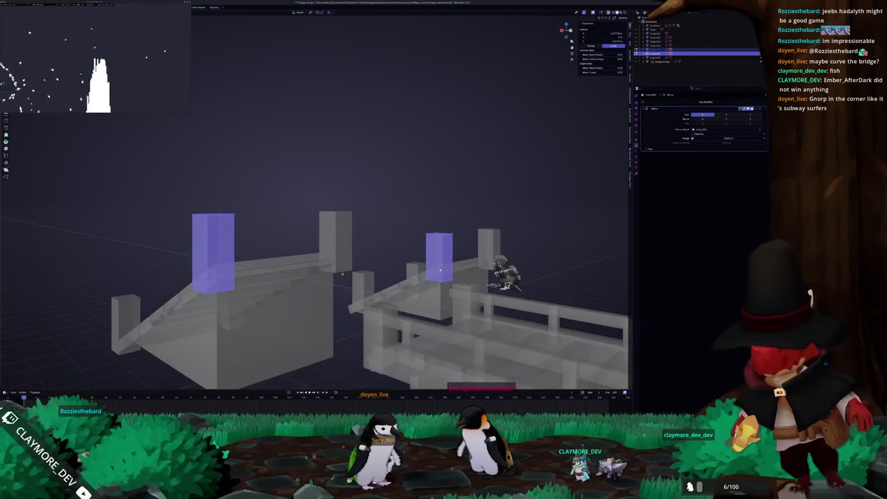
- Adjust the tall column in orthographic side view
left_click(213, 284)
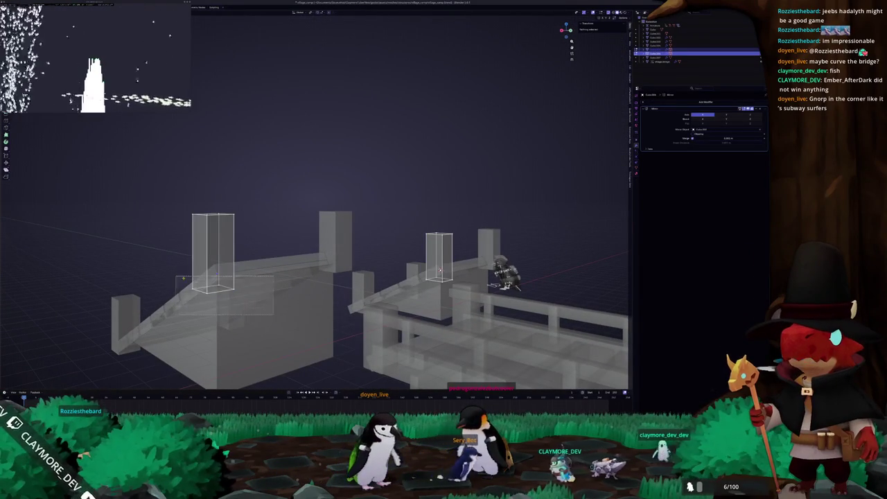
key("KP_1")
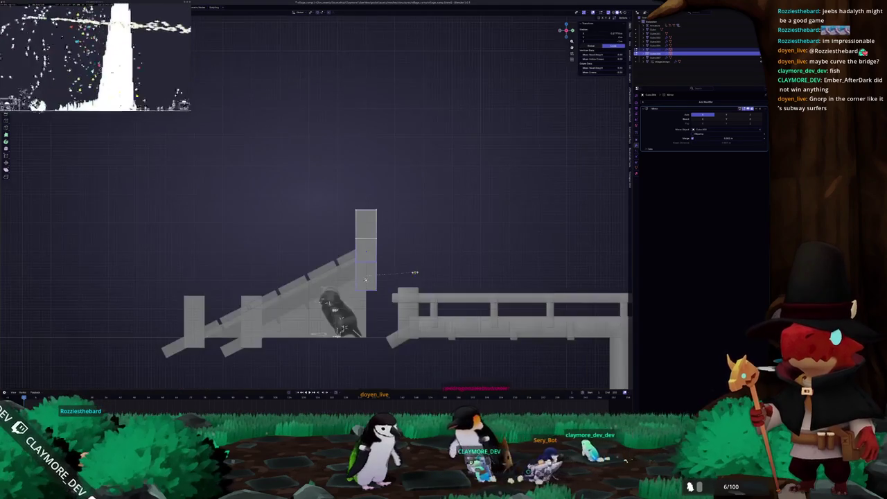
scroll(415, 273, "up", 2)
left_click(310, 12)
left_click(320, 36)
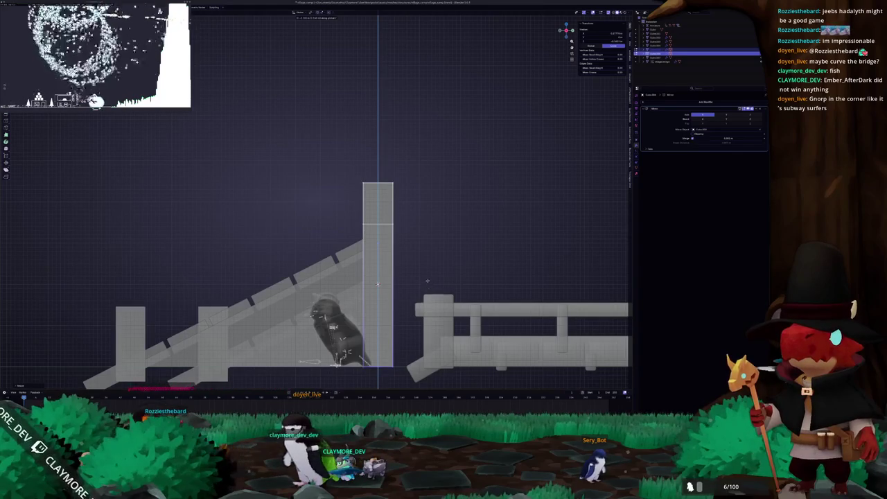
left_click(378, 284)
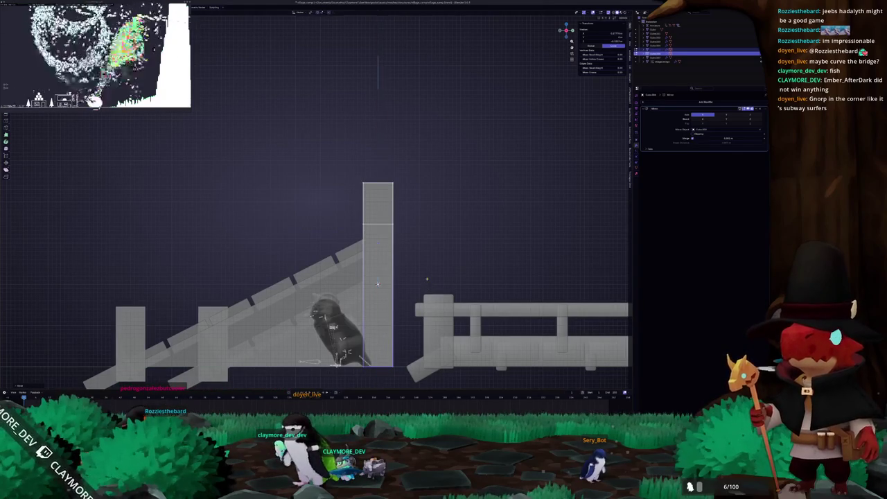
left_click_drag(378, 284, 473, 187)
key("Tab")
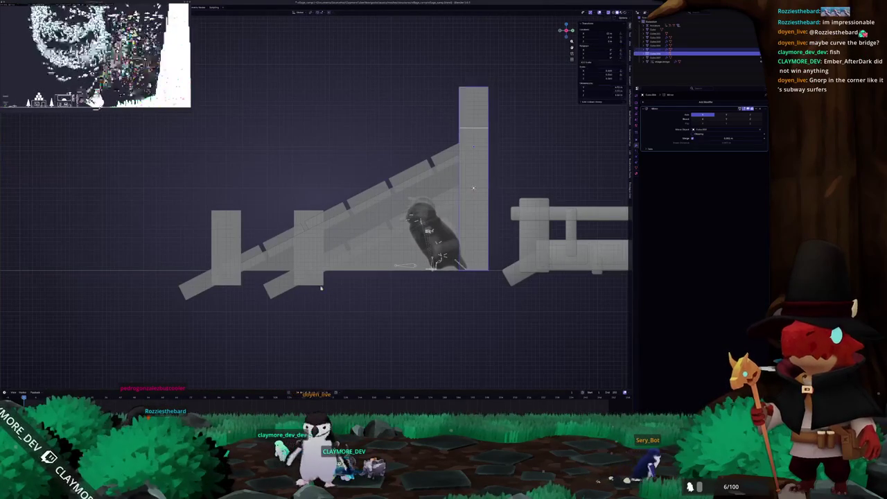
key("Tab")
- Flatten the bottoms of both short ramp posts to one height with S Z 0
left_click(308, 248)
left_click(226, 263, "shift")
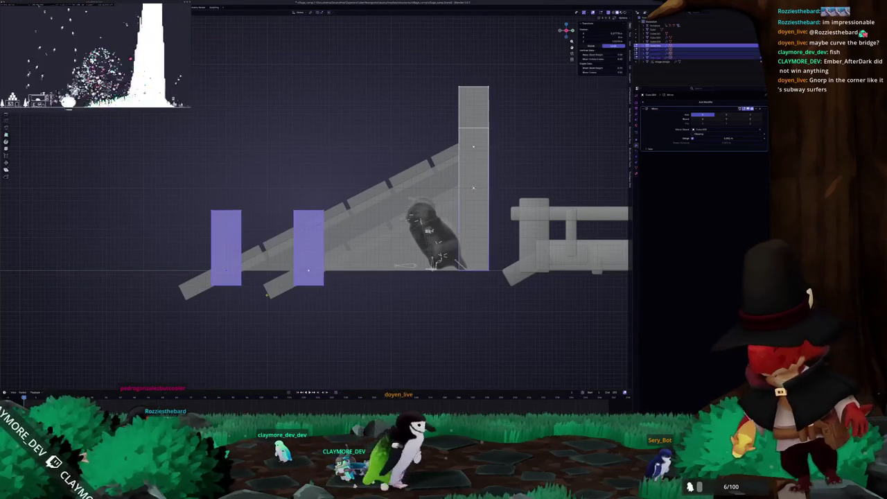
left_click_drag(510, 331, 178, 274)
key("s")
key("z")
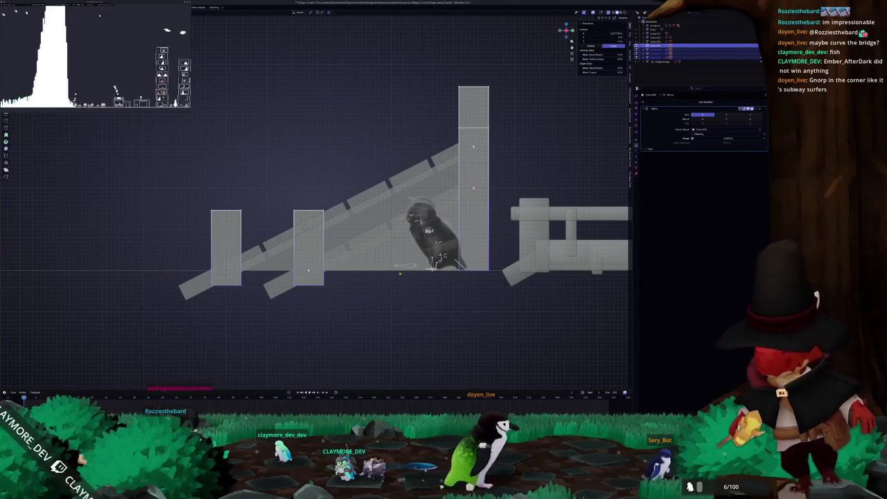
key("0")
key("Return")
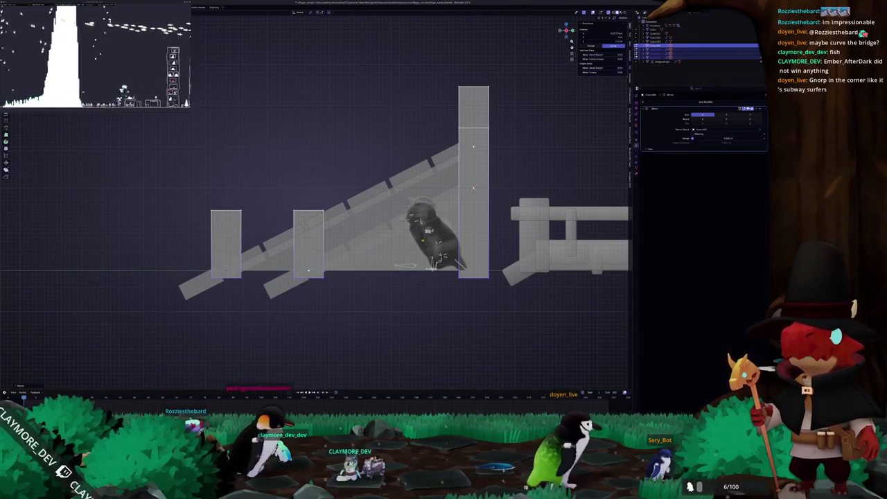
- Orbit around the bridge to check the posts at the stair ends
mouse_move(388, 229)
left_mouse_down()
mouse_move(273, 275)
mouse_move(320, 271)
mouse_move(301, 267)
left_mouse_up()
left_click(268, 274)
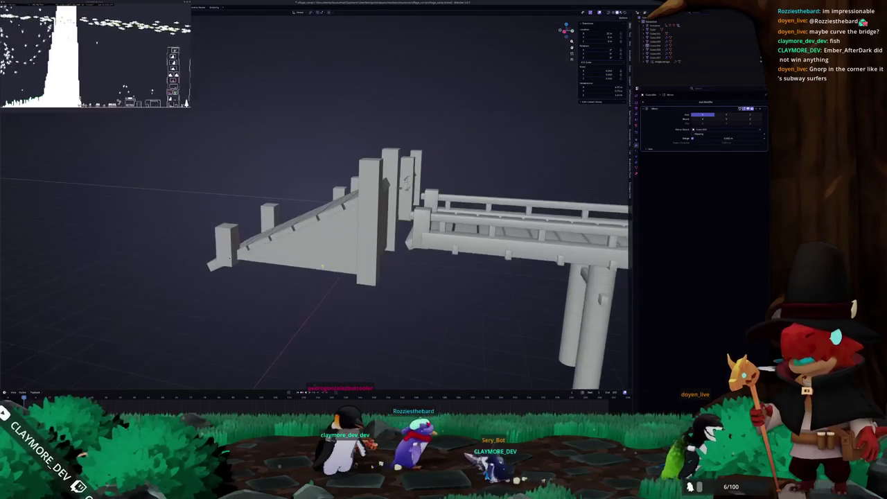
mouse_move(450, 242)
left_mouse_down()
mouse_move(281, 268)
mouse_move(404, 288)
mouse_move(410, 277)
mouse_move(379, 282)
mouse_move(416, 280)
mouse_move(417, 220)
mouse_move(407, 266)
mouse_move(443, 279)
left_mouse_up()
left_click(361, 284)
left_click(405, 277)
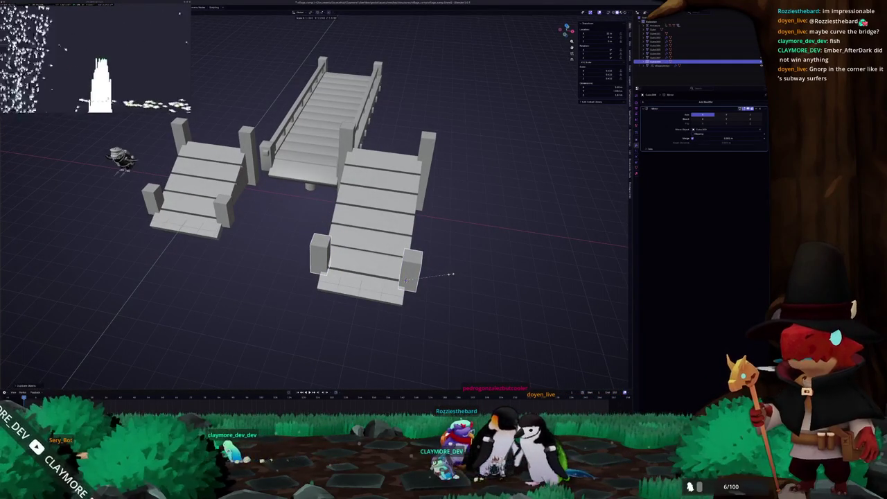
- In side view, slide the lower ramp slab along its local Y slope
left_click_drag(451, 274, 412, 260)
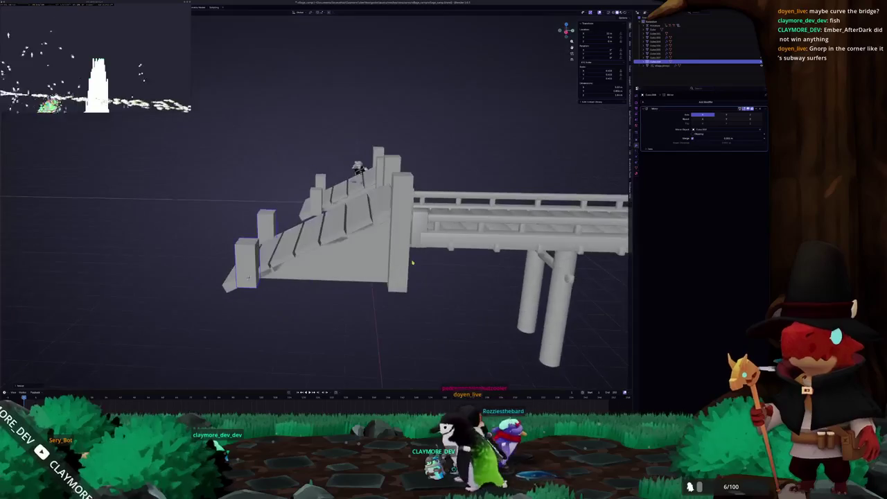
key("KP_3")
scroll(416, 261, "up", 4)
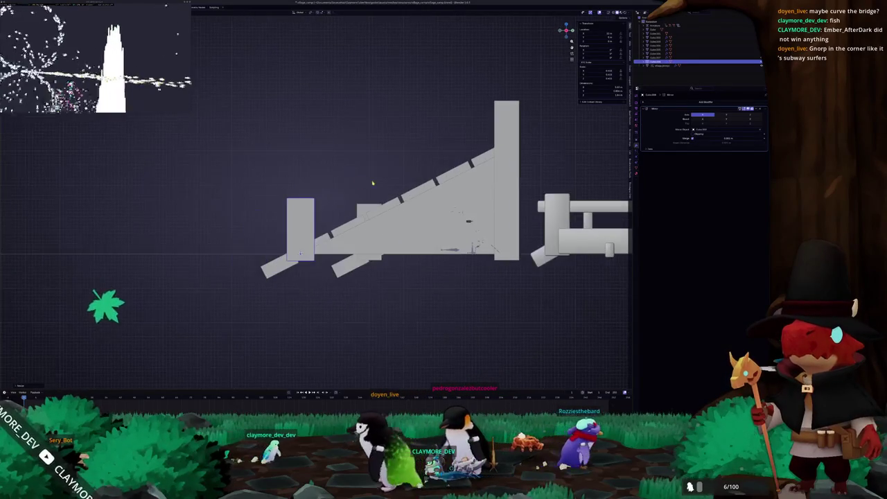
key("g")
key("y")
key("y")
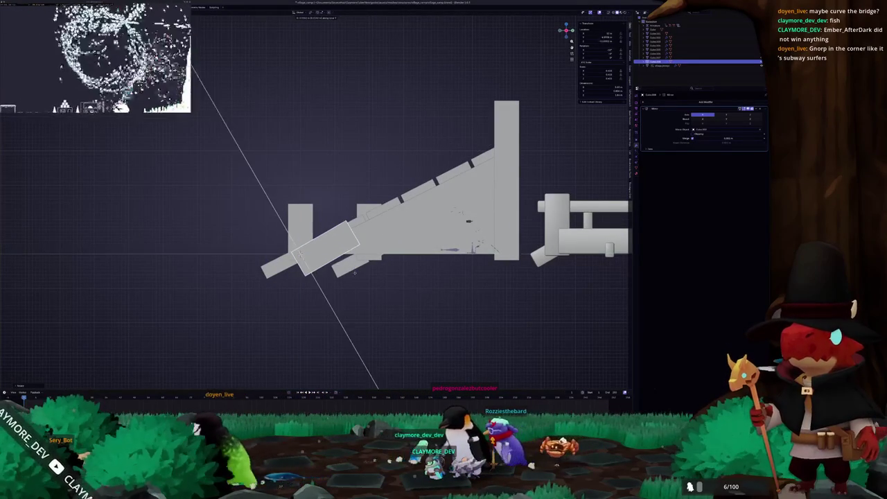
left_click(354, 270)
- Shift the selected ramp posts along X so the stair pieces meet
mouse_move(354, 270)
left_mouse_down()
mouse_move(262, 130)
mouse_move(384, 272)
left_mouse_up()
key("g")
key("x")
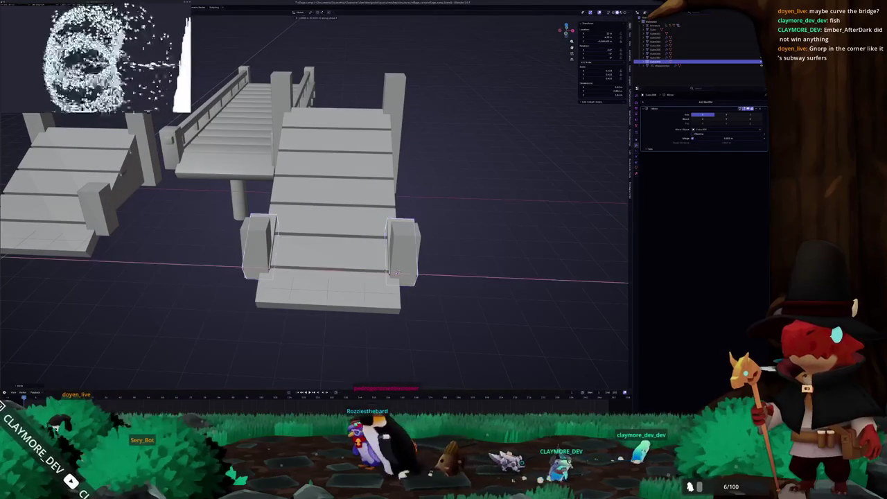
left_click(395, 273)
mouse_move(395, 273)
left_mouse_down()
mouse_move(361, 257)
mouse_move(376, 242)
left_mouse_up()
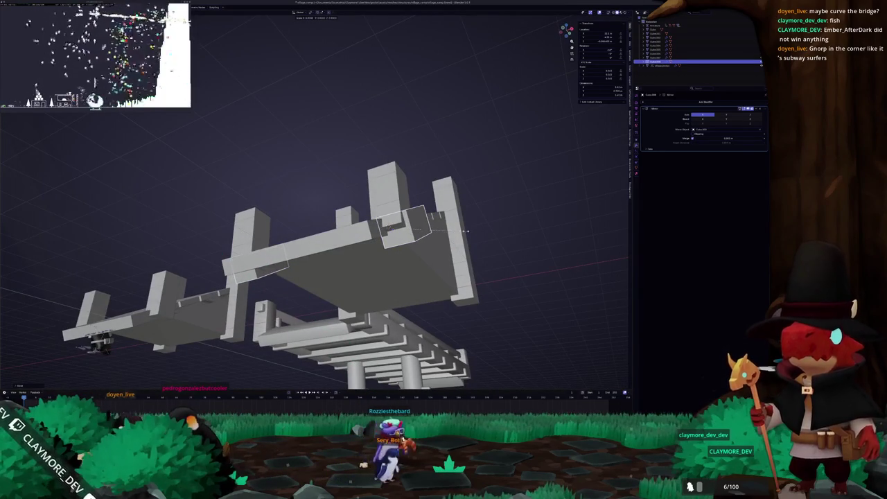
left_click_drag(376, 243, 405, 246)
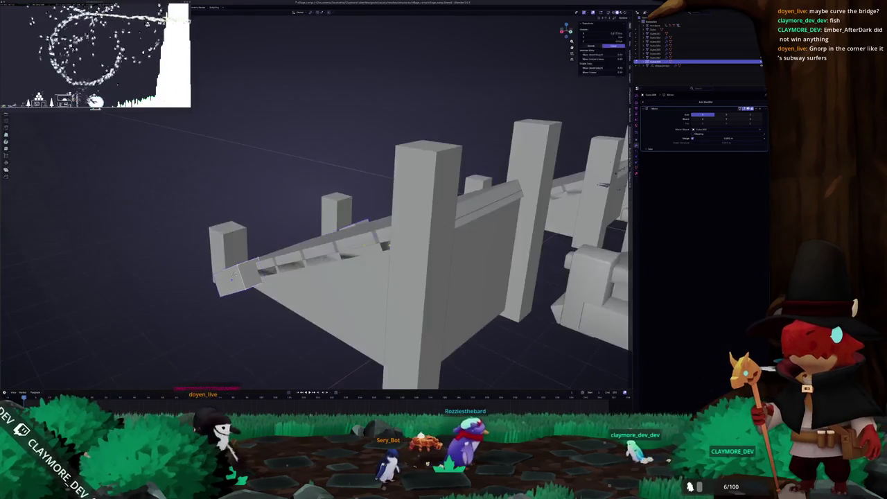
left_click_drag(234, 276, 266, 293)
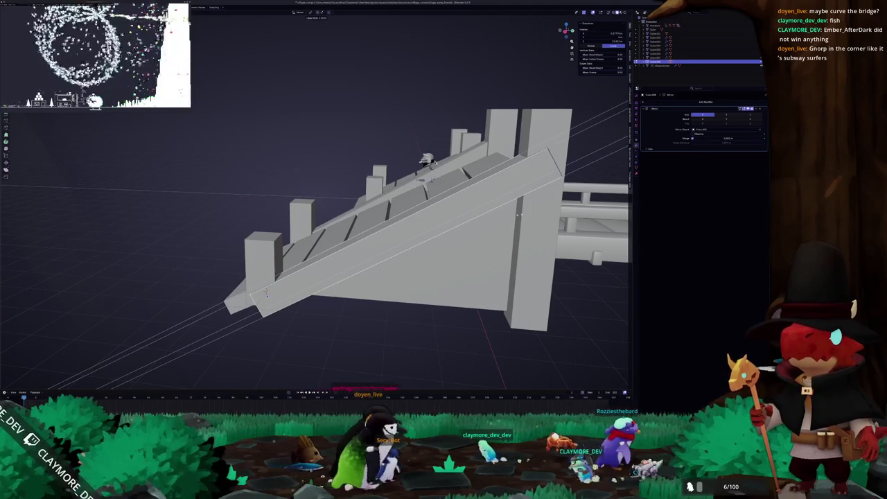
mouse_move(266, 293)
left_mouse_down()
mouse_move(258, 299)
mouse_move(317, 292)
left_mouse_up()
- Duplicate the stair ramp in front, then select the small left stair
left_click(257, 299)
left_click(395, 209)
key("shift+d")
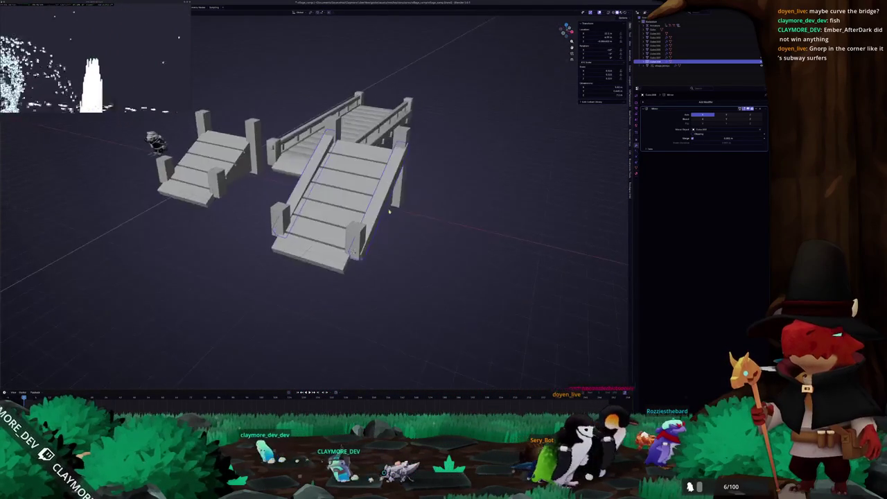
left_click(310, 249)
scroll(310, 249, "up", 3)
left_click(315, 241)
scroll(315, 240, "down", 3)
scroll(461, 266, "down", 2)
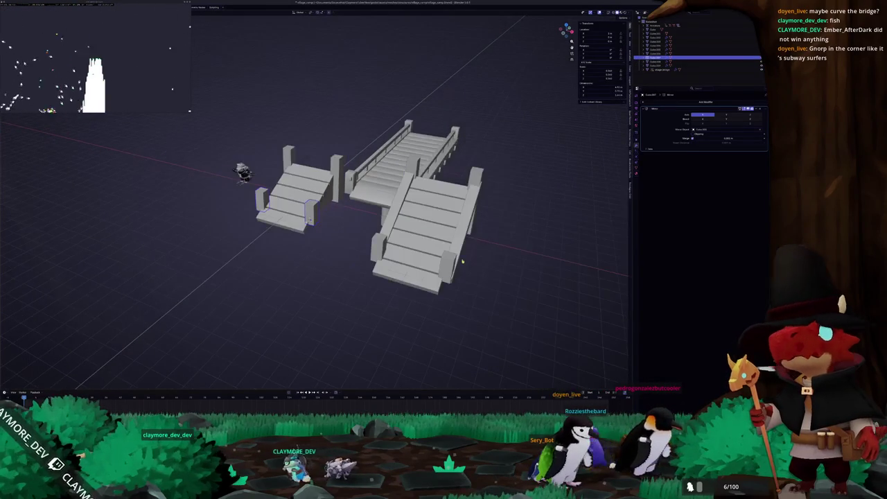
- Undo the stray snap on the left stair's rail and pick its Mirror Object with the eyedropper
left_click(461, 266)
key("shift+s")
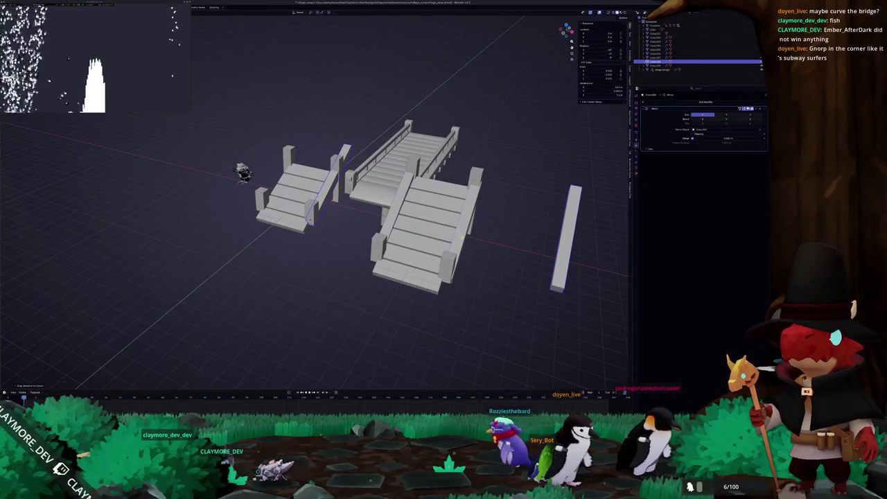
key("ctrl+z")
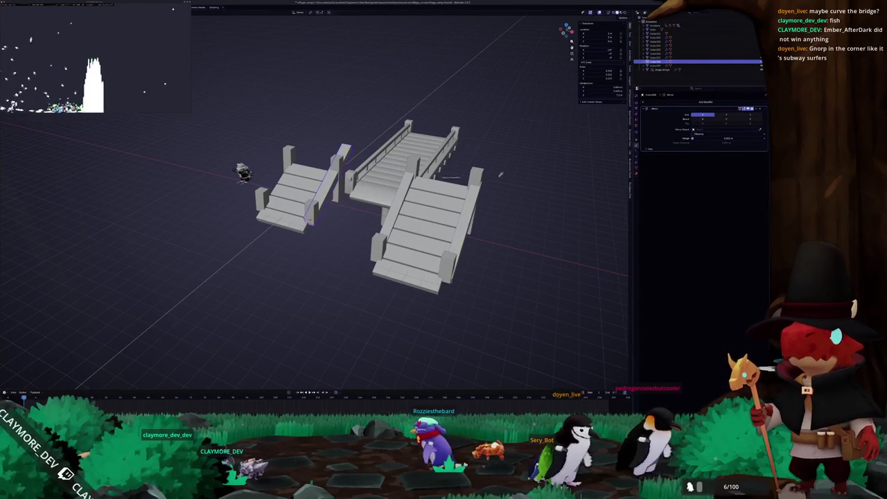
left_click(303, 200)
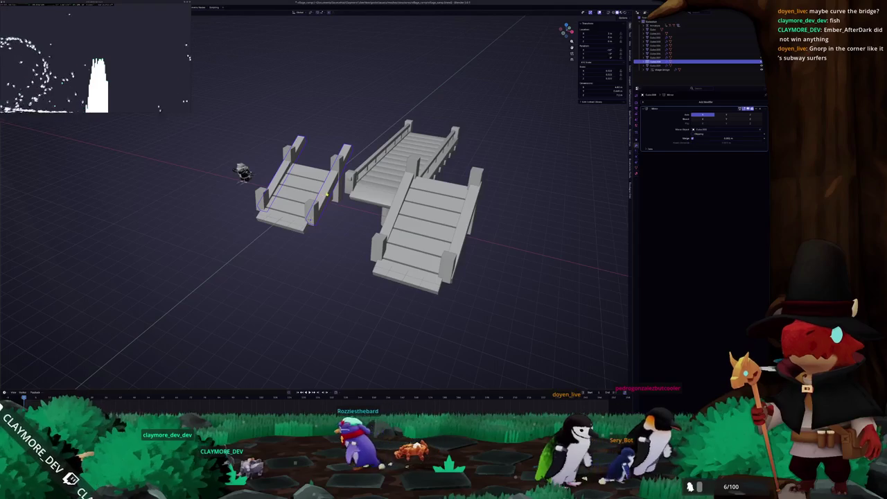
- Inspect the mirrored rail from side and underneath, then select the small lower bridge
key("KP_3")
scroll(434, 237, "up", 3)
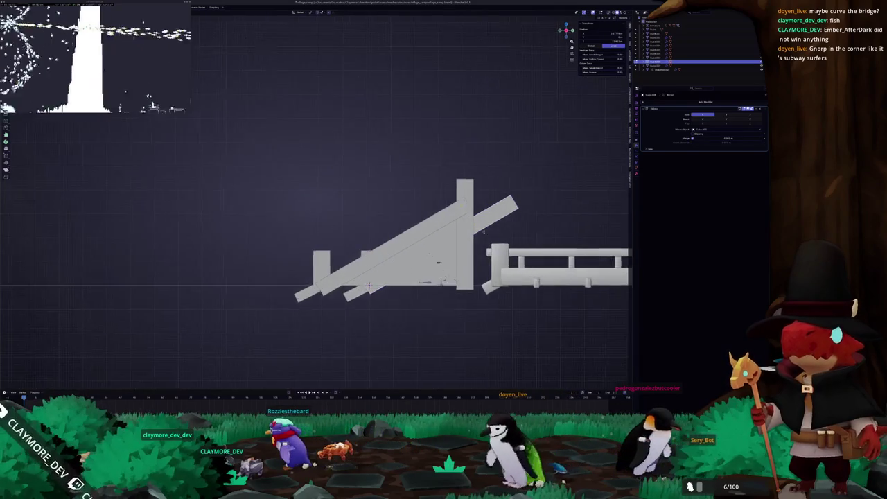
scroll(435, 237, "up", 3)
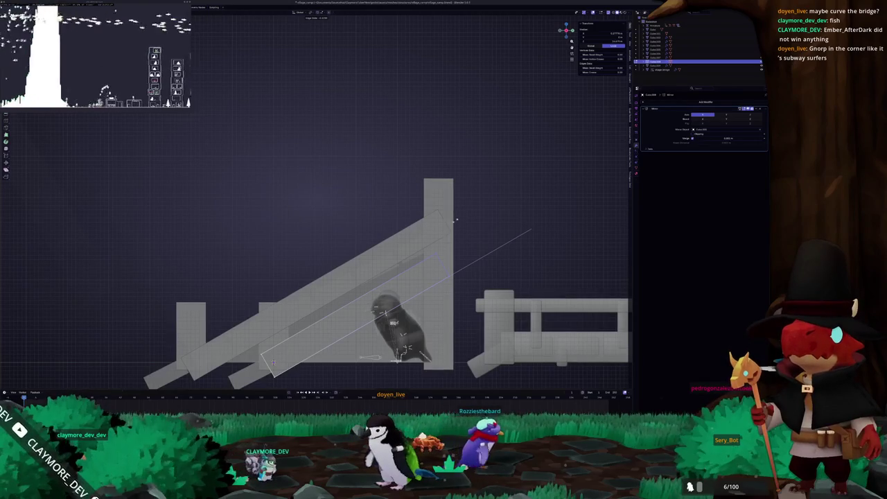
scroll(458, 217, "down", 3)
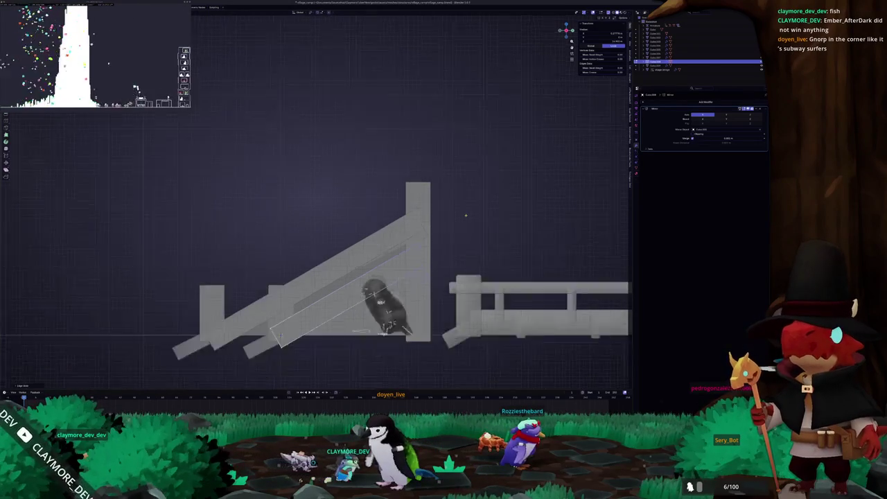
left_click_drag(458, 218, 485, 228)
scroll(456, 145, "down", 5)
mouse_move(456, 144)
left_mouse_down()
mouse_move(466, 195)
mouse_move(432, 203)
mouse_move(404, 158)
left_mouse_up()
scroll(466, 194, "up", 4)
scroll(432, 202, "up", 3)
left_click(292, 249)
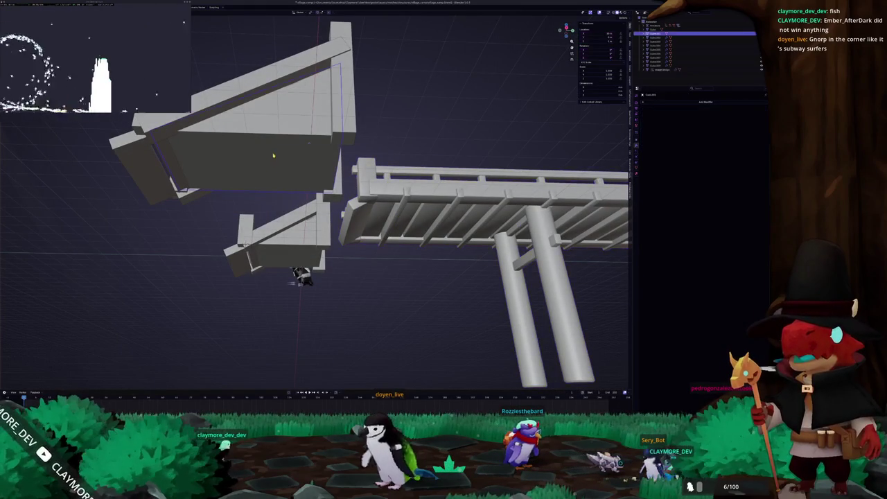
- Select the angled plank array and rotate it, viewed from the opposite side
key("KP_1")
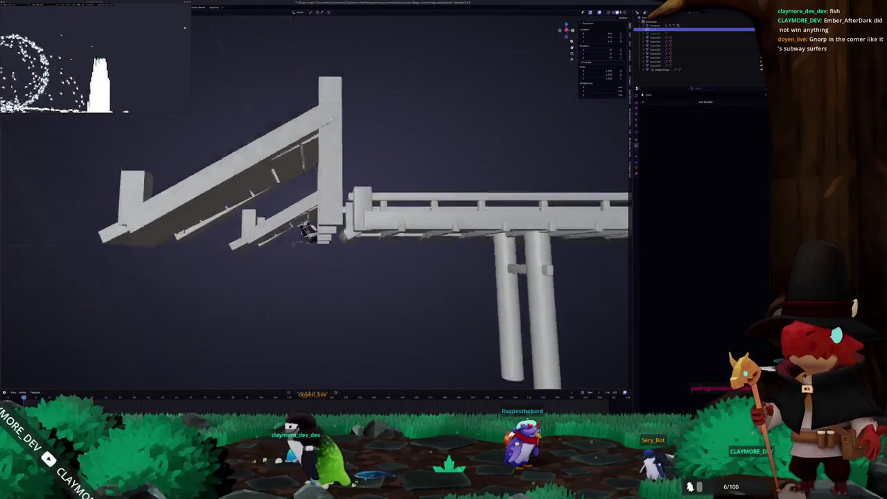
mouse_move(290, 267)
left_mouse_down()
mouse_move(292, 253)
mouse_move(264, 216)
left_mouse_up()
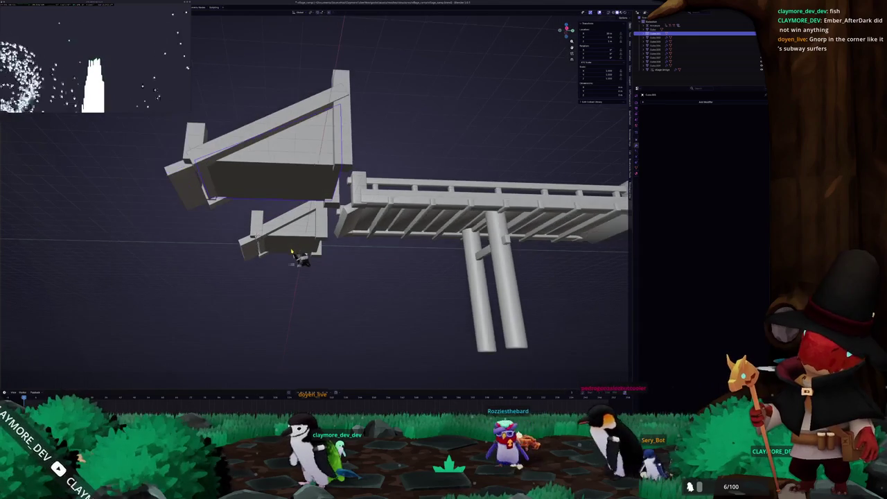
left_click(197, 194)
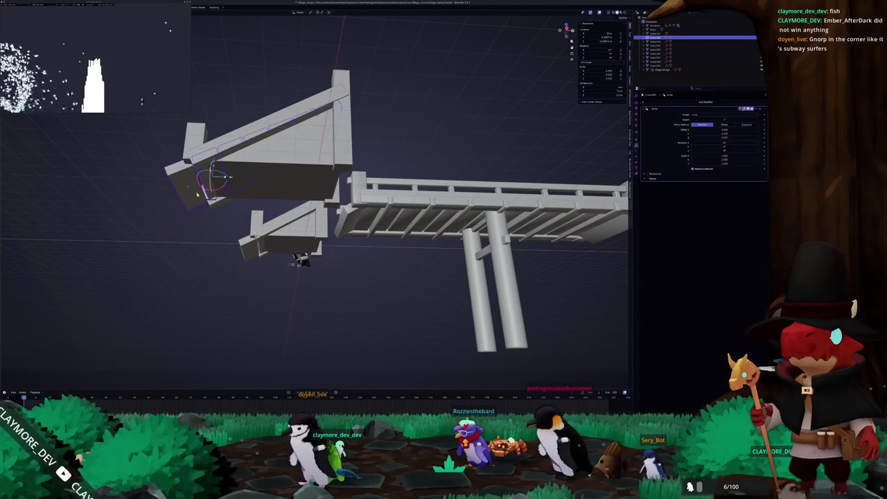
key("KP_1")
key("KP_3")
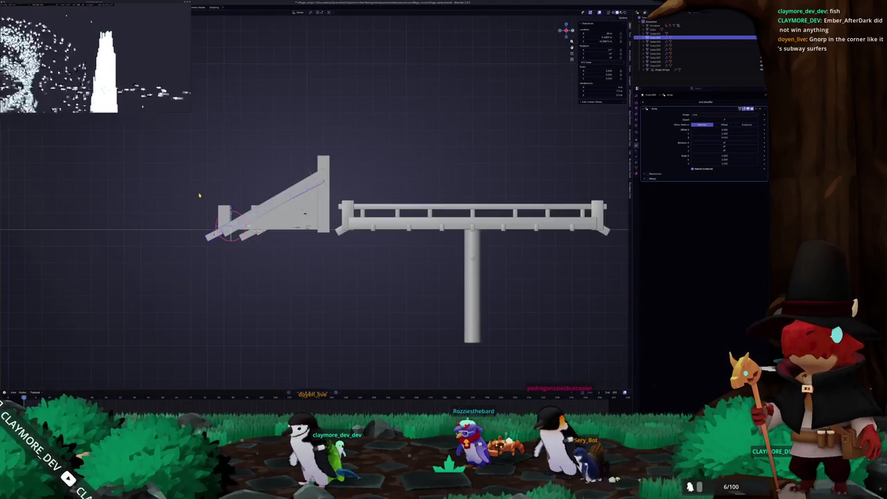
left_click(253, 236)
key("ctrl+KP_3")
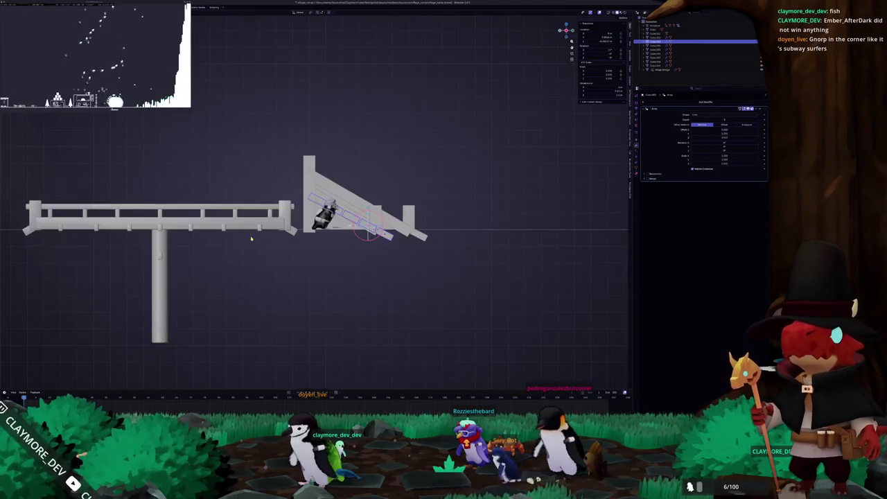
scroll(256, 236, "up", 8)
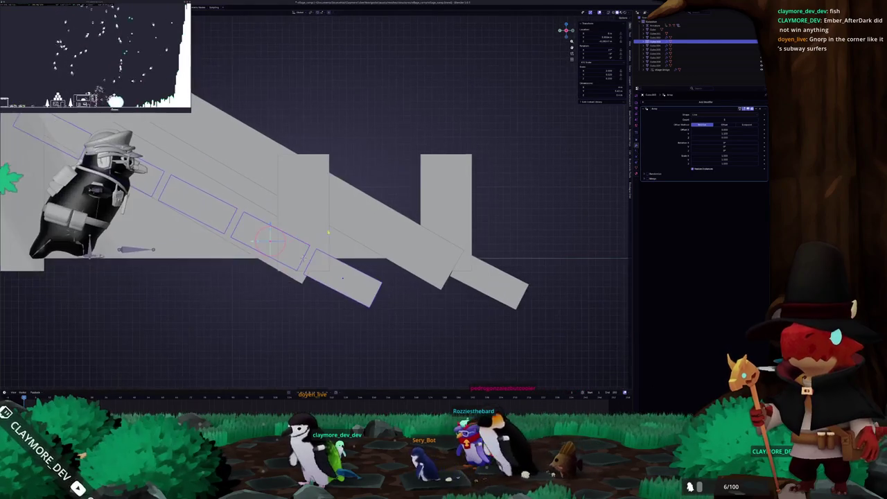
key("r")
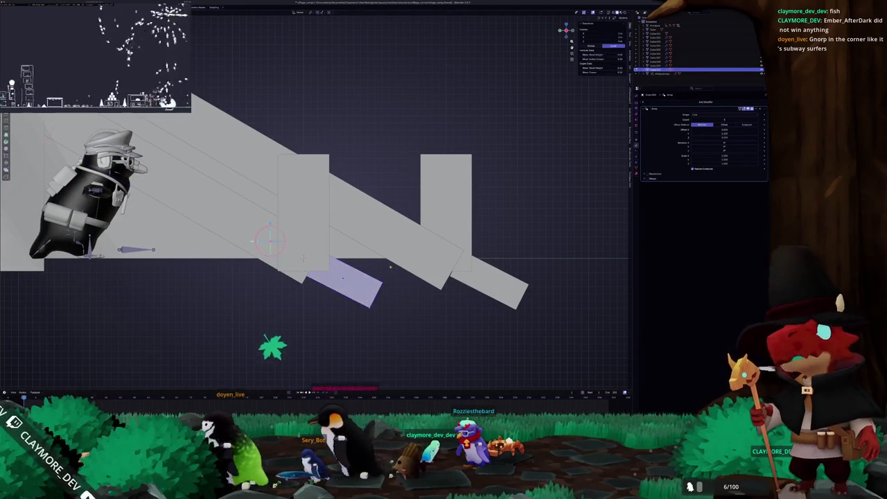
left_click(374, 305)
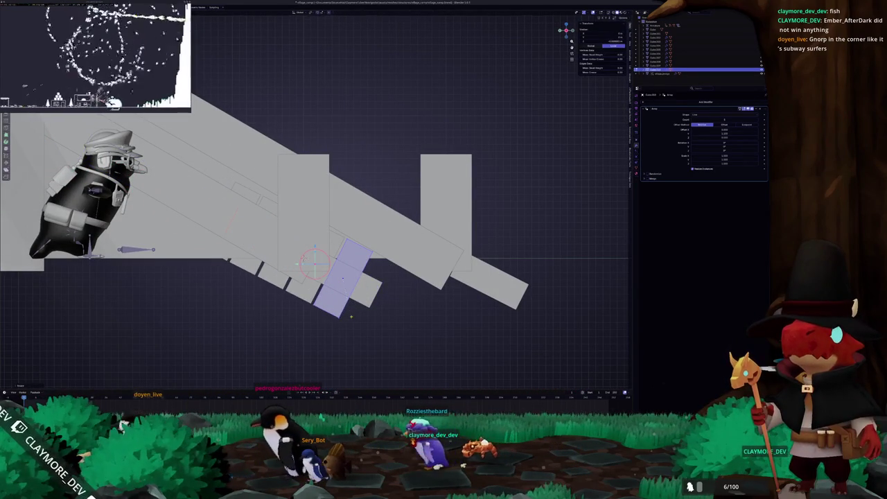
- Pull the arrayed step pieces closer and resize the step face along local Y
key("alt+z")
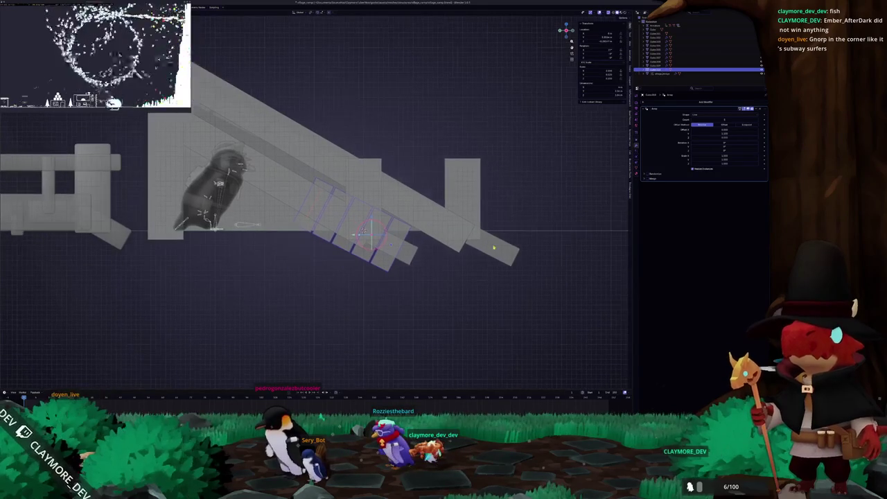
left_click_drag(716, 134, 730, 134)
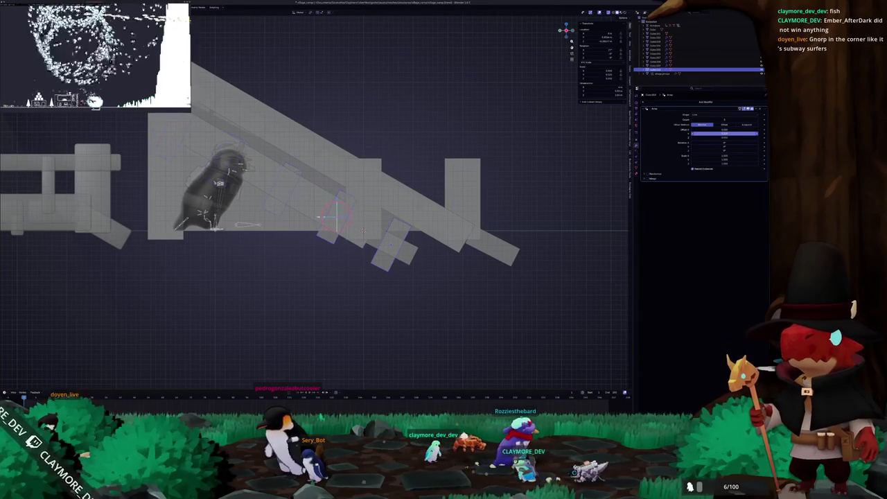
key("alt+z")
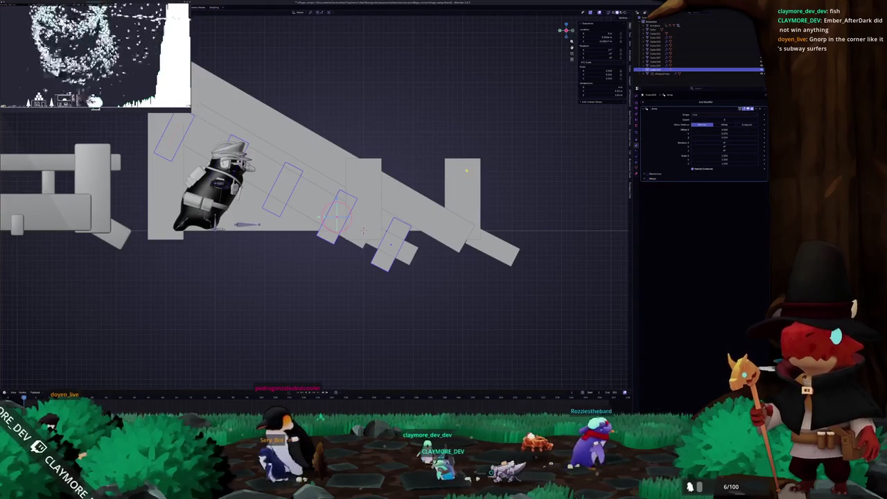
key("Tab")
key("s")
key("y")
key("y")
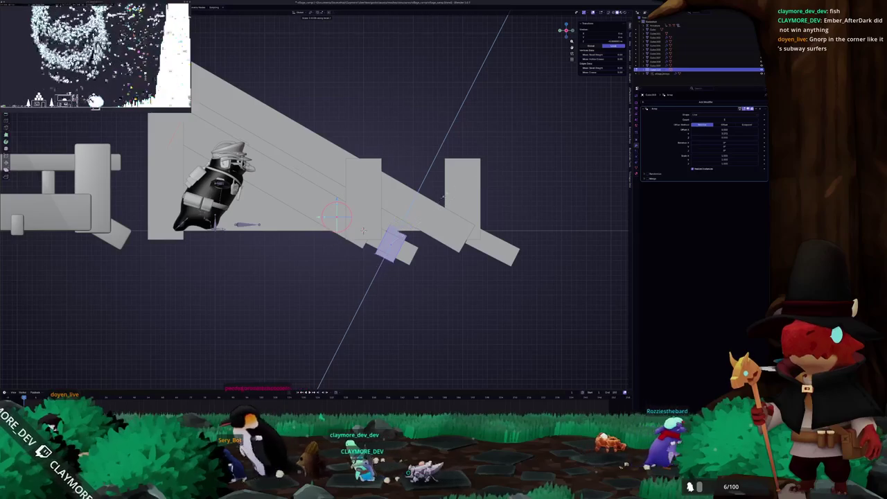
left_click(443, 201)
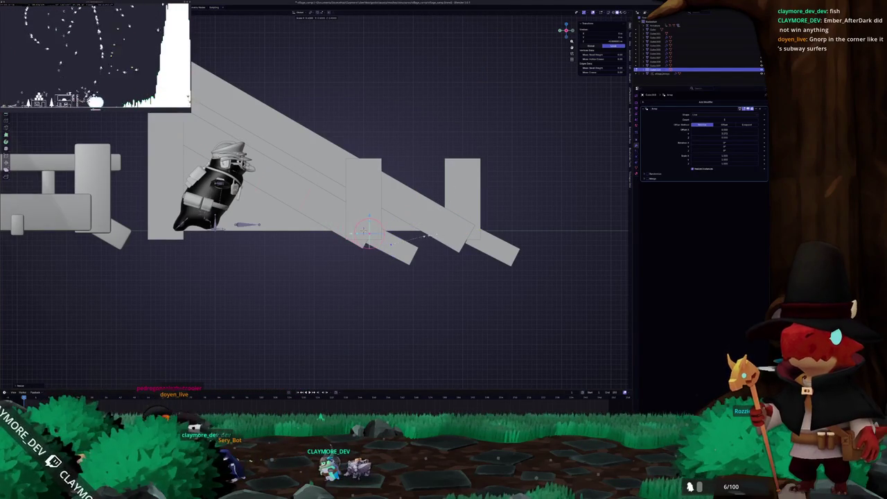
- Apply the step object's scale with Ctrl+A
key("alt+z")
key("Tab")
key("ctrl+a")
left_click(442, 235)
- Widen the stair planks along X in top view to span the bridge
left_click_drag(435, 239, 317, 216)
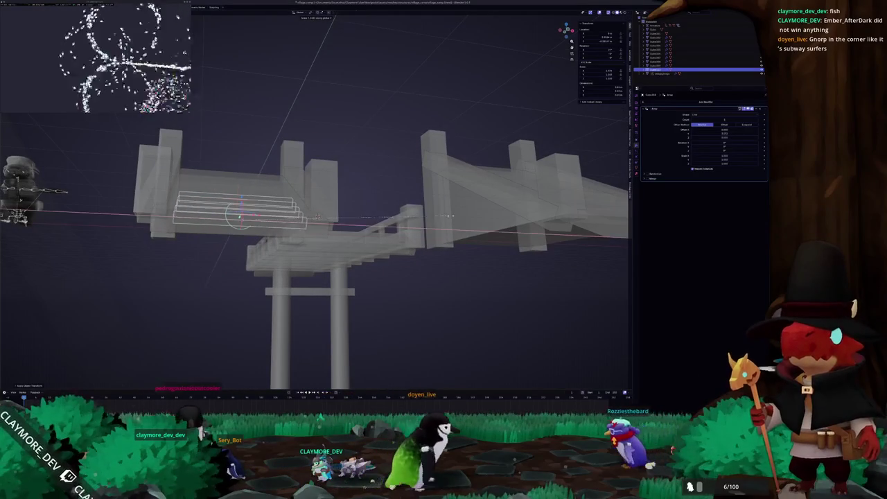
left_click(518, 216)
key("KP_3")
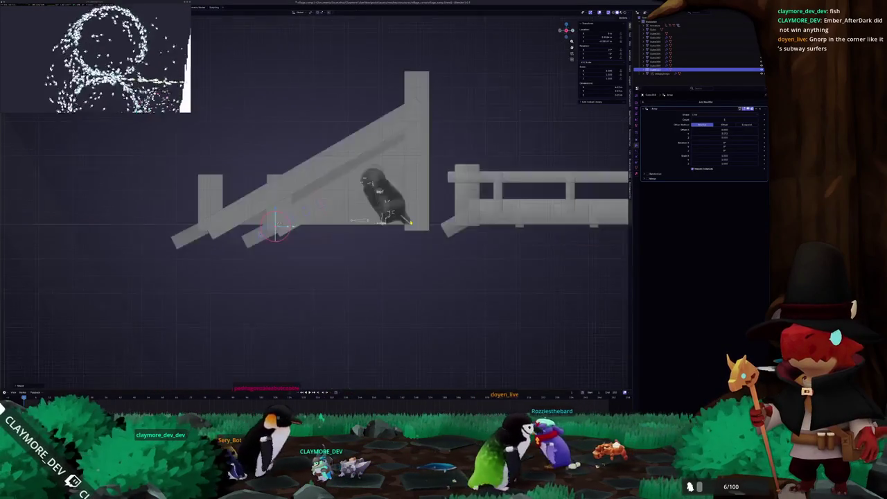
key("KP_7")
key("x")
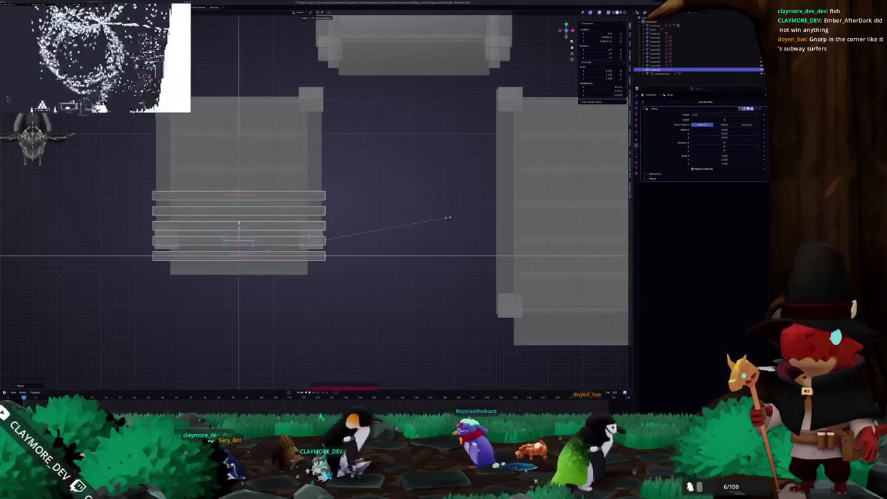
left_click(447, 217)
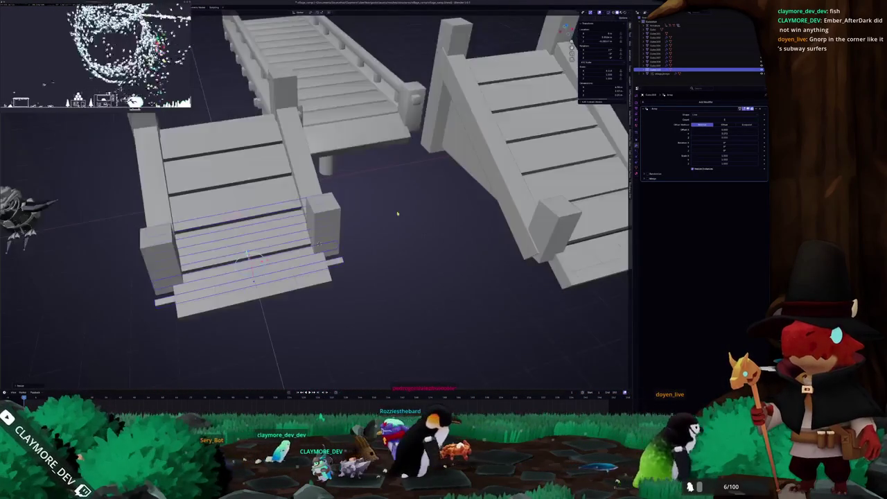
left_click_drag(425, 218, 414, 209)
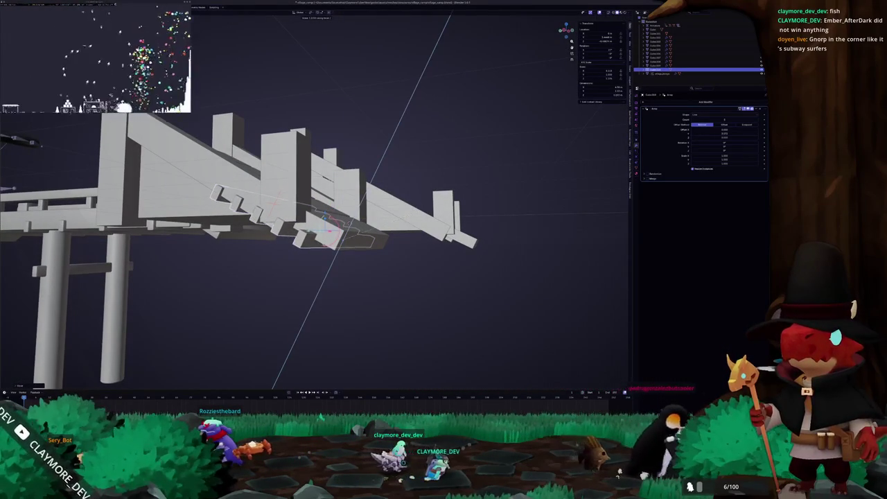
- Cancel the face resize and apply the step block's object transform
mouse_move(430, 206)
left_mouse_down()
mouse_move(402, 203)
mouse_move(392, 216)
left_mouse_up()
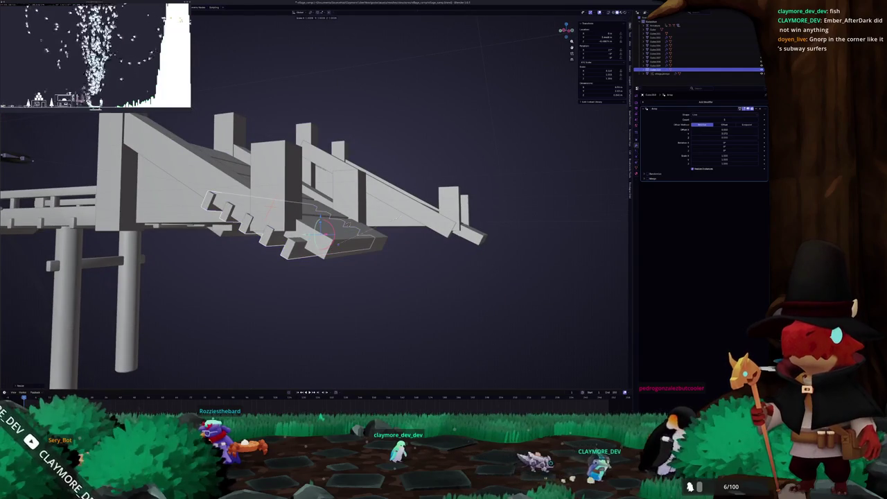
key("Tab")
key("s")
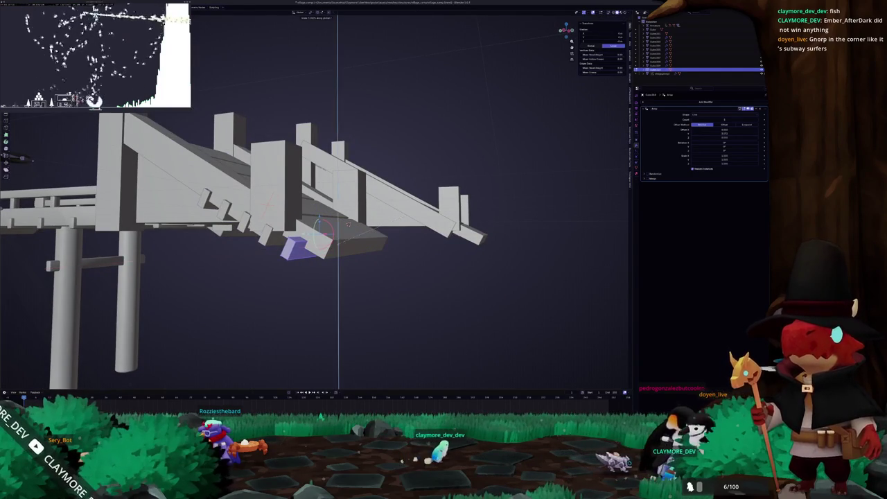
right_click(596, 389)
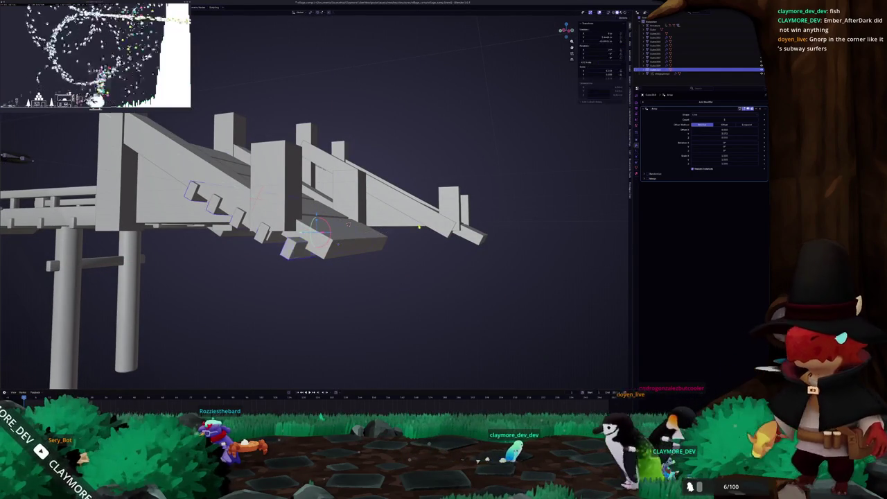
right_click(419, 226)
left_click(419, 226)
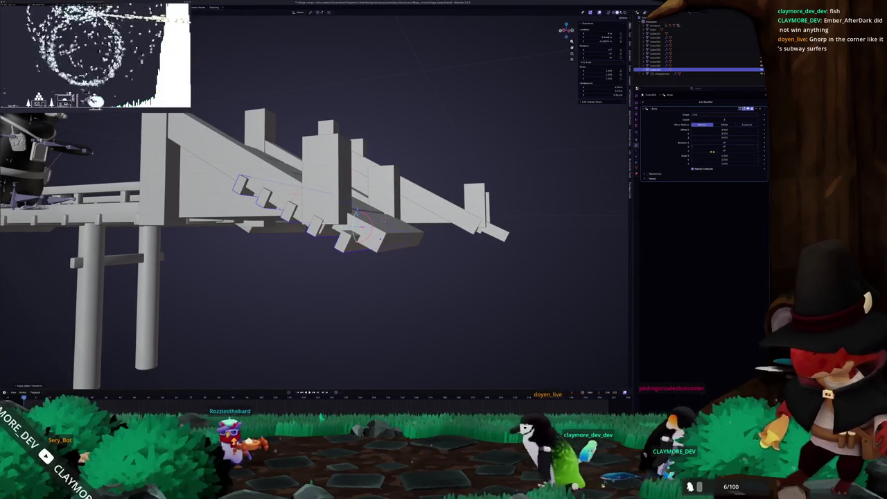
- Increase the Array relative offset to spread the blocks evenly up the ramp
left_click_drag(725, 132, 756, 133)
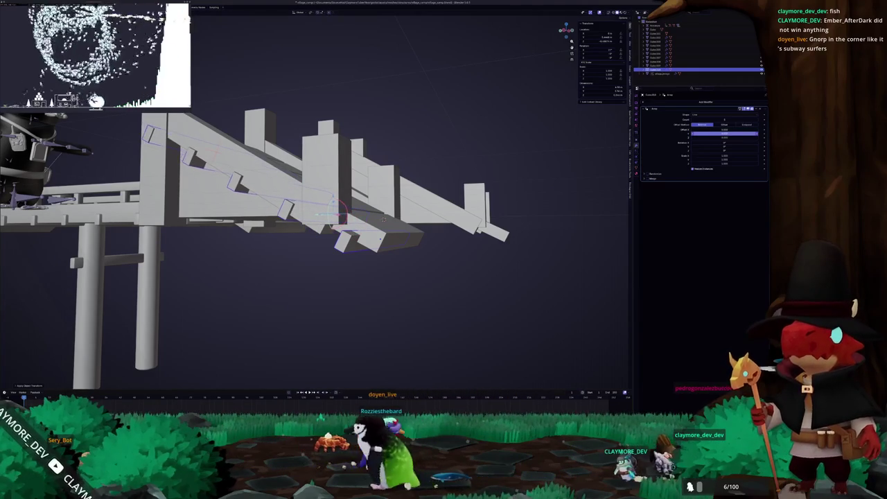
left_click_drag(485, 180, 410, 194)
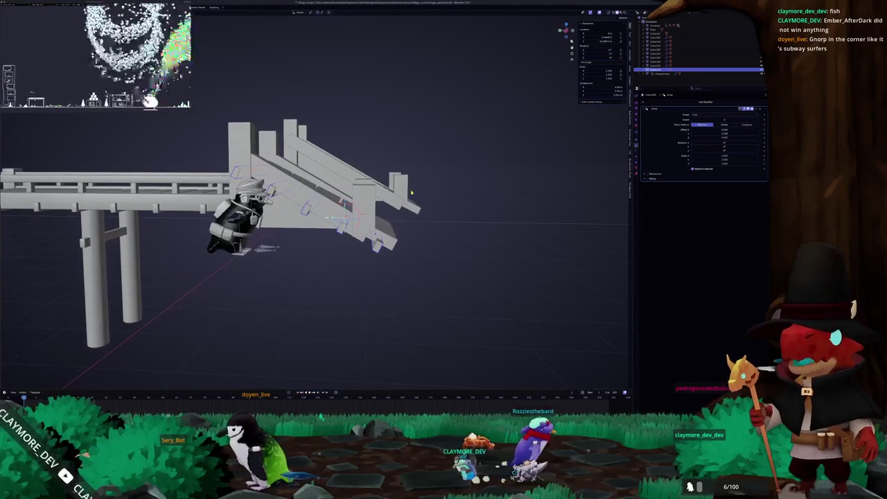
key("ctrl+KP_3")
key("KP_1")
key("KP_3")
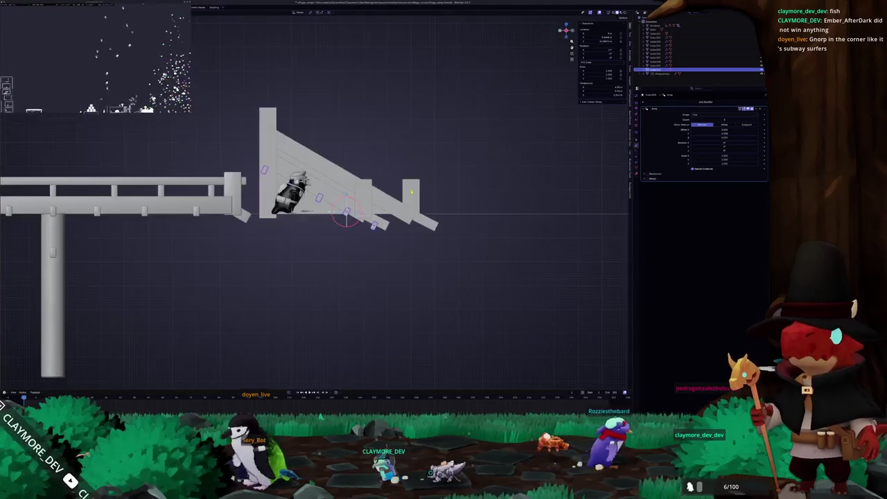
scroll(411, 192, "up", 3)
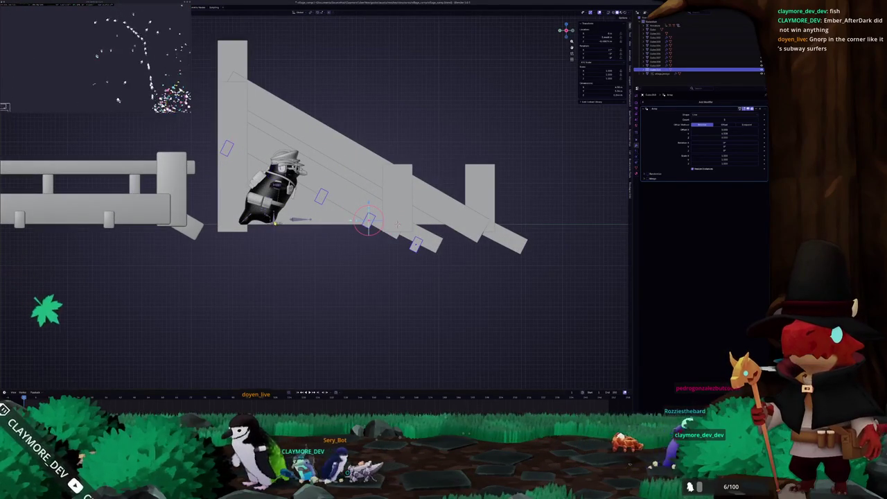
left_click(655, 25)
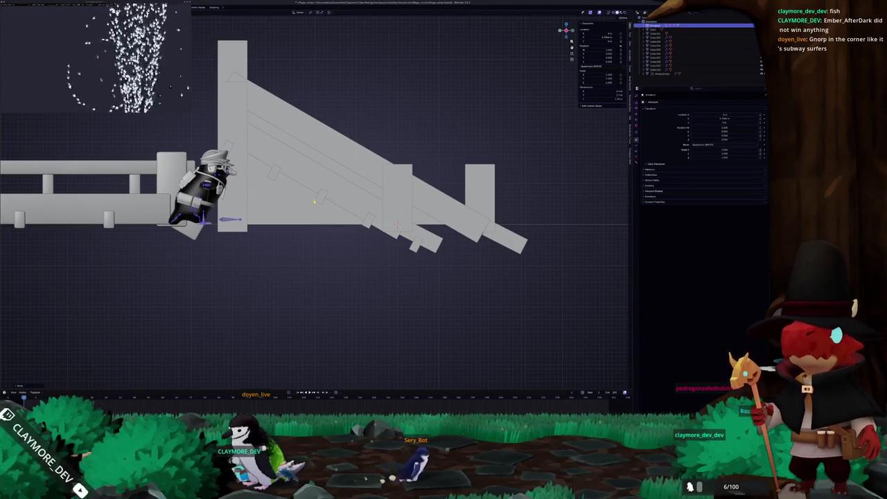
left_click(314, 202)
scroll(314, 202, "up", 2)
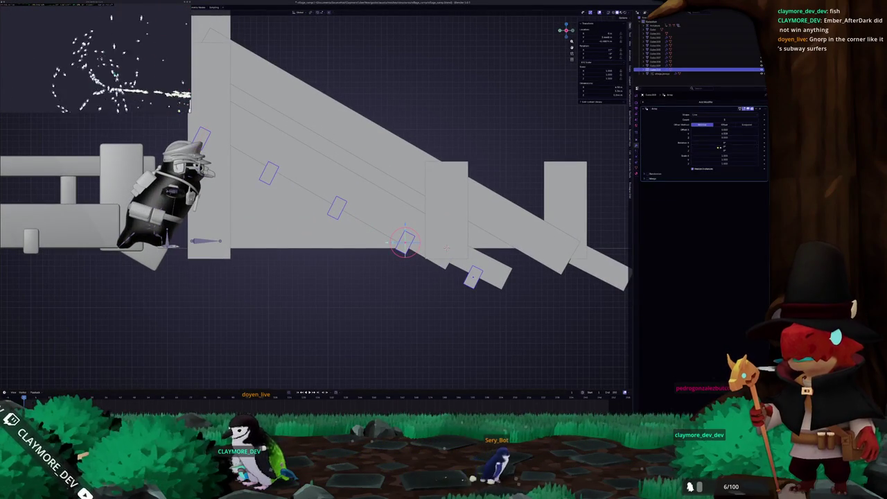
left_click_drag(721, 132, 733, 132)
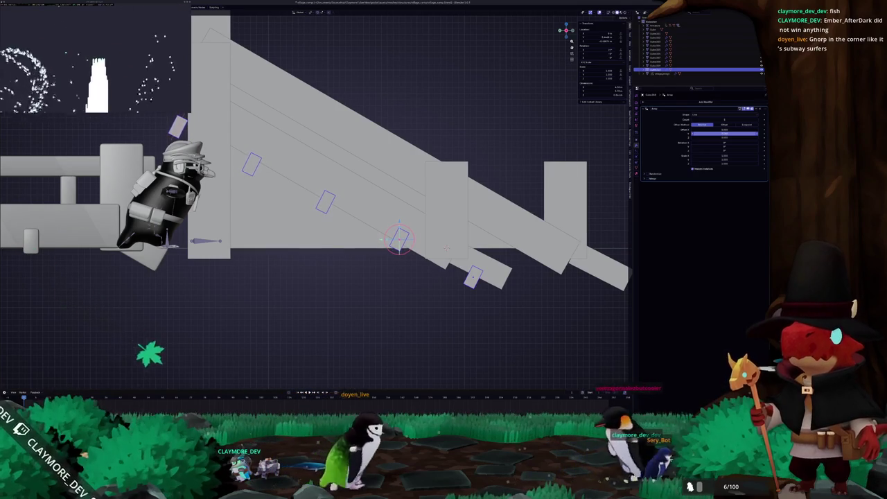
scroll(559, 185, "down", 1)
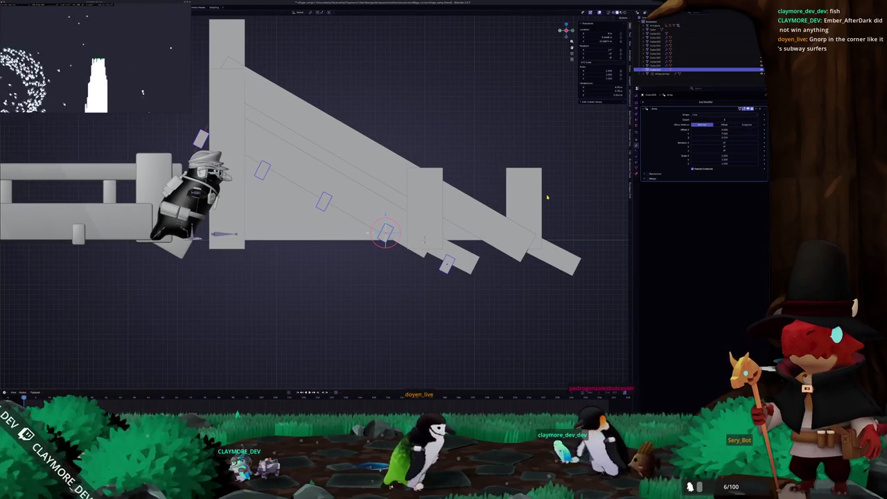
- Rotate the array to the ramp's slope and slide it along X into place
key("r")
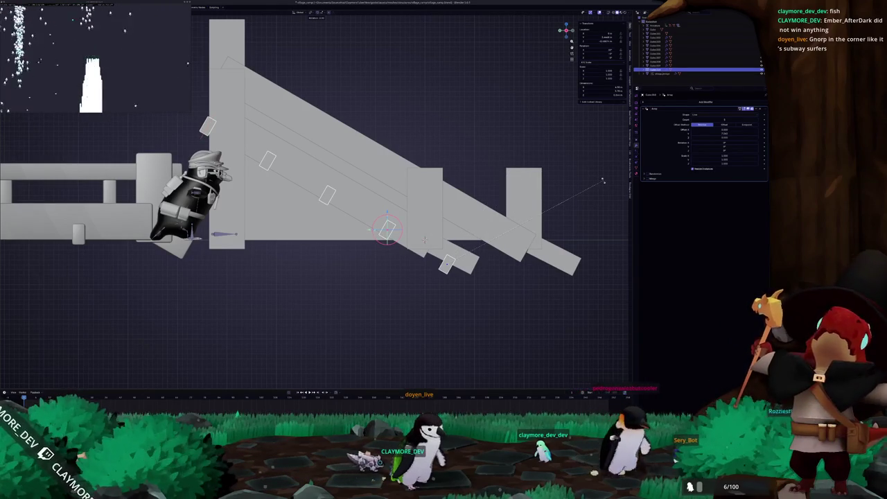
left_click(602, 180)
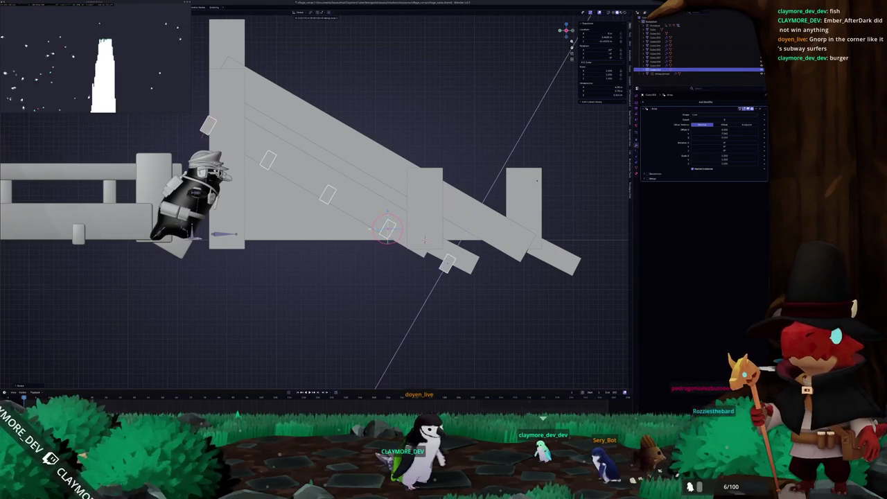
key("g")
key("x")
key("x")
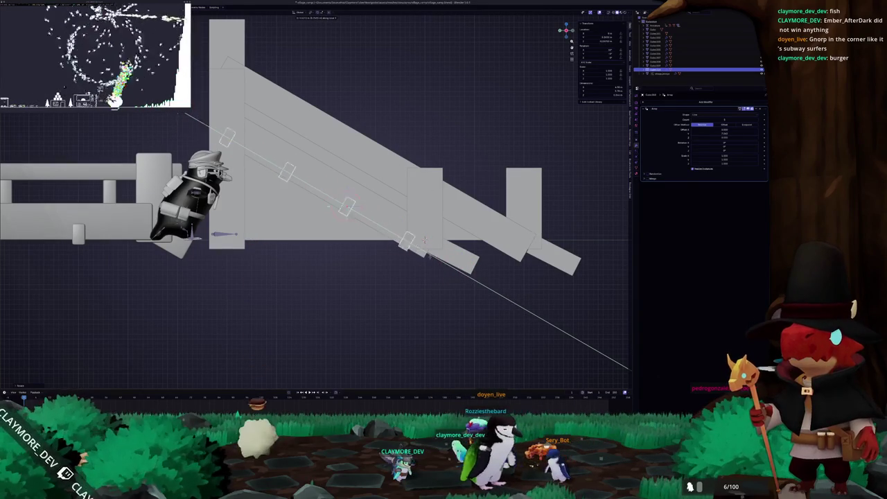
left_click(425, 239)
scroll(329, 202, "up", 1)
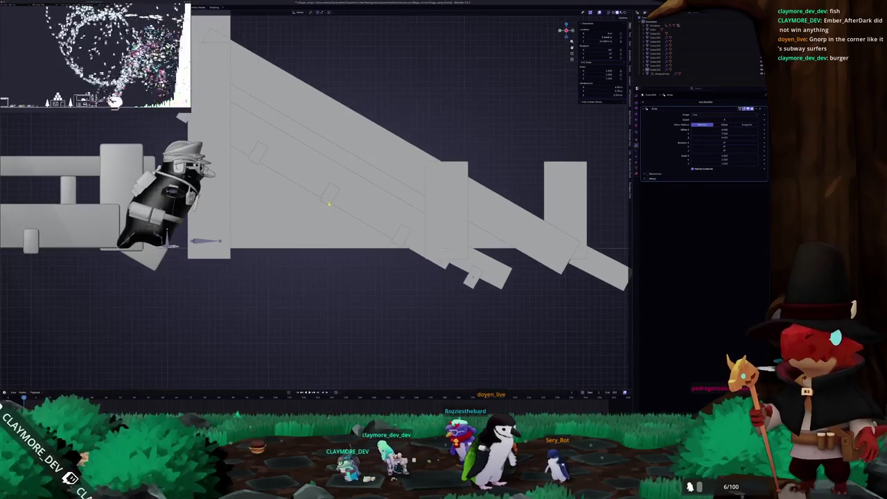
scroll(343, 208, "down", 2)
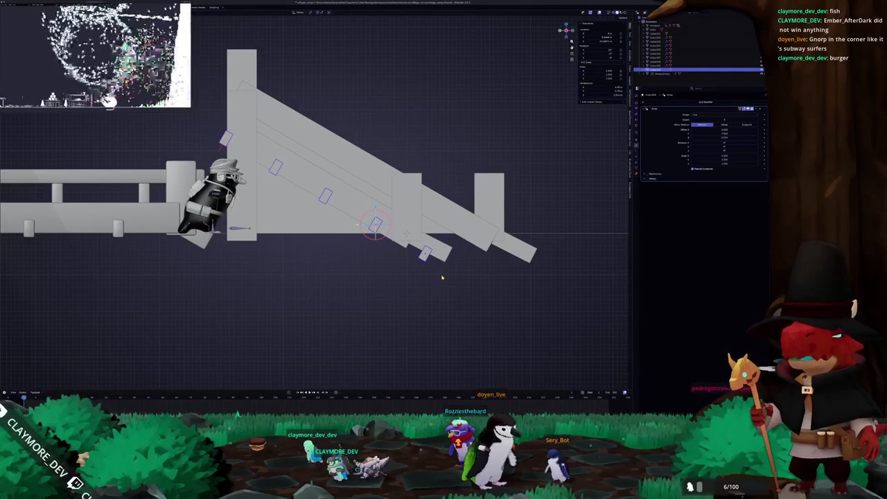
left_click(449, 264)
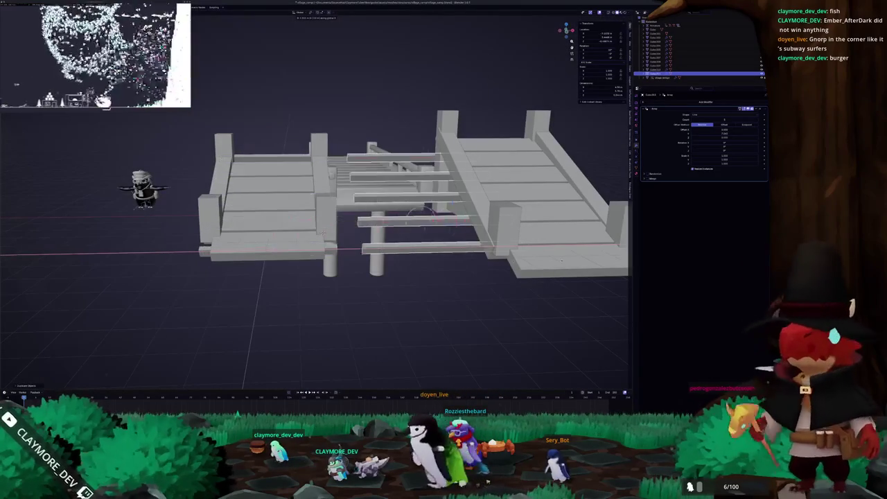
- Slide the stair piece onto the right ramp, then select the bridge's plank pieces
left_click(37, 256)
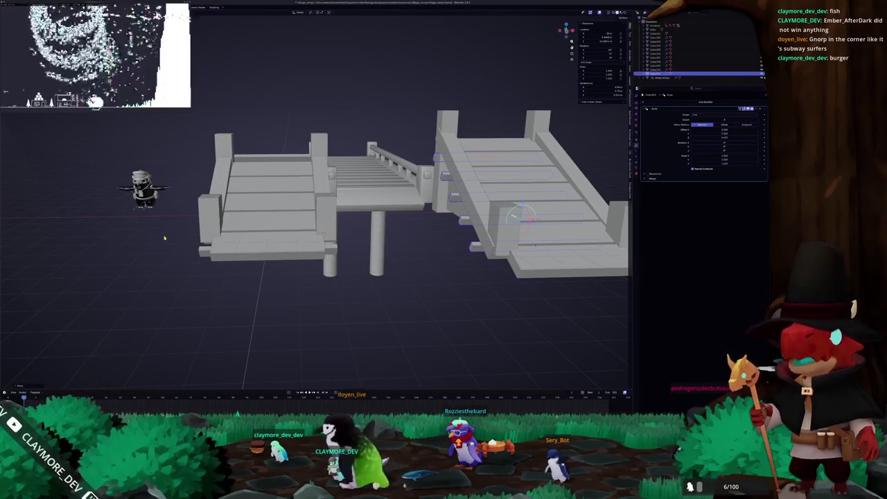
key("KP_1")
scroll(164, 238, "up", 4)
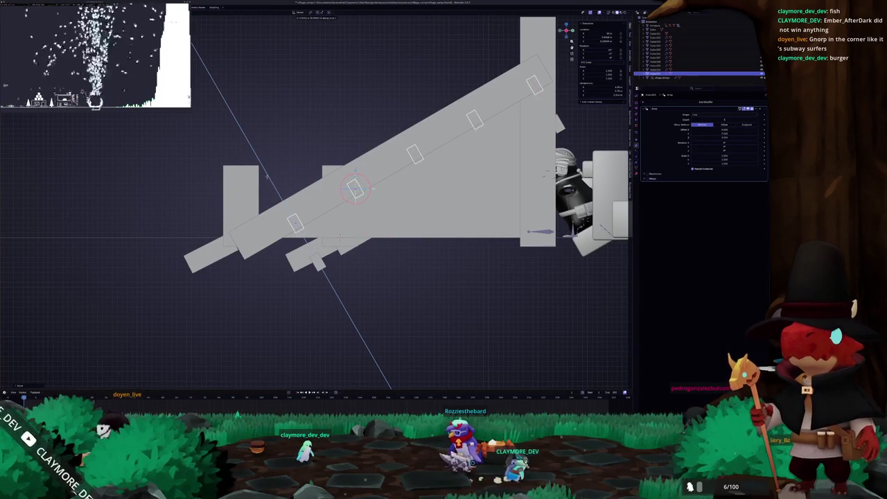
mouse_move(269, 182)
left_mouse_down()
mouse_move(239, 187)
mouse_move(259, 156)
mouse_move(262, 166)
mouse_move(236, 187)
mouse_move(238, 242)
mouse_move(259, 211)
mouse_move(282, 226)
mouse_move(389, 228)
mouse_move(378, 242)
left_mouse_up()
left_click(372, 248)
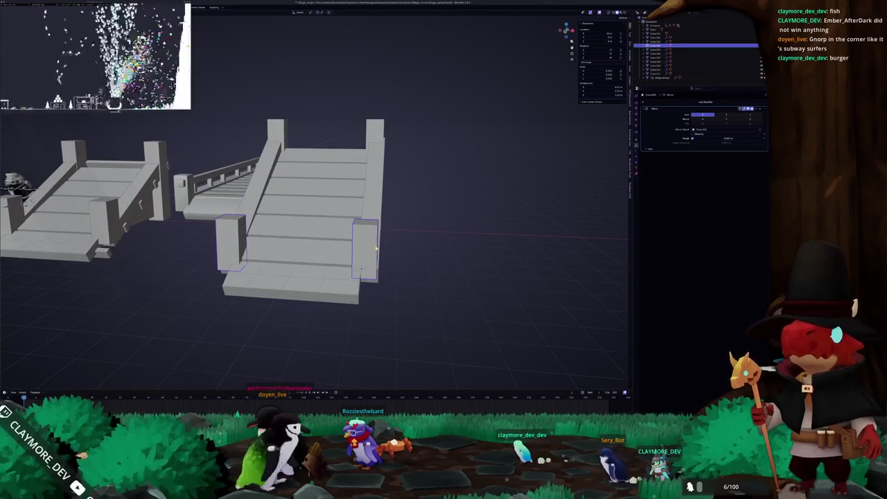
left_click(362, 269)
mouse_move(419, 207)
left_mouse_down()
mouse_move(386, 189)
mouse_move(296, 226)
mouse_move(325, 239)
left_mouse_up()
left_click(296, 226)
- Move the planks along X so they sit on the ramp decks
key("g")
key("x")
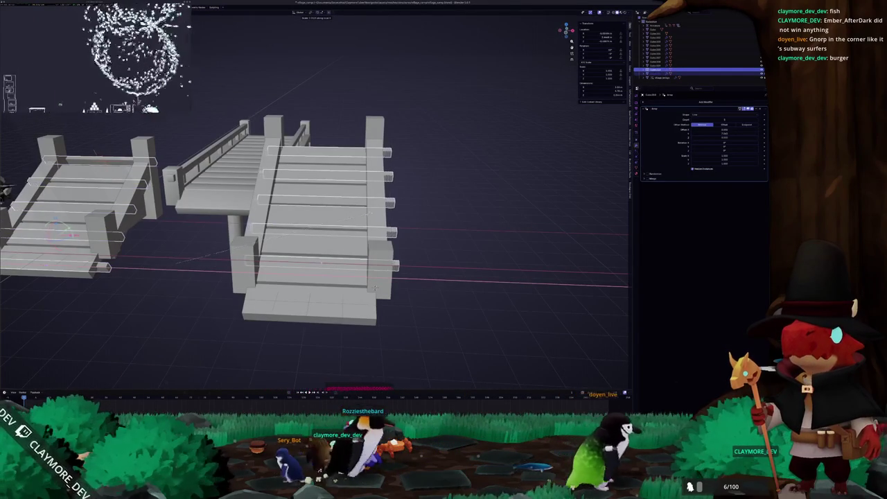
key("Escape")
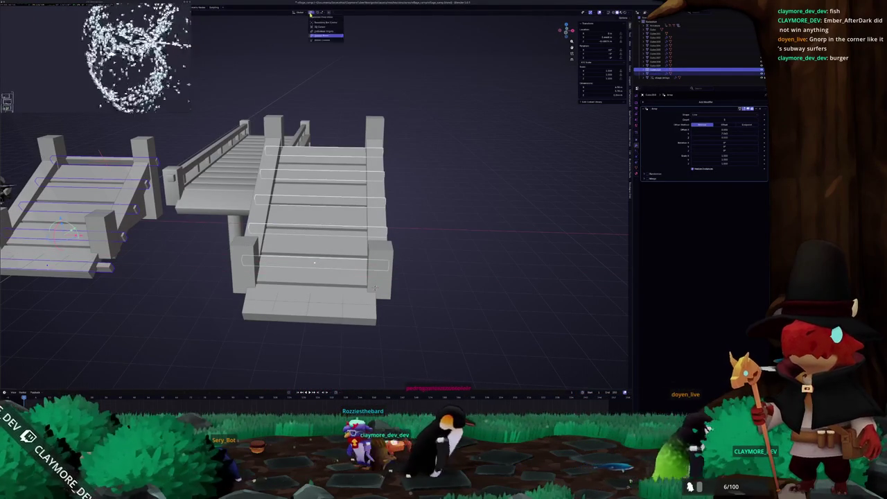
key("g")
key("x")
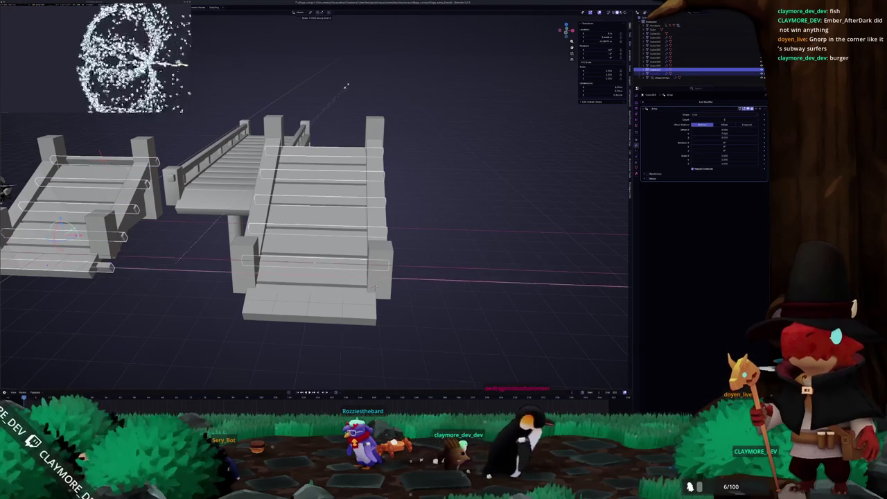
left_click(358, 87)
mouse_move(359, 87)
left_mouse_down()
mouse_move(341, 94)
mouse_move(375, 97)
mouse_move(355, 96)
mouse_move(315, 168)
left_mouse_up()
key("Escape")
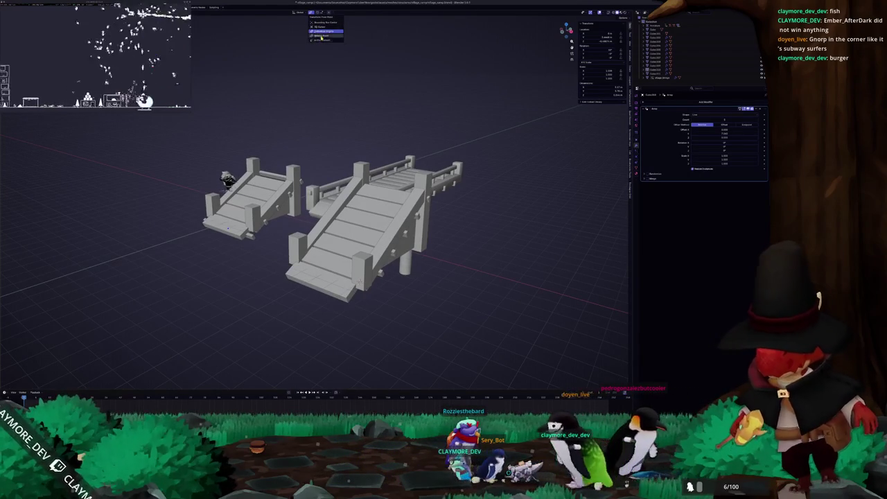
- Duplicate the ramp railings straight up and scale the copy into a thinner handrail
scroll(317, 200, "up", 2)
left_click_drag(336, 223, 293, 222)
left_click(292, 222)
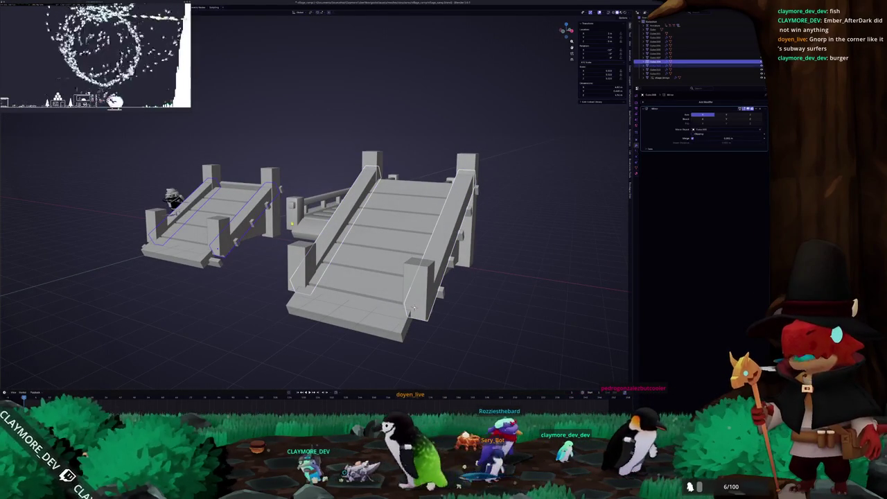
key("shift+d")
key("z")
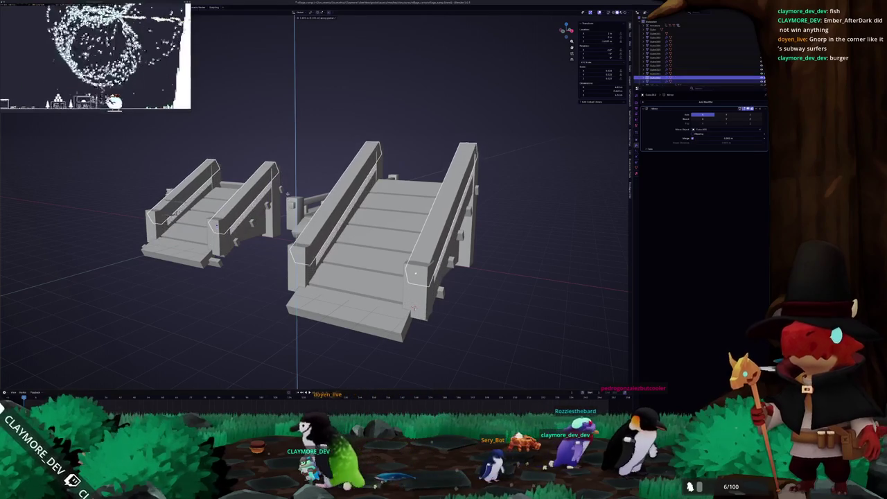
left_click(437, 140)
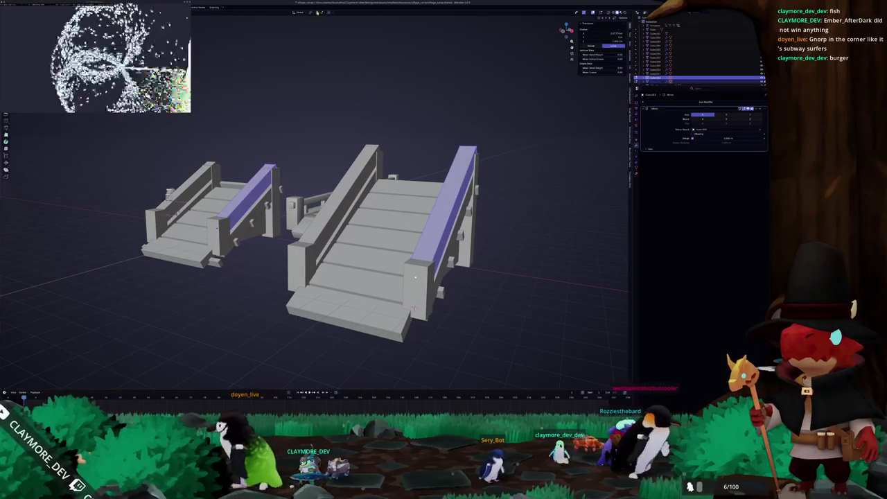
key("s")
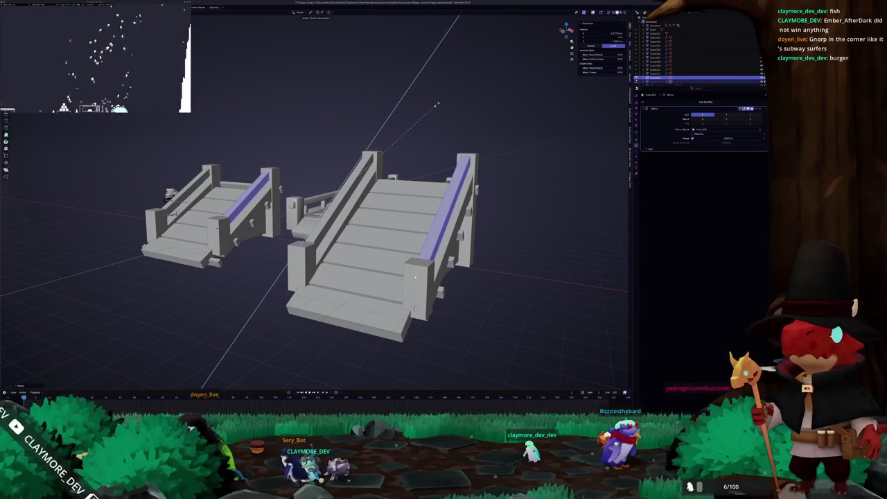
left_click(432, 106)
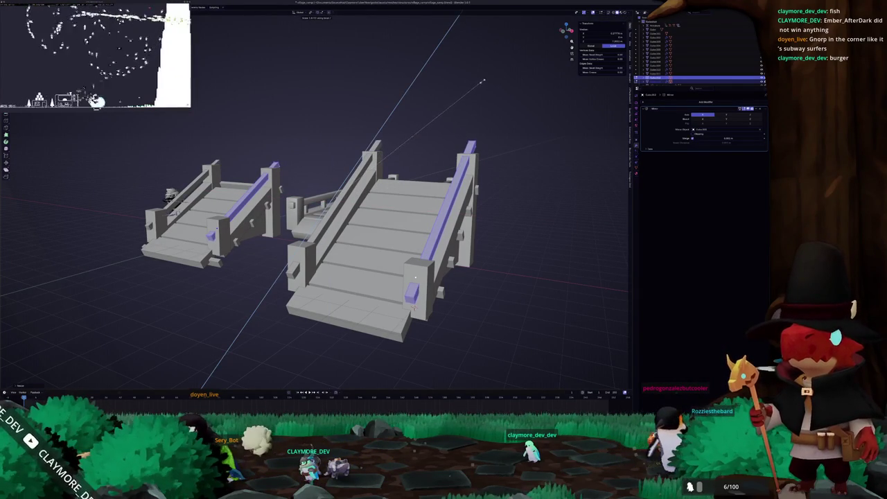
- Leave Edit Mode and select the stair railings
scroll(474, 90, "up", 5)
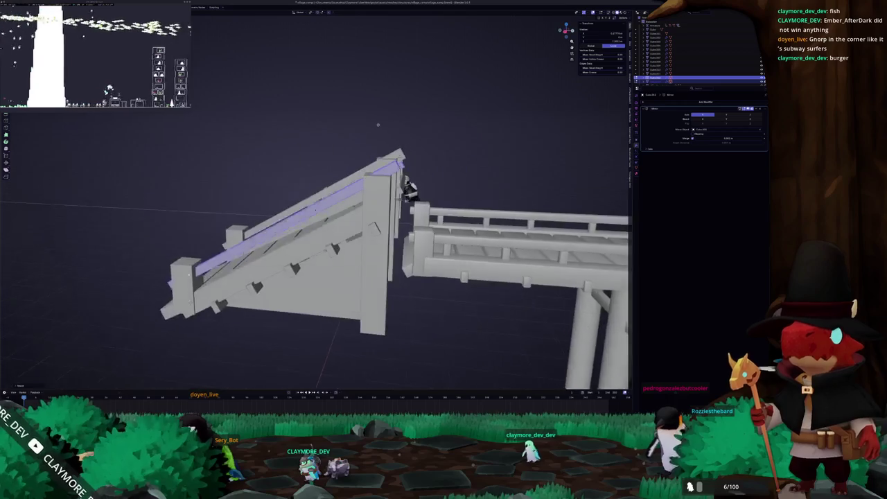
left_click_drag(182, 285, 217, 304)
key("Tab")
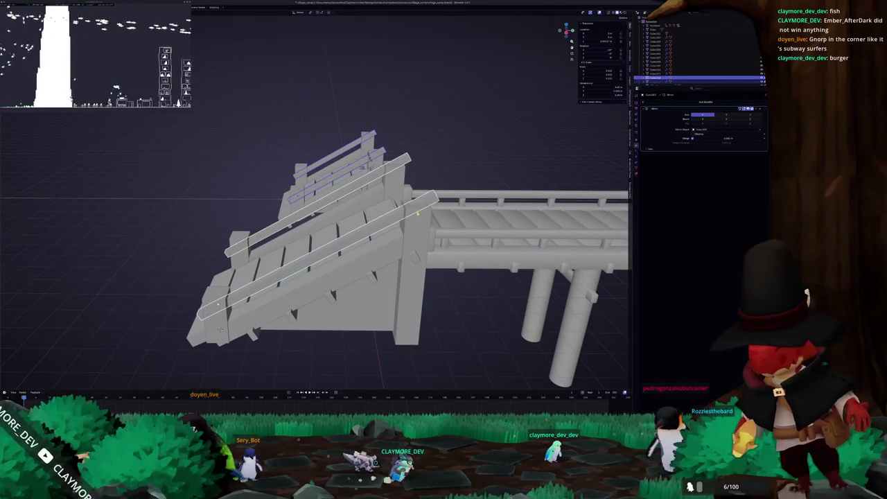
left_click(416, 211)
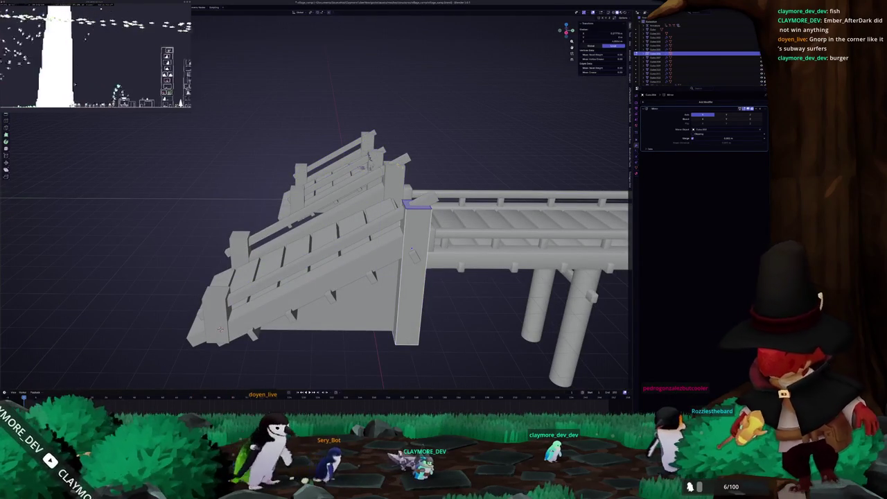
left_click_drag(412, 248, 419, 168)
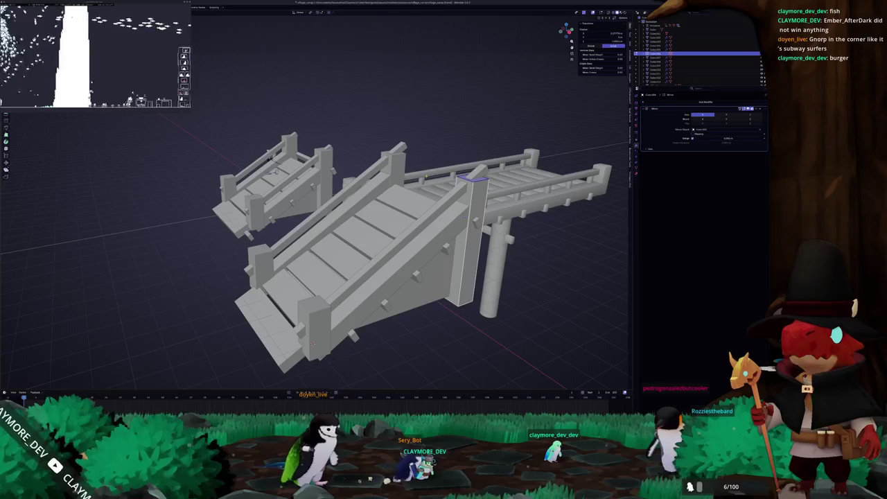
mouse_move(416, 243)
left_mouse_down()
mouse_move(388, 236)
mouse_move(409, 239)
left_mouse_up()
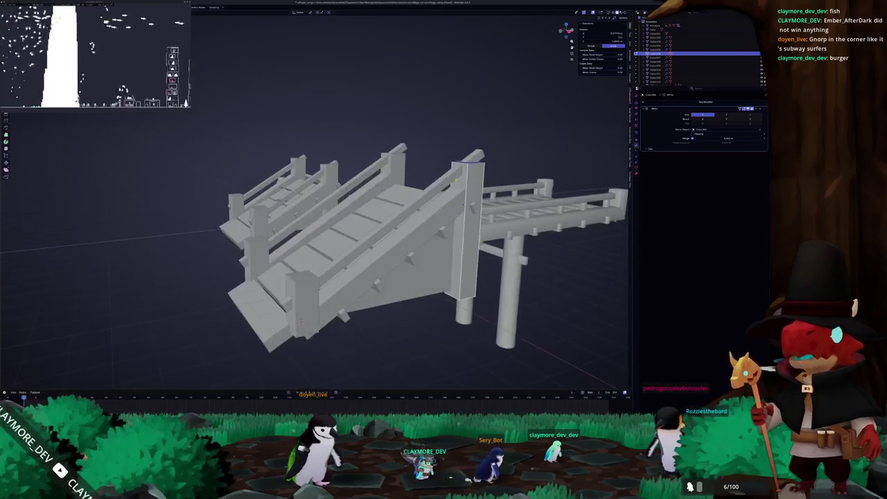
mouse_move(458, 178)
left_mouse_down()
mouse_move(409, 176)
mouse_move(258, 286)
mouse_move(298, 263)
mouse_move(332, 306)
mouse_move(387, 285)
left_mouse_up()
left_click(407, 174)
left_click(298, 264)
left_click(332, 305)
left_click(349, 193)
- Raise the stair railings slightly along Z
left_click_drag(349, 193, 228, 238)
key("g")
key("z")
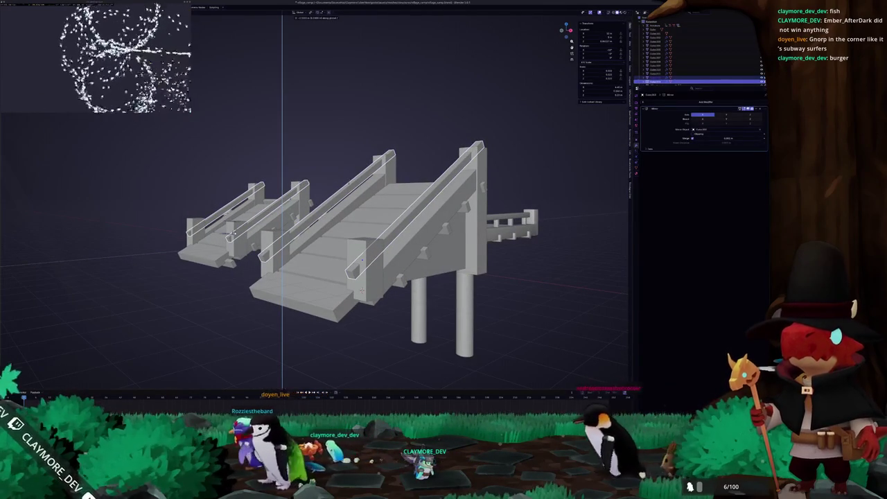
left_click(233, 237)
left_click_drag(234, 237, 291, 221)
- In Edit Mode, scale the selected railing edges along X
key("Tab")
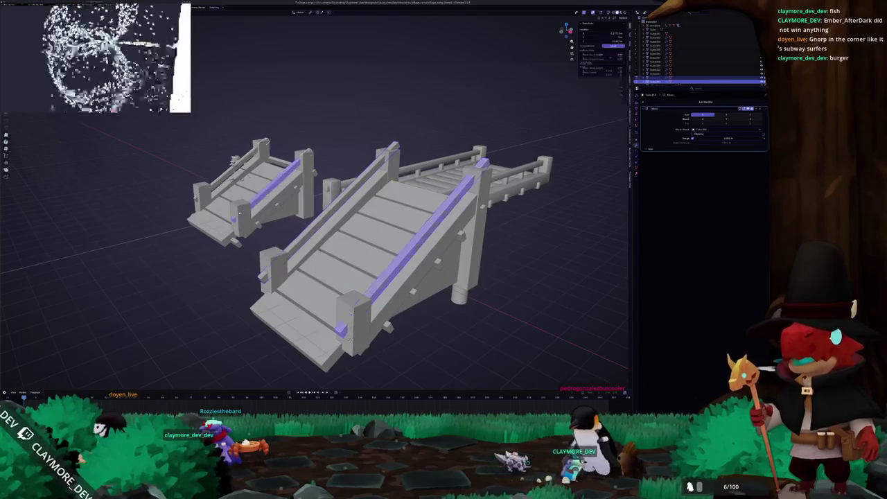
key("s")
key("x")
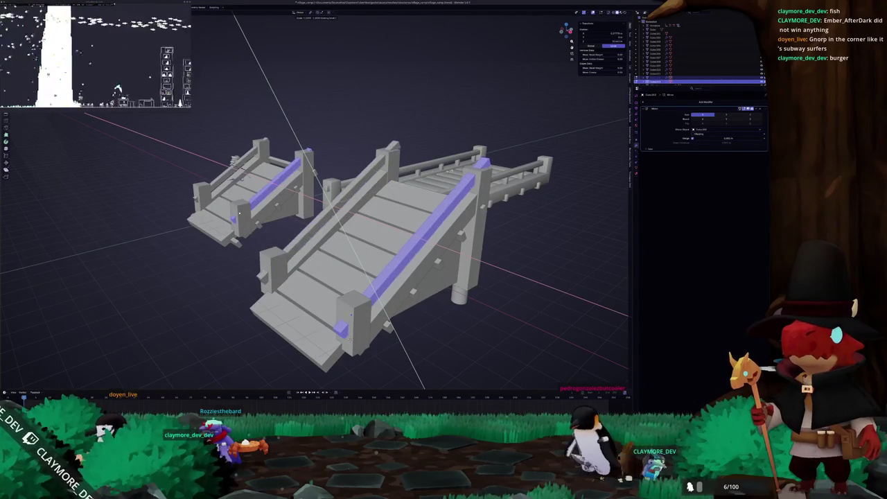
mouse_move(350, 314)
left_mouse_down()
mouse_move(320, 196)
mouse_move(352, 190)
left_mouse_up()
- Clear the edge selection and select a post at the top of the stair ramp
key("alt+a")
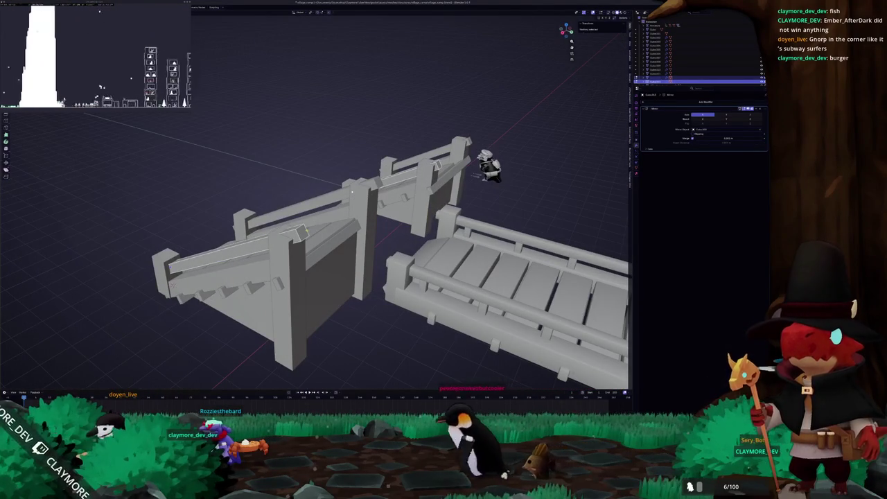
left_click(302, 231)
key("KP_1")
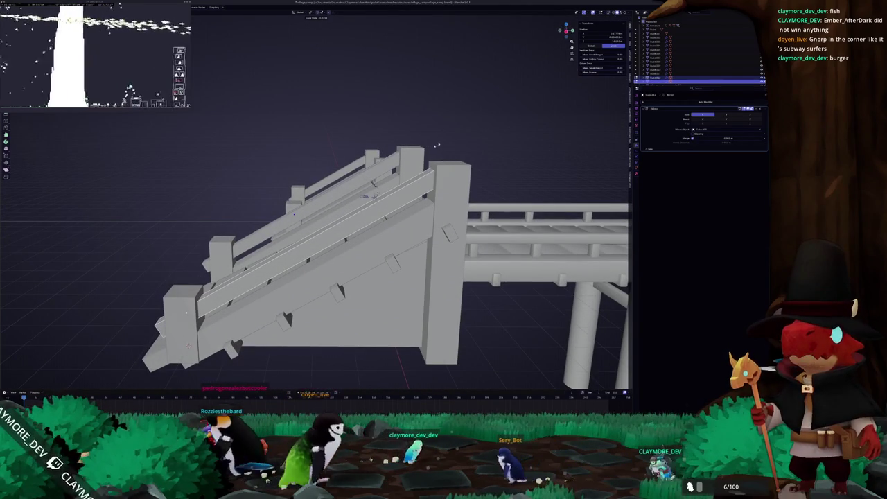
mouse_move(437, 145)
left_mouse_down()
mouse_move(370, 276)
mouse_move(350, 284)
mouse_move(333, 277)
left_mouse_up()
mouse_move(284, 306)
left_mouse_down()
mouse_move(255, 295)
mouse_move(346, 208)
left_mouse_up()
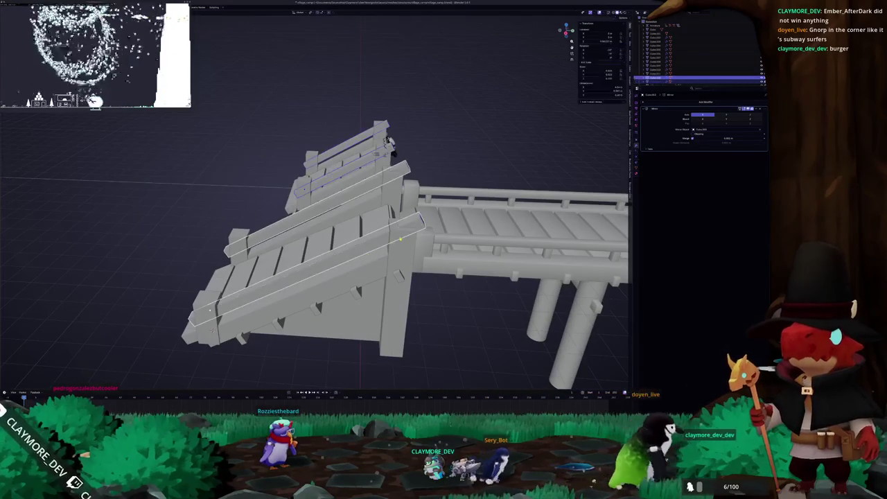
left_click(390, 180)
left_click_drag(390, 143, 257, 123)
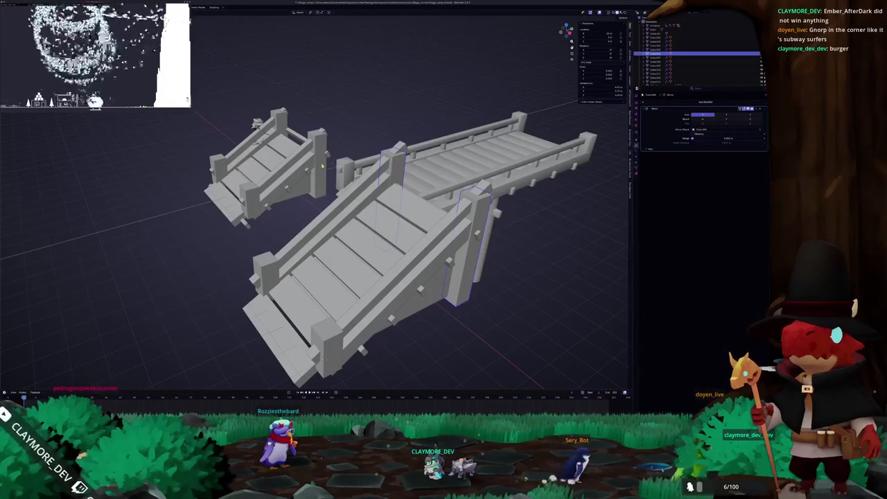
- In Edit Mode, extrude the top faces of the ramp posts straight upward
key("Tab")
scroll(322, 164, "up", 2)
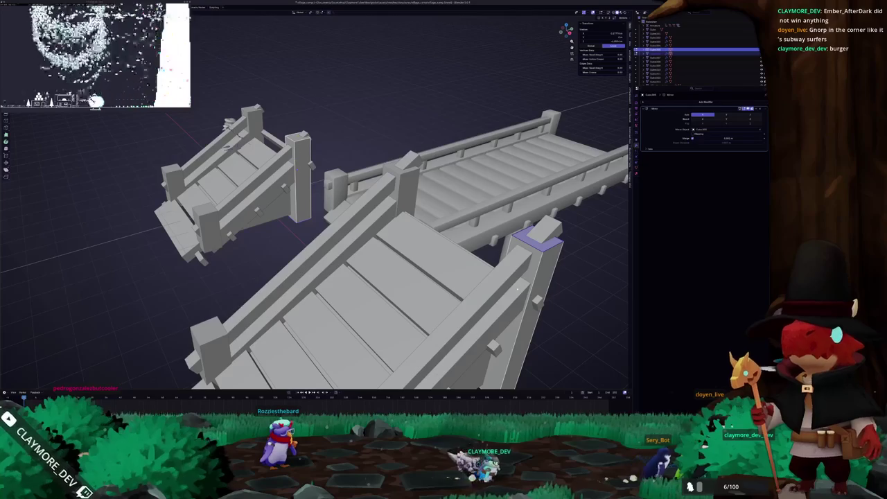
scroll(325, 157, "down", 1)
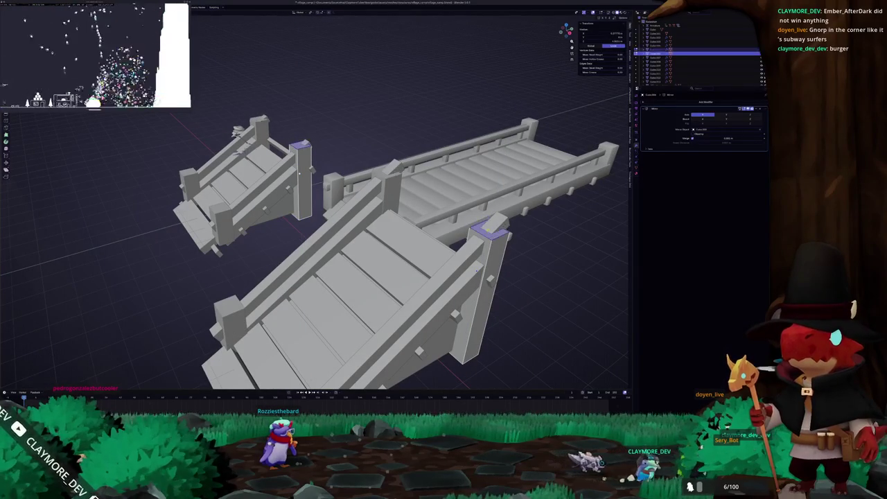
key("e")
mouse_move(299, 173)
left_mouse_down()
mouse_move(296, 281)
mouse_move(217, 235)
mouse_move(419, 222)
mouse_move(329, 239)
left_mouse_up()
key("e")
- Adjust the extruded post tops along Z so they rise above the railings
key("g")
key("z")
key("g")
key("z")
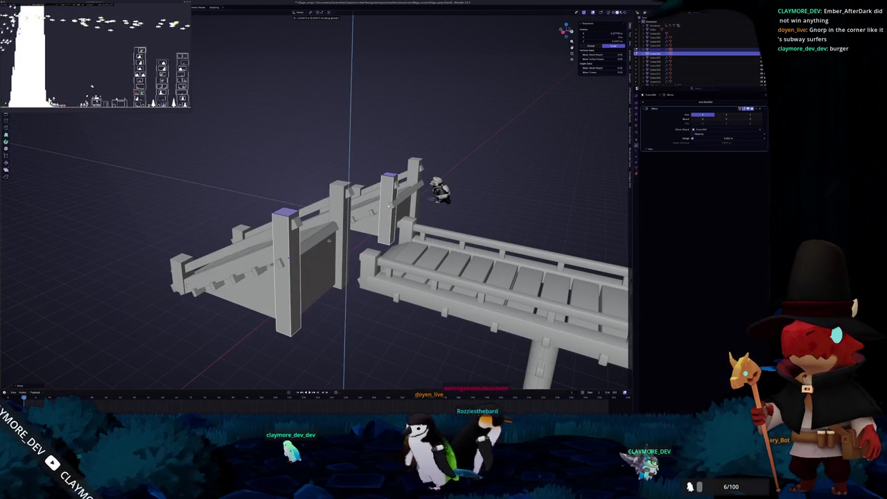
left_click(329, 240)
key("Tab")
left_click_drag(330, 240, 327, 247)
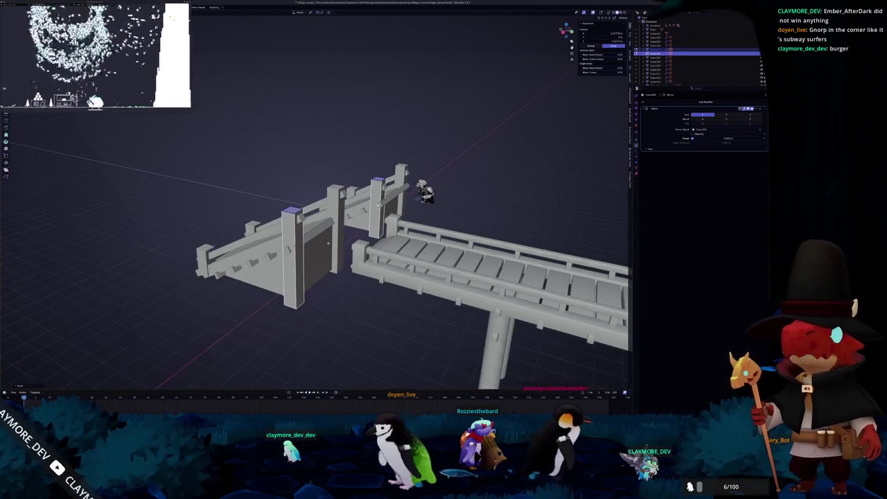
mouse_move(337, 303)
left_mouse_down()
mouse_move(337, 333)
mouse_move(335, 274)
left_mouse_up()
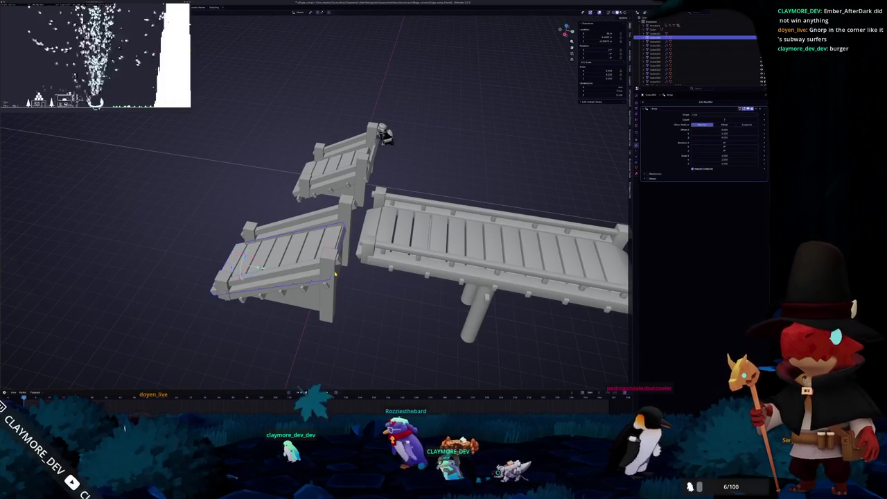
- Cancel a stray duplicate and select the large wall panel at the ramp top
key("KP_1")
key("KP_3")
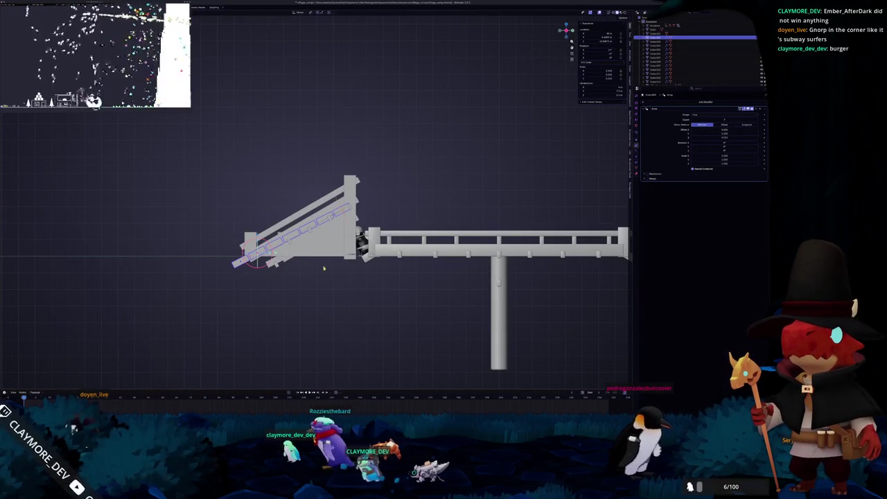
key("shift+d")
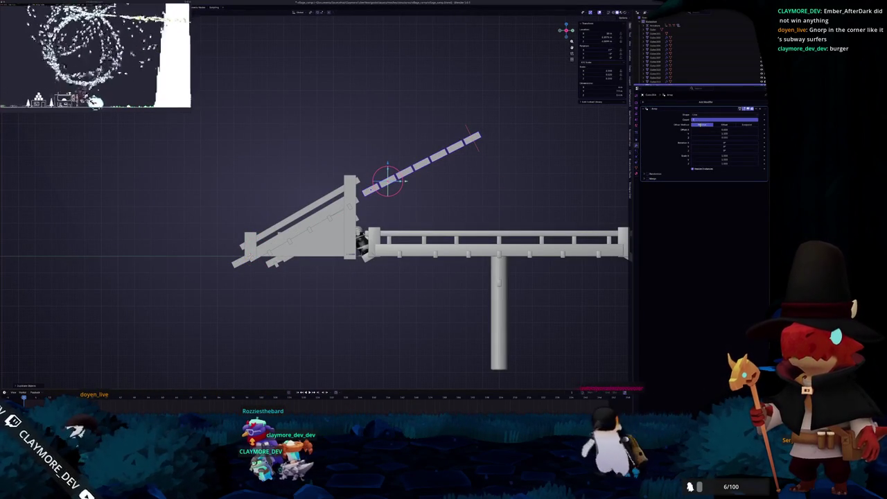
key("Escape")
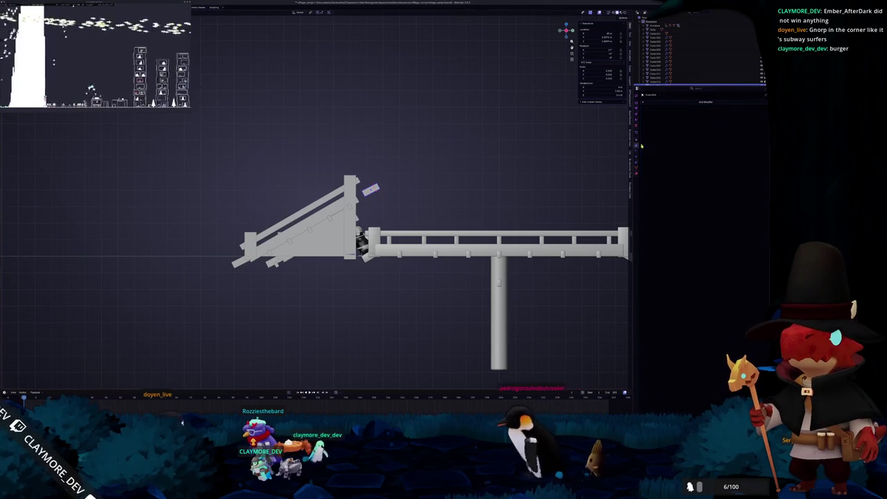
scroll(398, 222, "up", 4)
left_click_drag(397, 223, 300, 240)
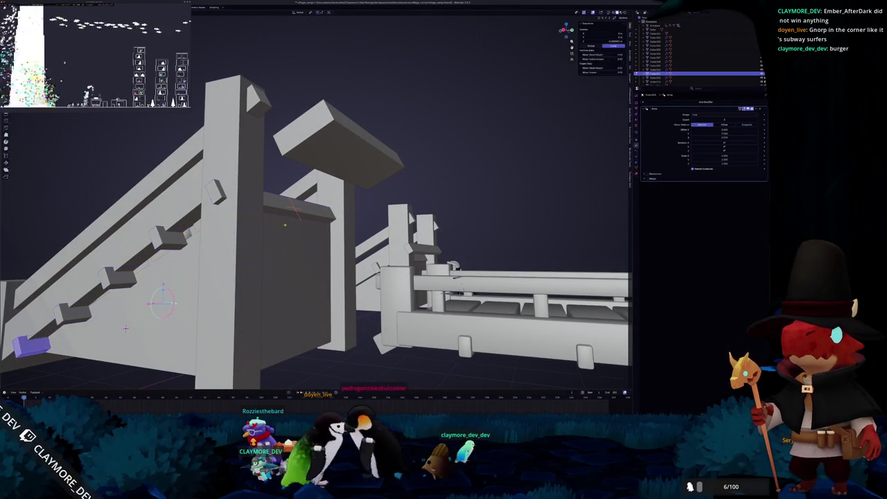
left_click(282, 227)
- Toggle X-ray, return to Object Mode and set an orthographic side view of the ramp
key("Tab")
key("alt+z")
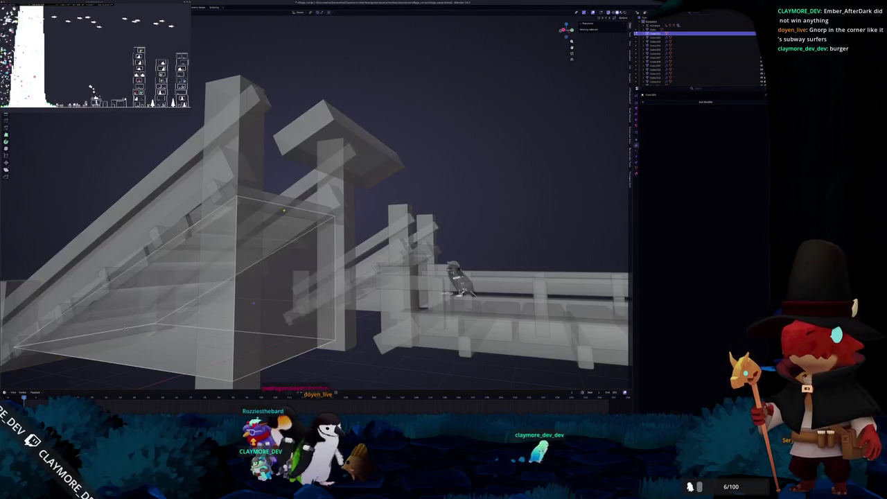
key("ctrl+Tab")
left_click(250, 207)
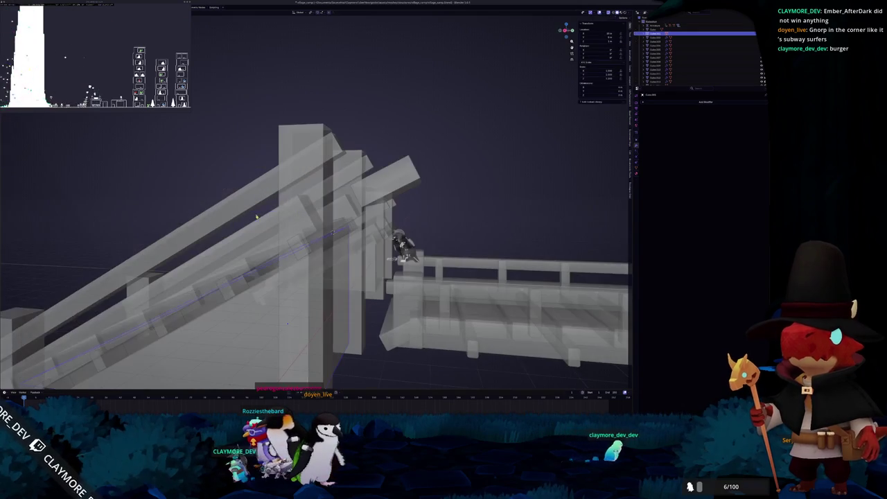
key("KP_1")
key("KP_3")
scroll(395, 186, "up", 2)
- Slide the small block along X and set its height along Z against the post
key("g")
key("x")
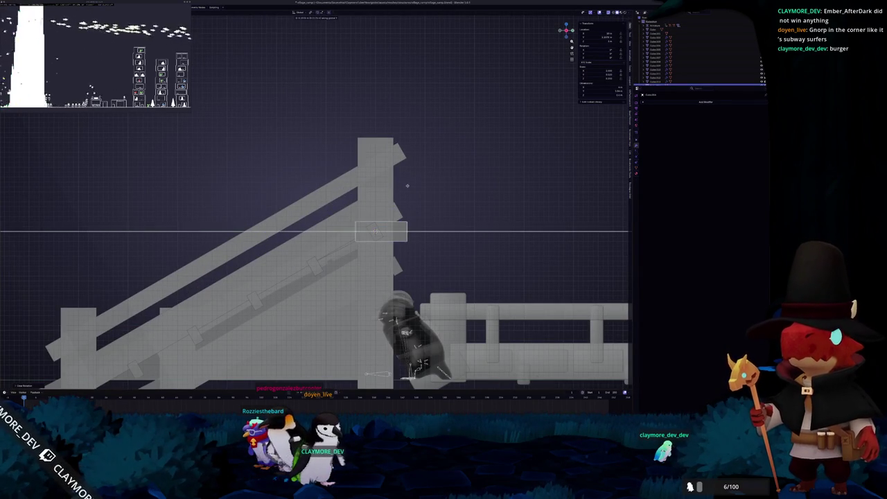
left_click(430, 187)
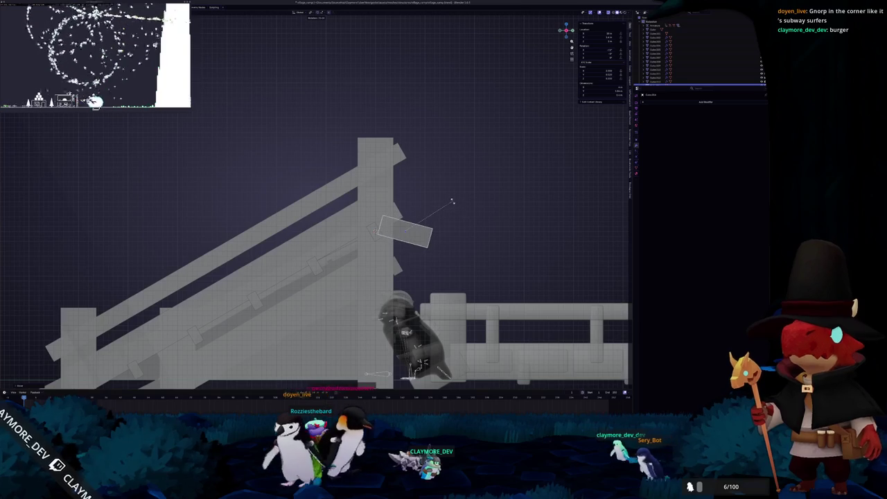
key("Escape")
key("g")
key("z")
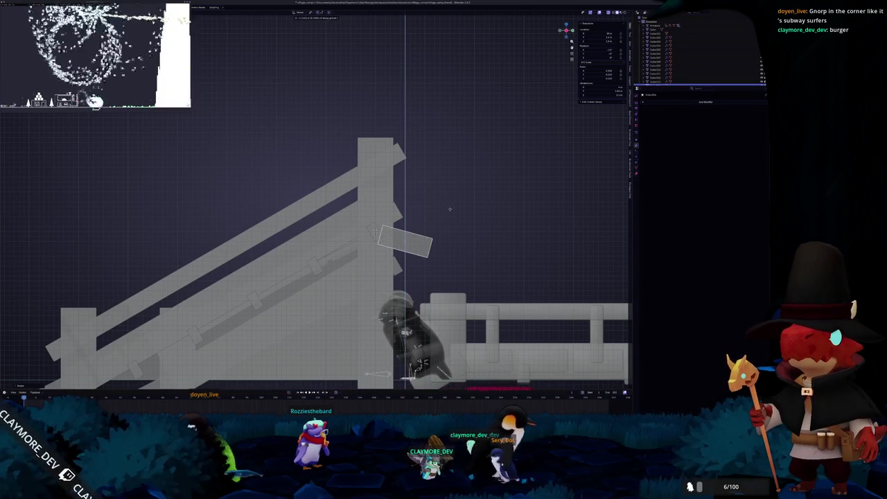
left_click(450, 206)
mouse_move(452, 206)
left_mouse_down()
mouse_move(451, 148)
mouse_move(428, 216)
mouse_move(352, 253)
mouse_move(337, 247)
mouse_move(350, 277)
mouse_move(383, 272)
mouse_move(376, 257)
left_mouse_up()
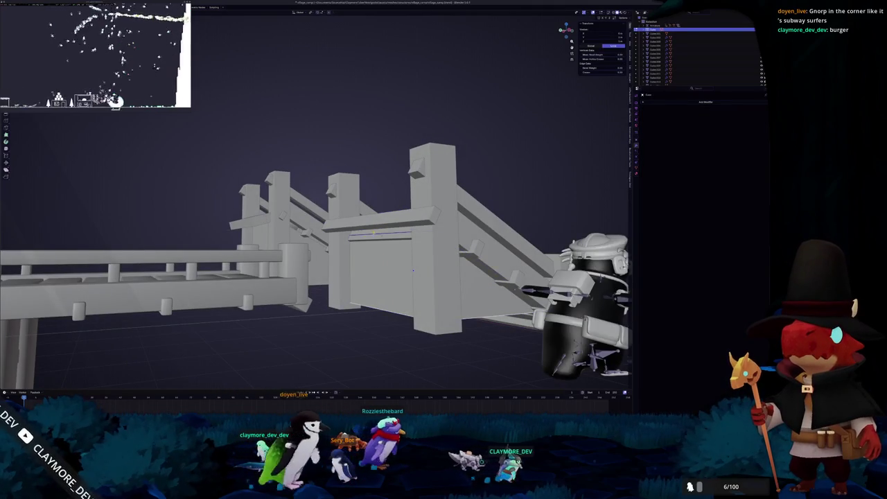
- Nudge the small plank at the top of the stairs in orthographic side view
scroll(412, 270, "up", 2)
left_click(249, 217)
key("g")
key("KP_3")
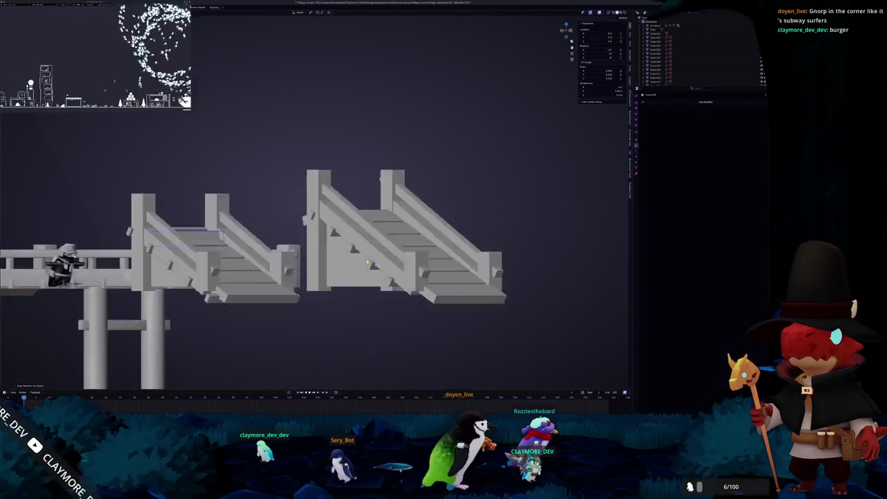
scroll(361, 260, "up", 6)
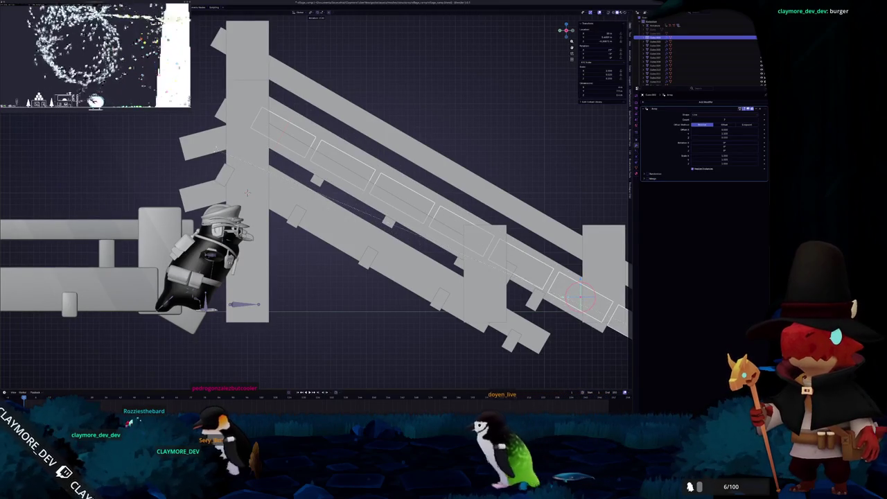
scroll(247, 192, "down", 5)
- Orbit around both bridges to inspect how the stair ramps join them
mouse_move(277, 180)
left_mouse_down()
mouse_move(342, 156)
mouse_move(290, 155)
mouse_move(302, 165)
left_mouse_up()
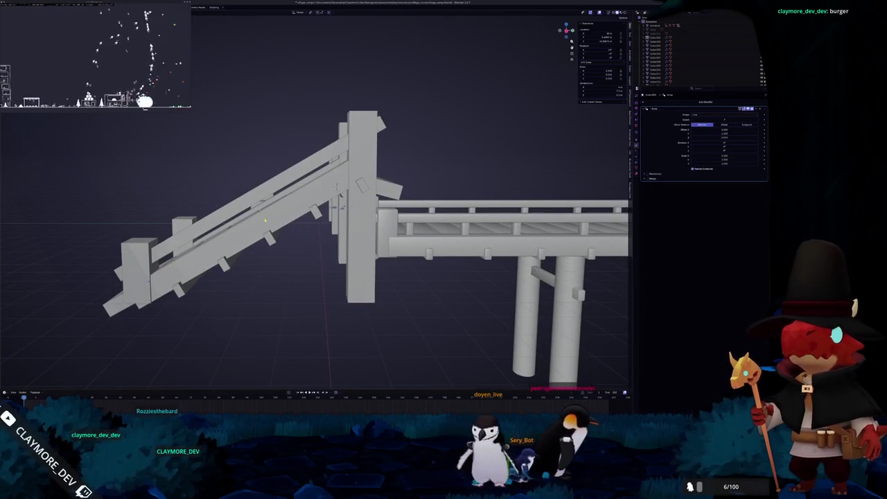
left_click_drag(270, 221, 380, 203)
scroll(380, 202, "up", 2)
left_click_drag(279, 280, 246, 177)
scroll(298, 294, "down", 3)
mouse_move(254, 287)
left_mouse_down()
mouse_move(340, 270)
mouse_move(310, 267)
mouse_move(350, 255)
left_mouse_up()
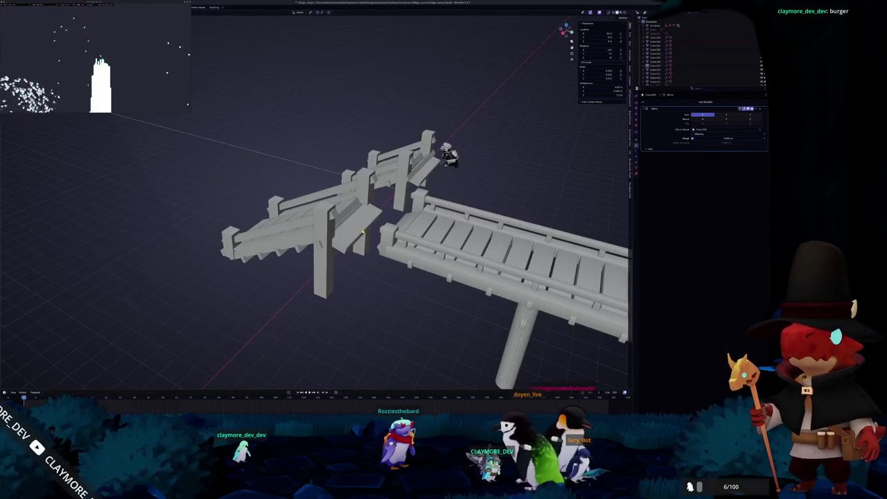
scroll(415, 284, "up", 3)
- Frame individual bridge planks up close, ending on the slanted plank at the ramp top
left_click(416, 284)
scroll(355, 234, "down", 3)
left_click(382, 248)
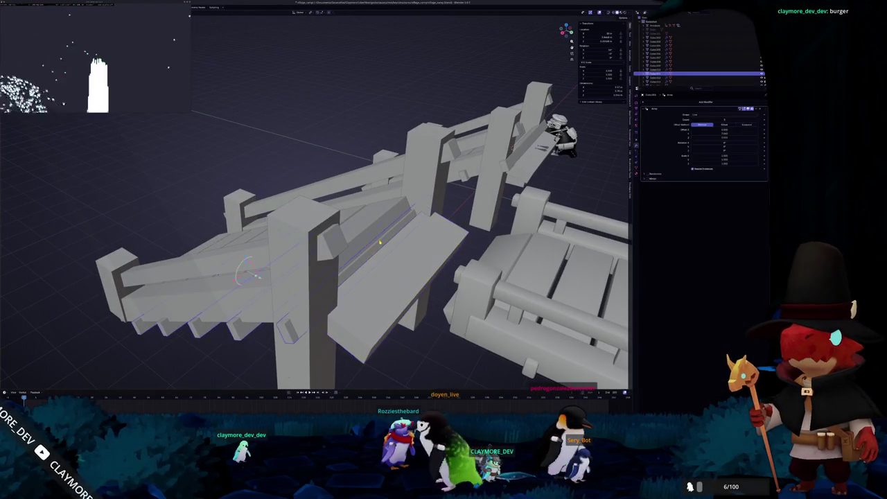
key("KP_Decimal")
scroll(382, 249, "down", 3)
scroll(382, 248, "up", 2)
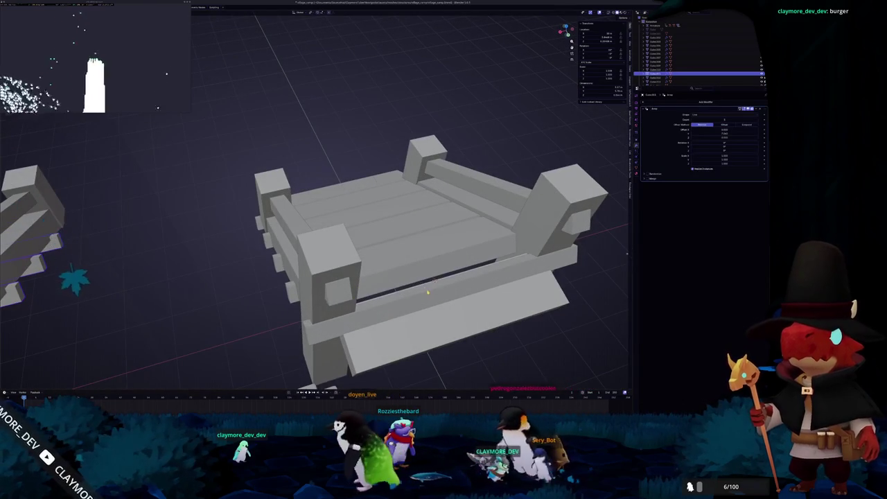
left_click(440, 271)
key("KP_Decimal")
left_click_drag(440, 271, 402, 249)
scroll(443, 229, "up", 6)
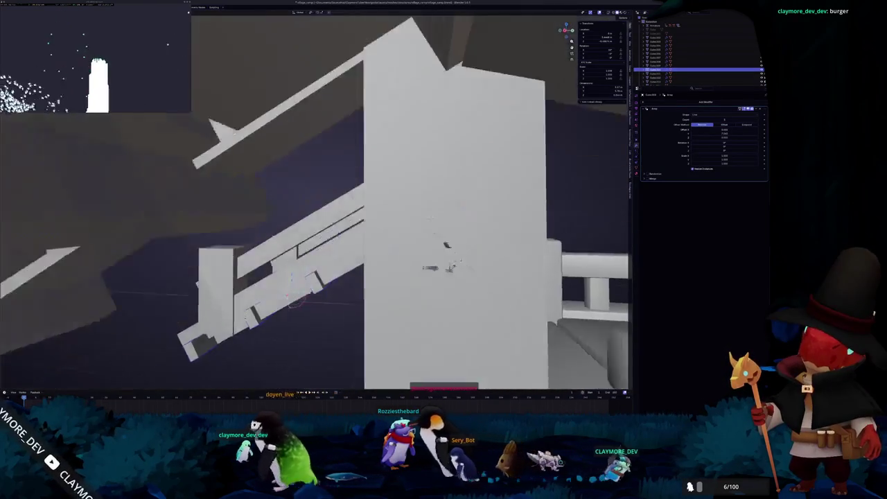
scroll(459, 211, "down", 5)
left_click_drag(458, 211, 477, 265)
mouse_move(335, 256)
left_mouse_down()
mouse_move(302, 278)
mouse_move(380, 246)
left_mouse_up()
left_click(346, 267)
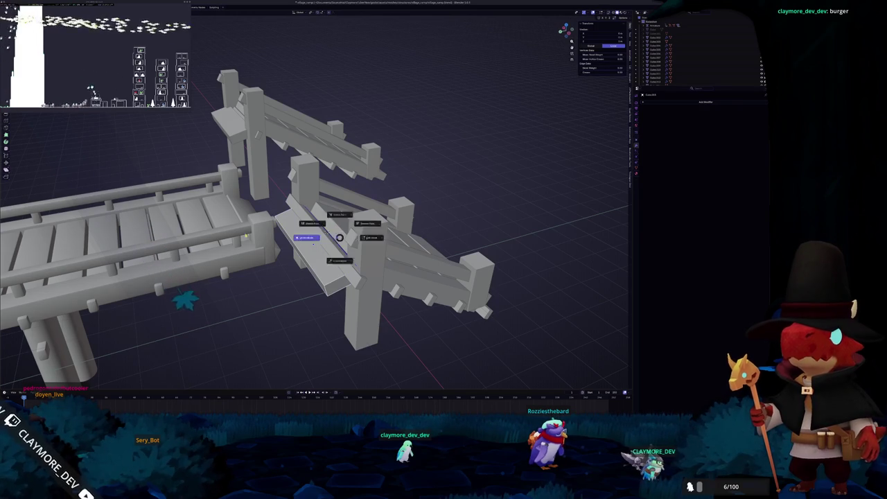
- Back in Object Mode, scale the slanted plank by 2
left_click(313, 239)
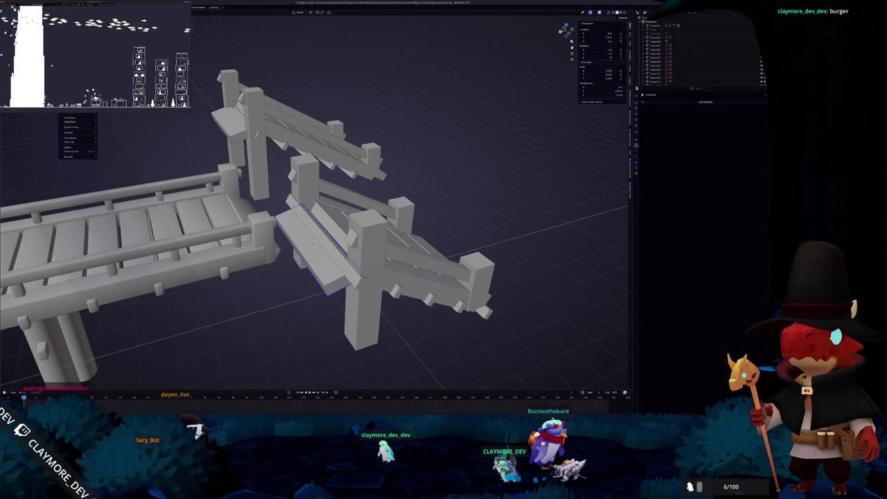
scroll(268, 187, "up", 2)
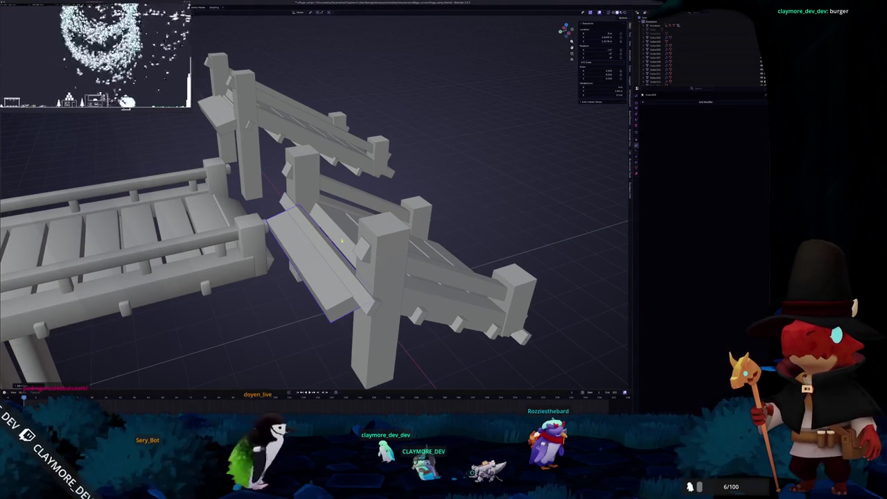
key("Tab")
key("ctrl+Tab")
left_click(308, 235)
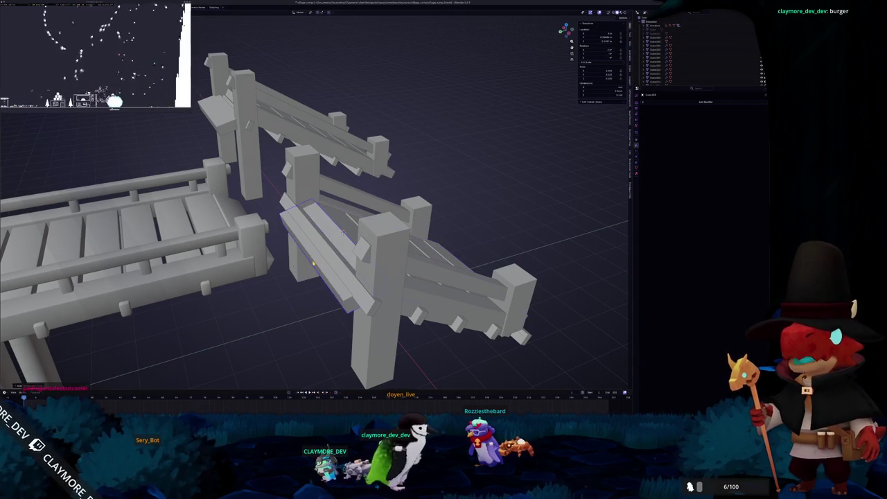
scroll(344, 232, "up", 6)
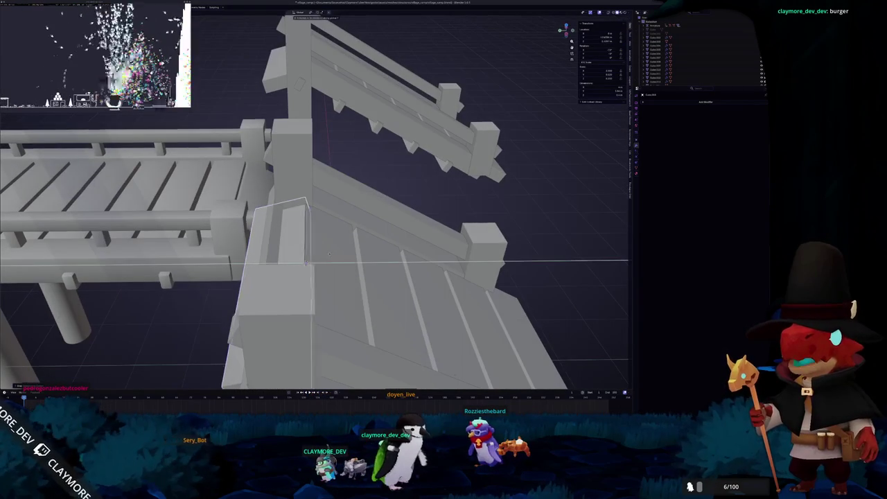
type("2")
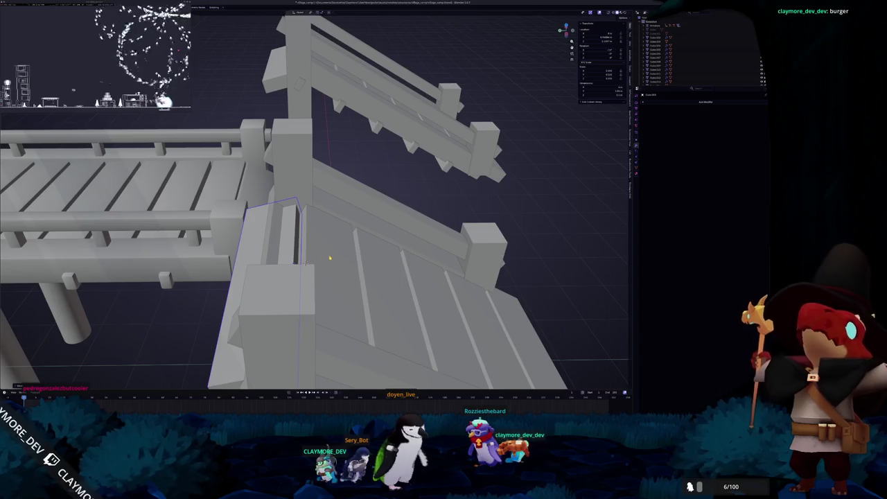
- Compare the orthographic front and side views of the fence, settling on the front view
key("KP_1")
key("KP_3")
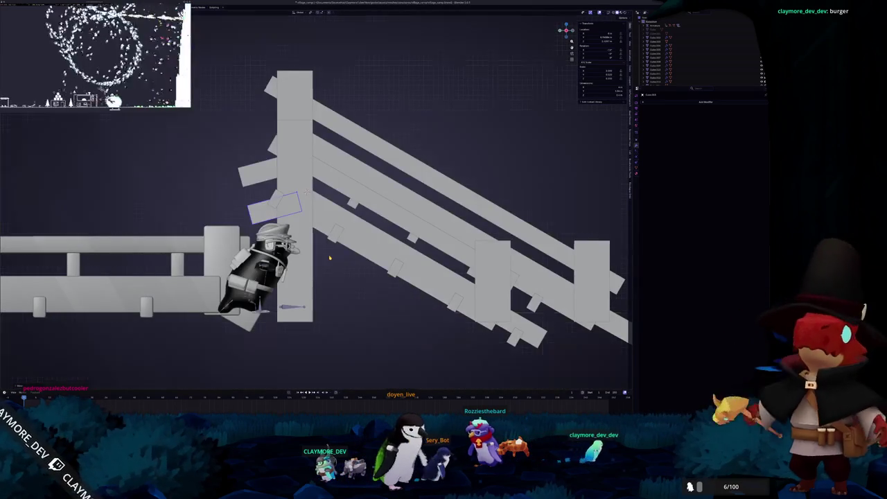
key("KP_1")
key("KP_3")
key("KP_1")
key("KP_3")
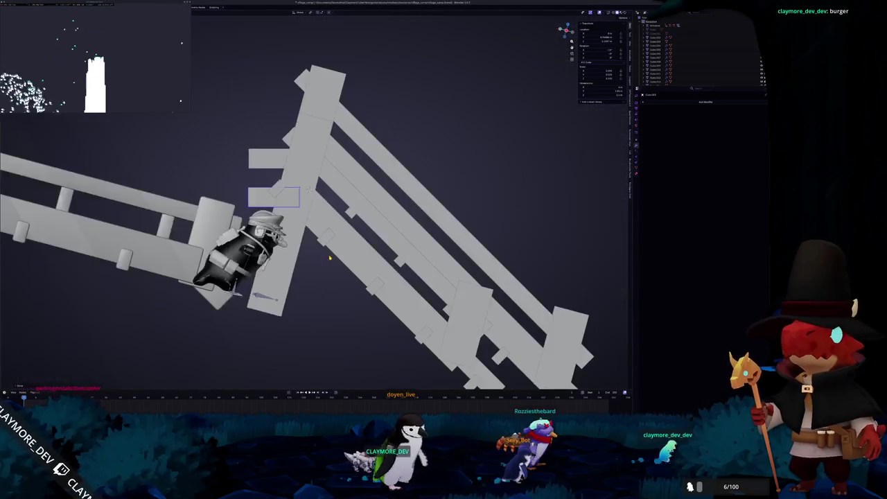
key("KP_1")
key("KP_3")
key("KP_1")
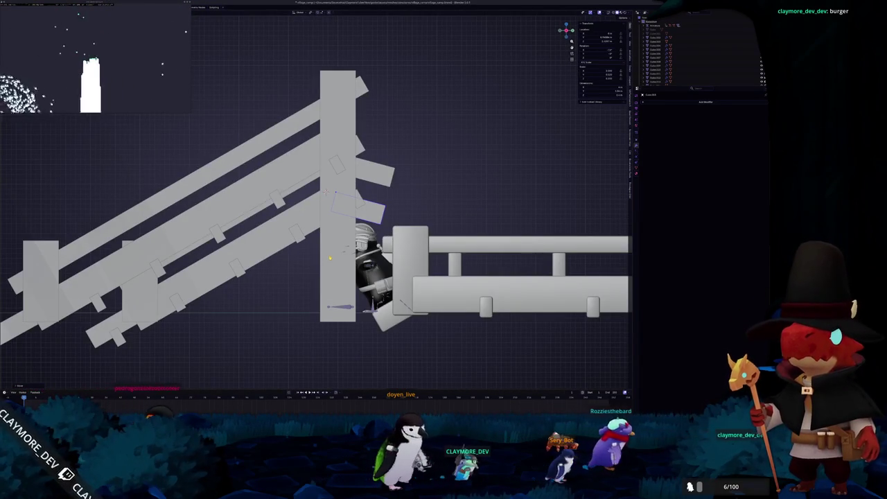
scroll(347, 208, "up", 5)
- With X-ray on, shift the plank's end along X to line up with the post
key("alt+z")
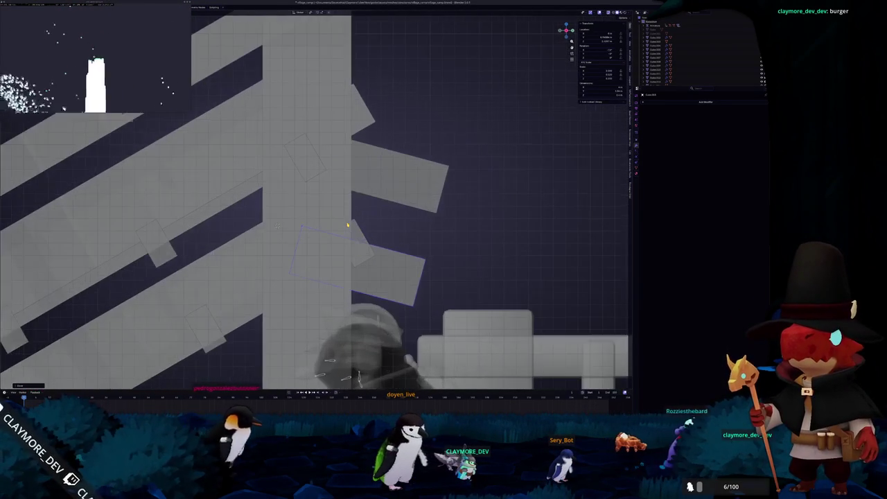
key("r")
key("x")
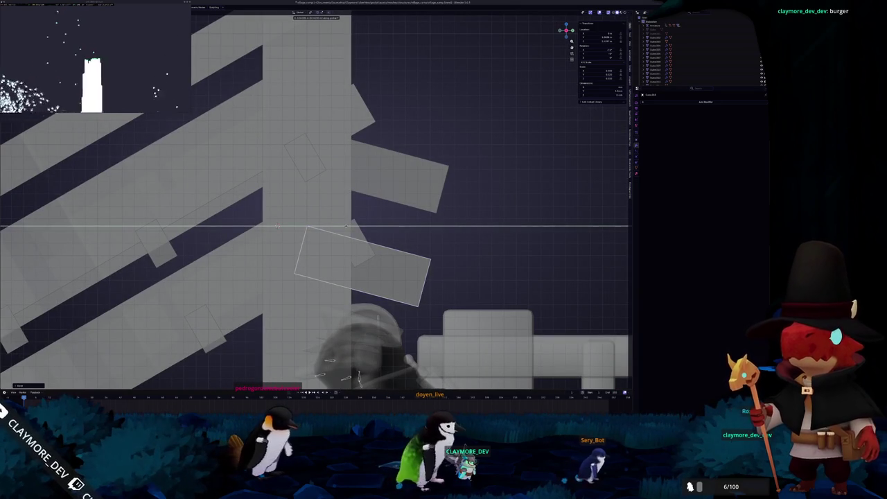
mouse_move(346, 227)
left_mouse_down()
mouse_move(388, 208)
mouse_move(355, 219)
mouse_move(421, 260)
left_mouse_up()
key("alt+z")
key("shift+a")
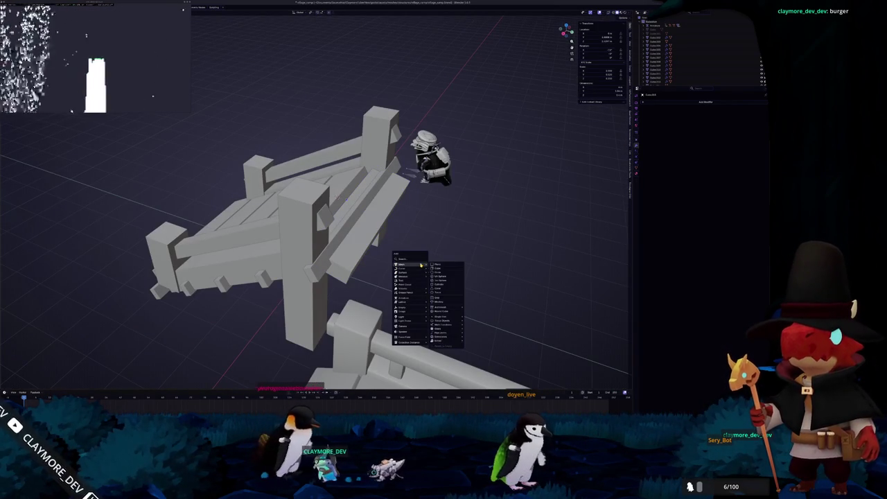
- Add a cube, lower it along Z and apply its transforms
left_click(438, 269)
left_click_drag(442, 247, 437, 270)
key("g")
key("z")
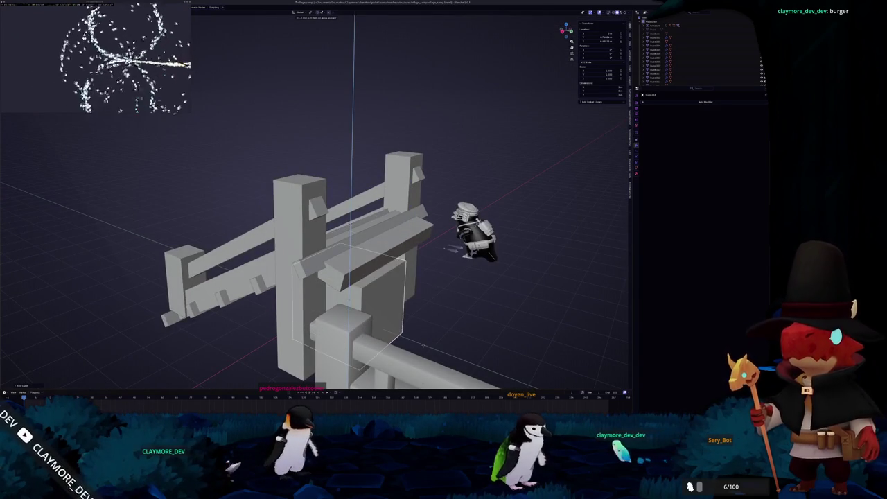
left_click(424, 345)
scroll(402, 326, "down", 3)
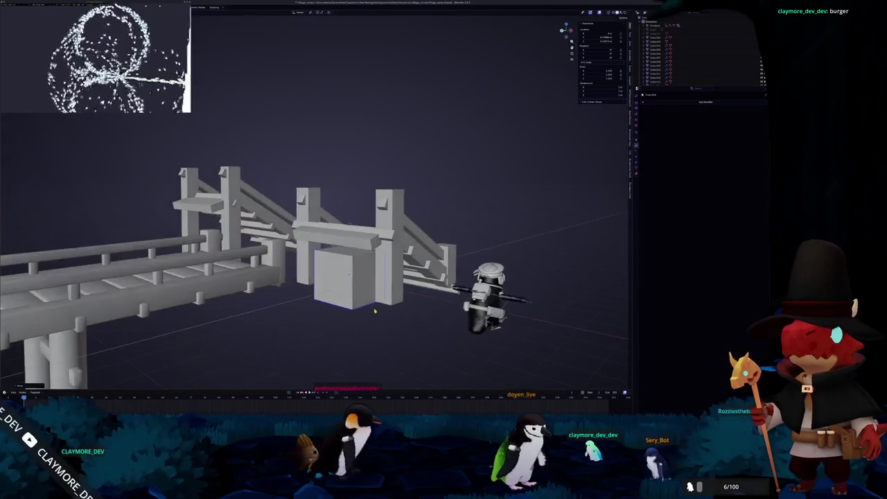
key("ctrl+a")
left_click(380, 309)
- Raise the cube along Z to sit under the ramp top beside the bridge end
key("g")
key("z")
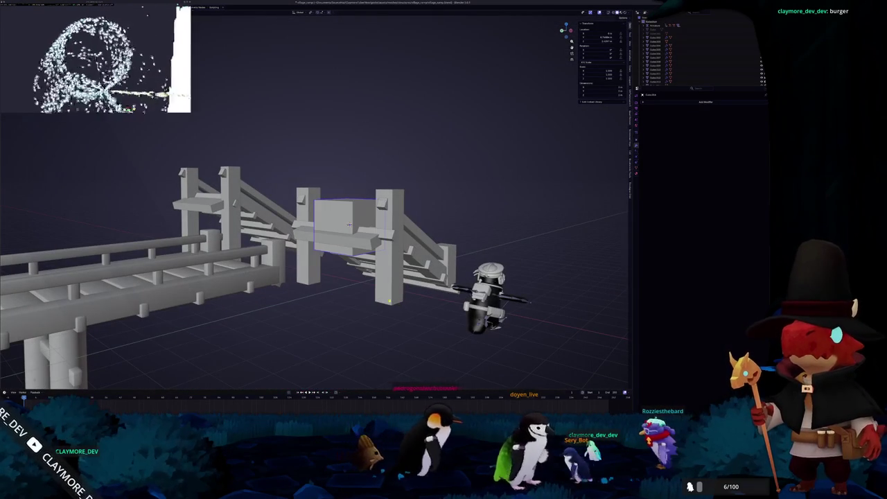
left_click(387, 298)
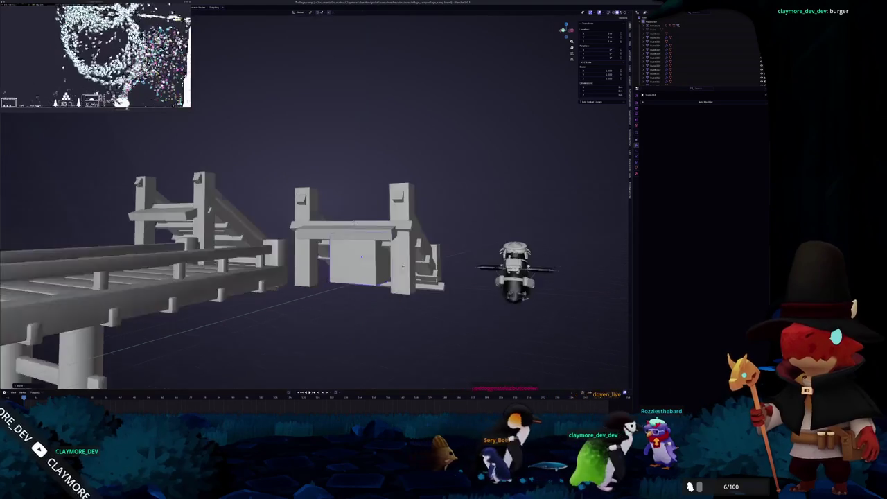
left_click_drag(333, 250, 305, 255)
left_click_drag(328, 286, 324, 290)
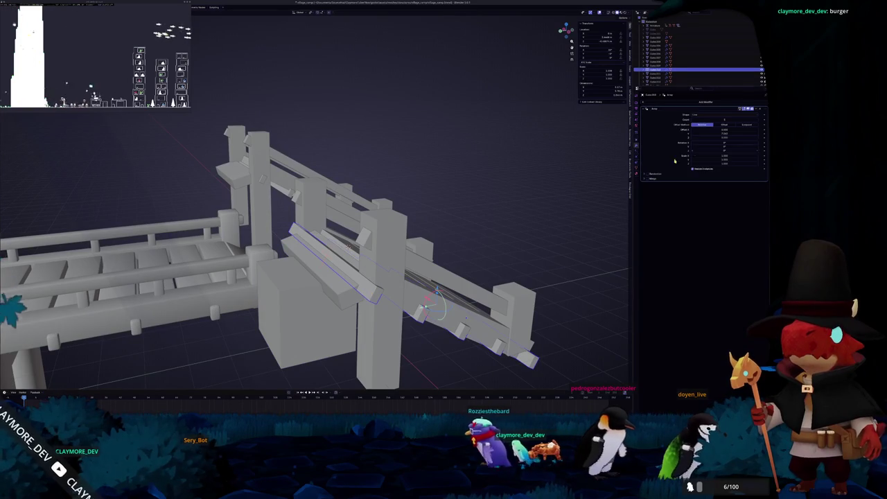
- Apply the plank's Array modifier and delete the leftover rail-end vertices
left_click(737, 114)
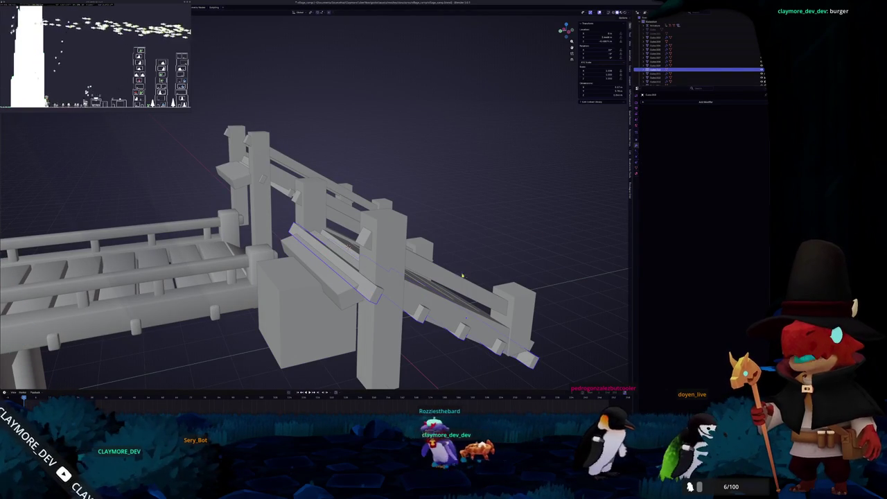
key("Tab")
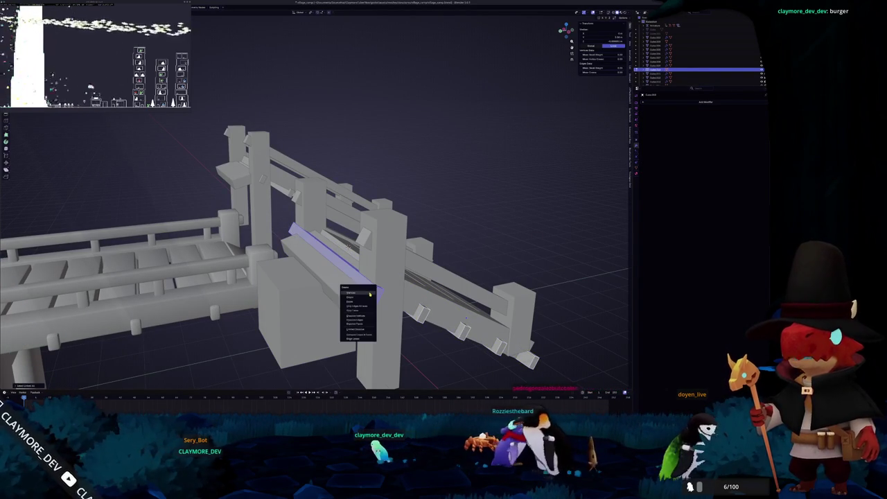
left_click(369, 294)
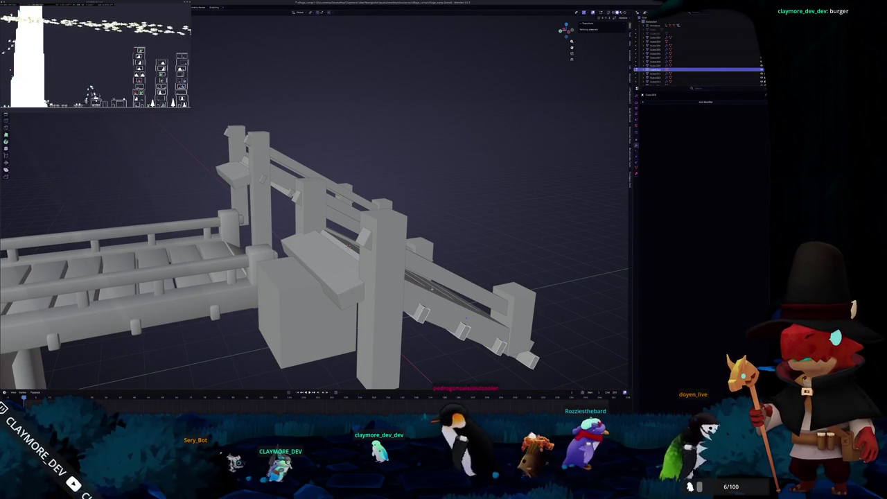
scroll(466, 319, "down", 1)
right_click(465, 312)
left_click(465, 311)
mouse_move(465, 309)
left_mouse_down()
mouse_move(424, 310)
mouse_move(402, 322)
mouse_move(433, 331)
left_mouse_up()
mouse_move(316, 294)
left_mouse_down()
mouse_move(277, 298)
mouse_move(322, 295)
mouse_move(305, 276)
mouse_move(284, 278)
mouse_move(324, 283)
left_mouse_up()
- Raise the top face of the landing block beside the stairs
scroll(322, 295, "up", 3)
left_click(325, 274)
scroll(323, 276, "down", 2)
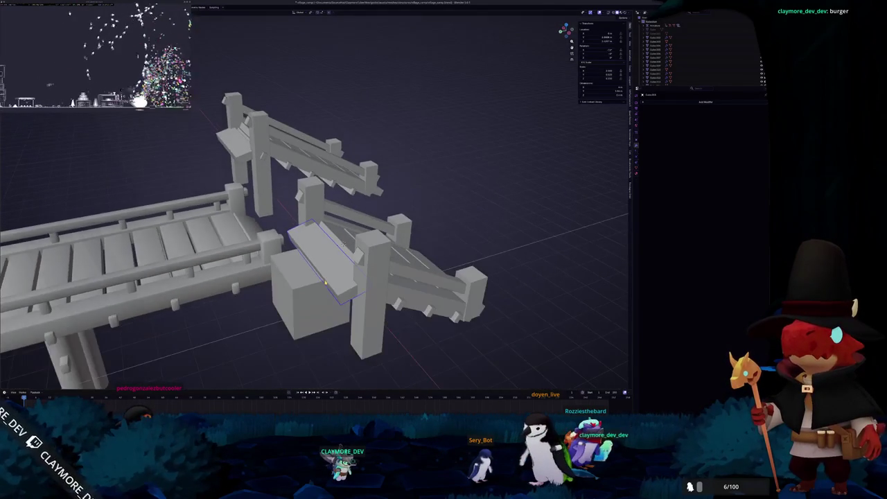
mouse_move(289, 345)
left_mouse_down()
mouse_move(346, 293)
mouse_move(364, 290)
mouse_move(623, 296)
mouse_move(347, 239)
mouse_move(322, 284)
mouse_move(323, 260)
left_mouse_up()
left_click(347, 239)
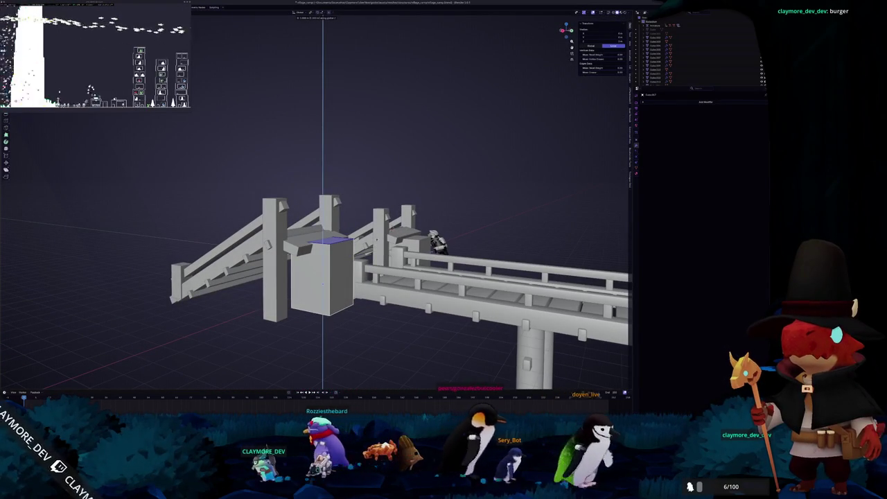
left_click(322, 260)
key("Tab")
scroll(326, 262, "up", 4)
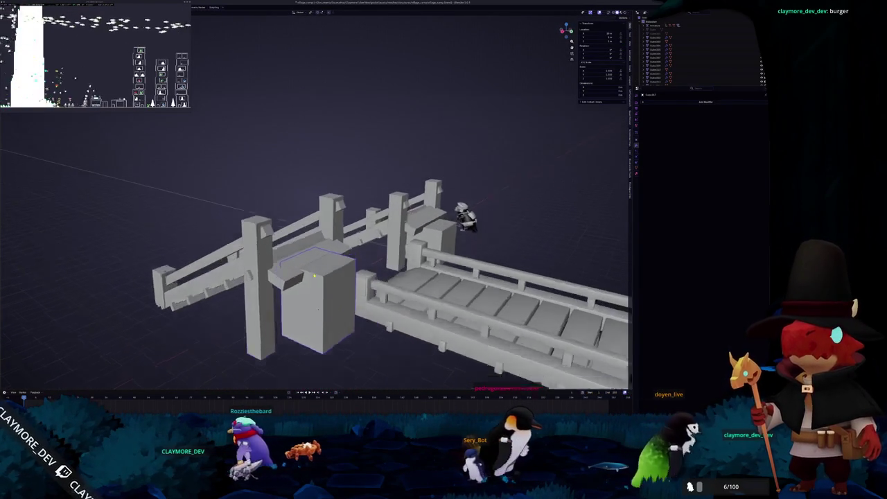
- Check the block, ramp beam and slab under the ramp, briefly editing the slab
mouse_move(290, 294)
left_mouse_down()
mouse_move(264, 263)
mouse_move(286, 277)
mouse_move(267, 267)
mouse_move(298, 201)
mouse_move(299, 235)
mouse_move(305, 204)
left_mouse_up()
mouse_move(294, 270)
left_mouse_down()
mouse_move(319, 284)
mouse_move(315, 305)
mouse_move(348, 276)
left_mouse_up()
left_click(323, 294)
left_click(306, 278)
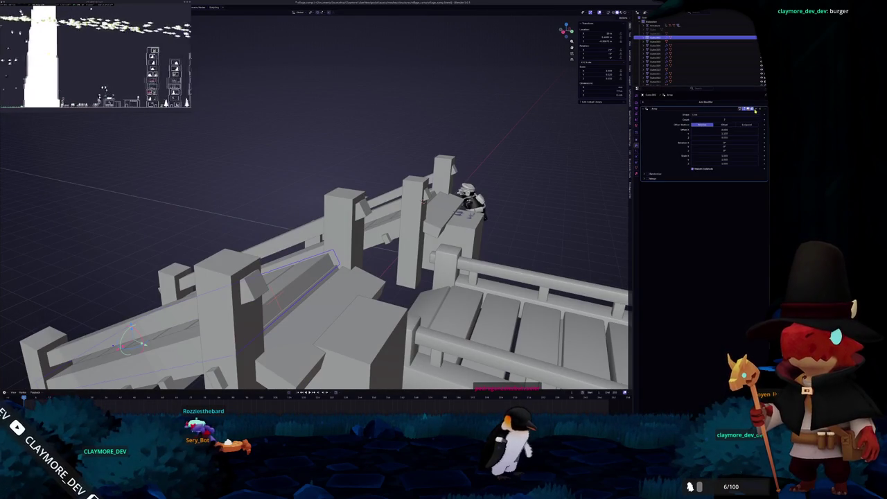
key("Tab")
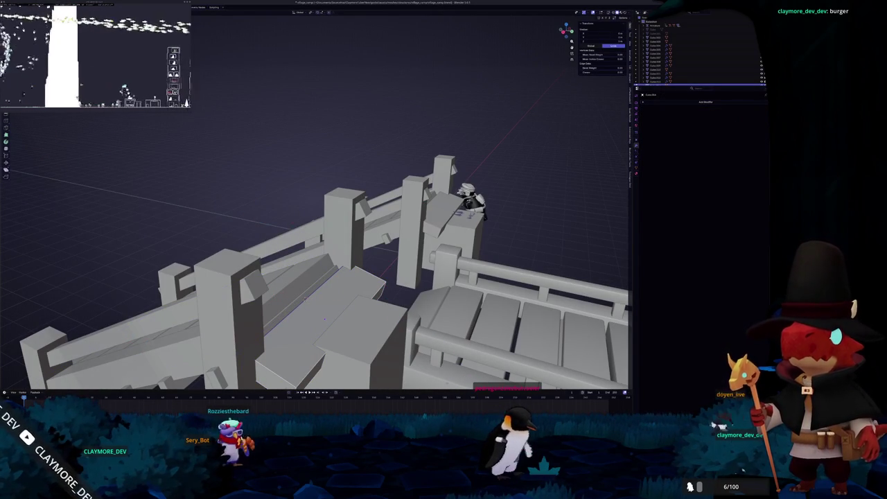
left_click(66, 11)
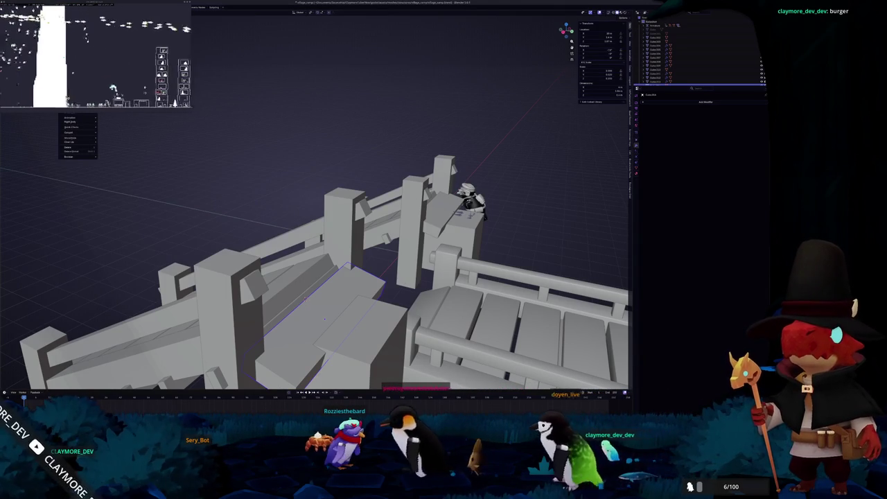
left_click(288, 285)
key("Tab")
key("Tab")
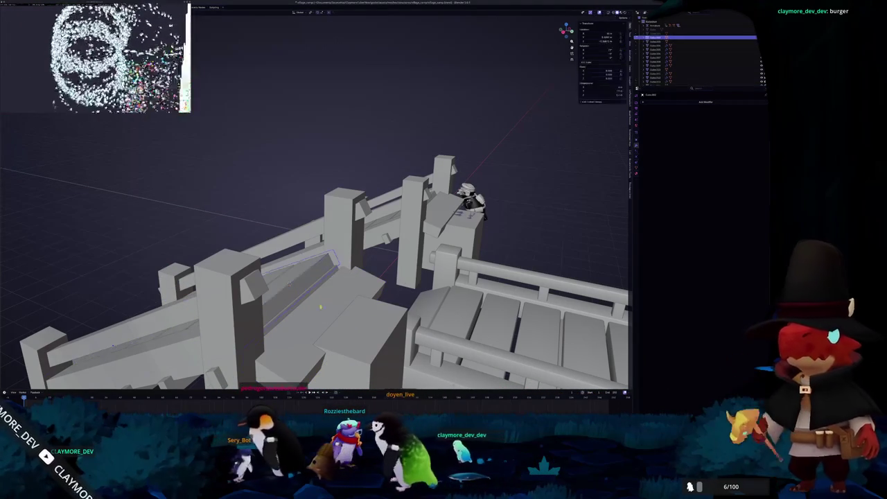
left_click(322, 311)
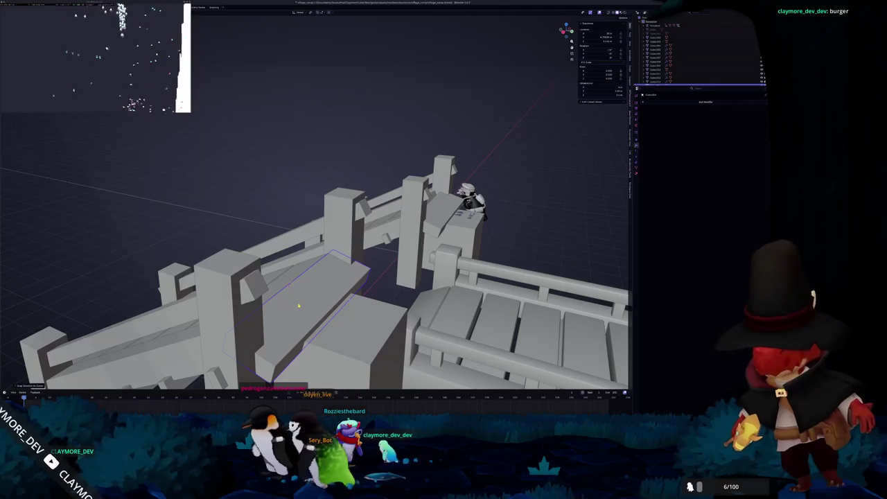
- Inspect the railings from a flat side view and a high angled view
key("KP_3")
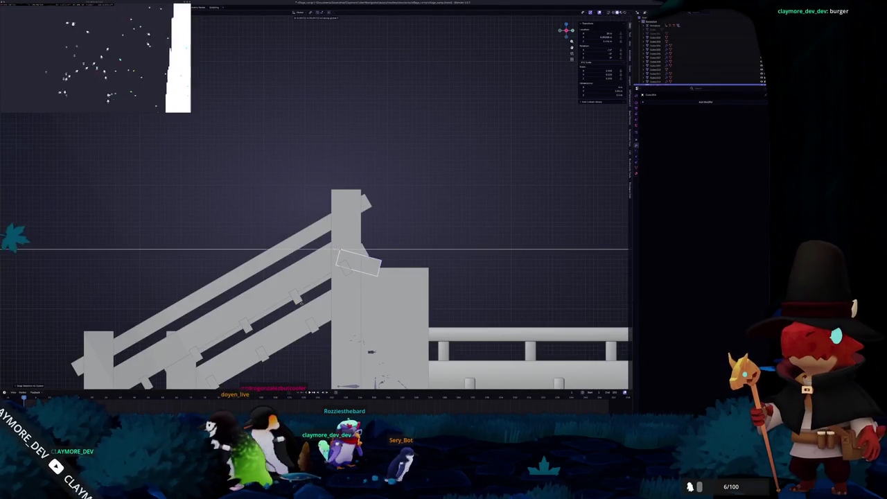
scroll(384, 246, "up", 5)
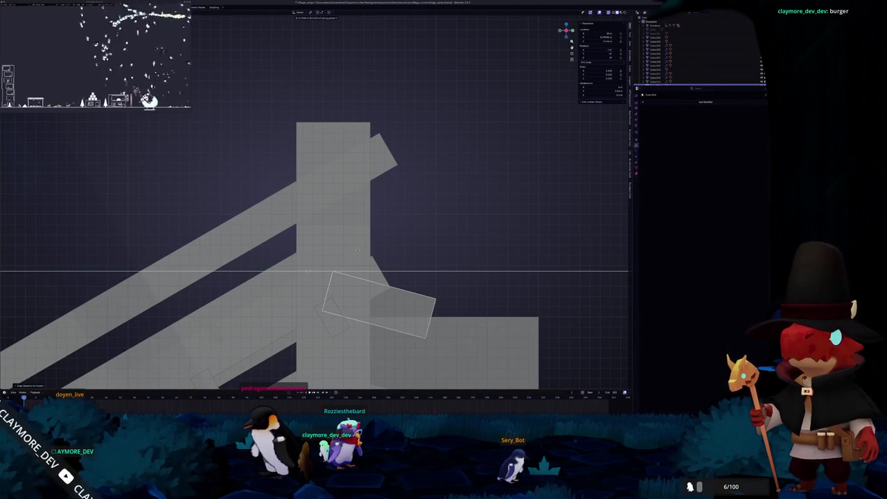
scroll(407, 245, "down", 5)
left_click_drag(407, 244, 258, 220)
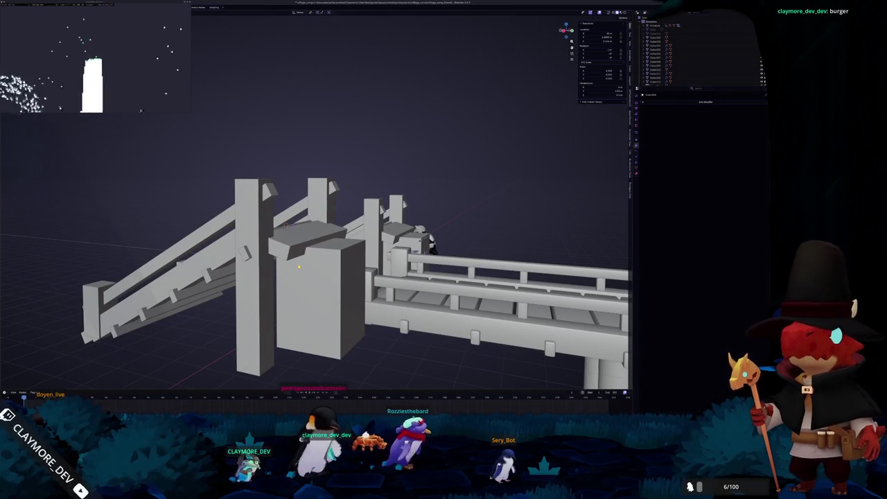
mouse_move(343, 269)
left_mouse_down()
mouse_move(291, 185)
mouse_move(168, 284)
mouse_move(378, 276)
left_mouse_up()
- Select the character figure and orbit from the front view to look down the stairs at it
left_click(390, 274)
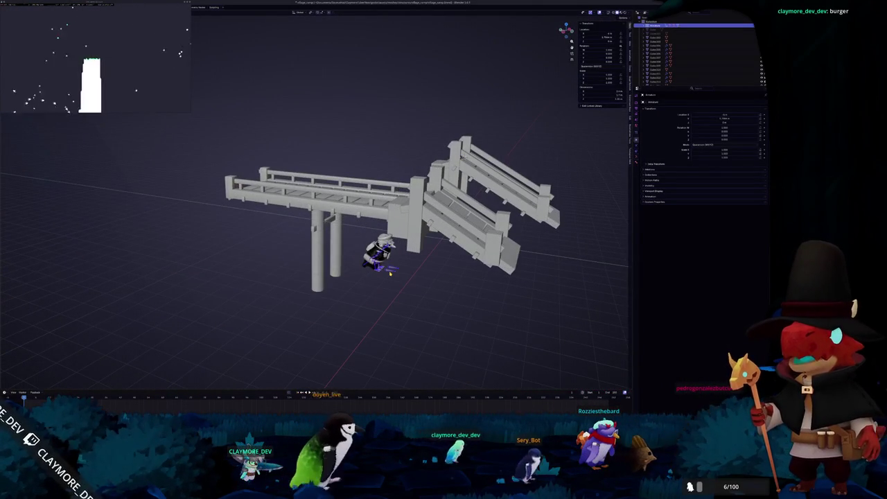
key("KP_1")
mouse_move(419, 345)
left_mouse_down()
mouse_move(323, 276)
mouse_move(225, 284)
left_mouse_up()
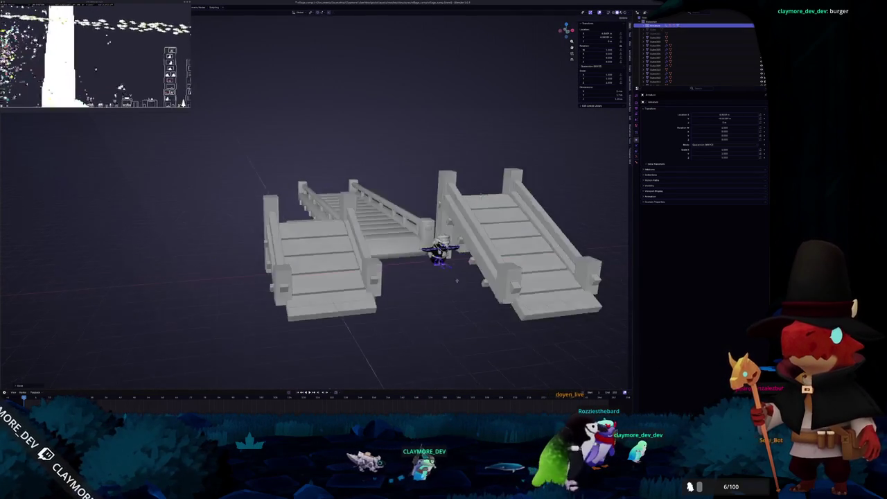
scroll(474, 274, "up", 5)
mouse_move(475, 274)
left_mouse_down()
mouse_move(336, 265)
mouse_move(347, 263)
mouse_move(354, 332)
mouse_move(350, 291)
mouse_move(397, 155)
left_mouse_up()
scroll(332, 277, "down", 3)
scroll(355, 326, "up", 4)
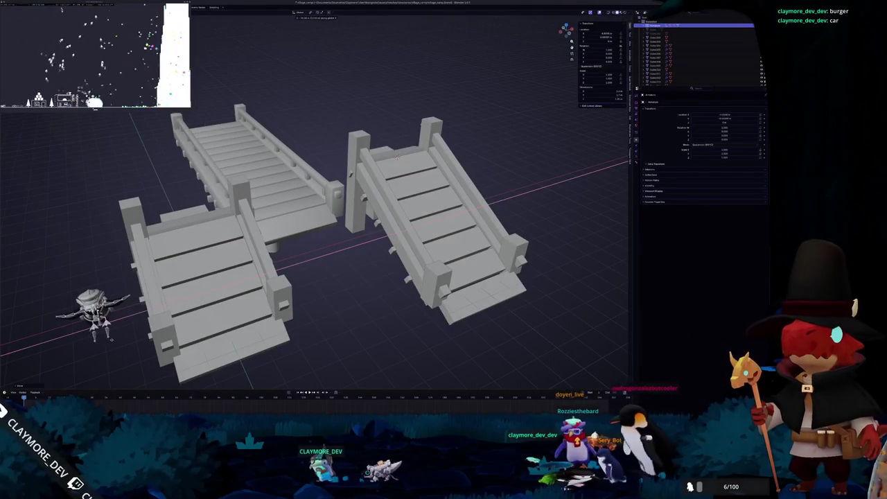
- Select the right stair ramp, toggle Edit Mode in and out, and bring up the Add Mesh menu
left_click(366, 252)
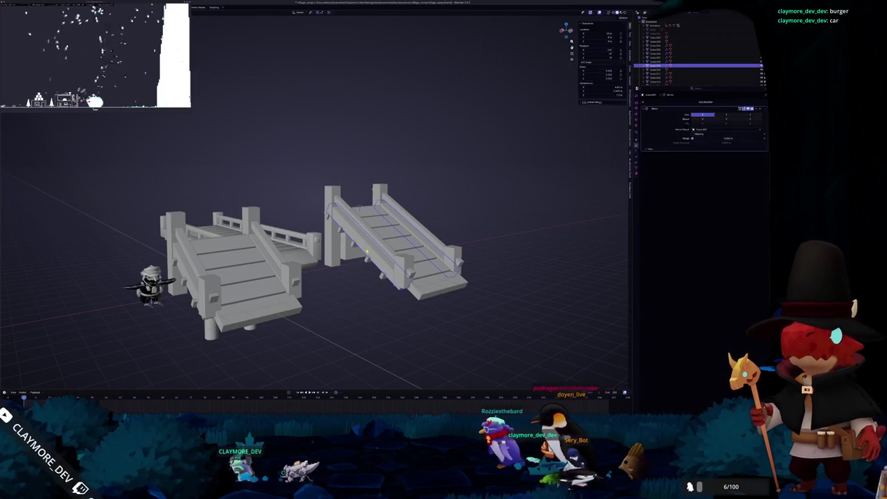
scroll(364, 255, "up", 2)
key("Tab")
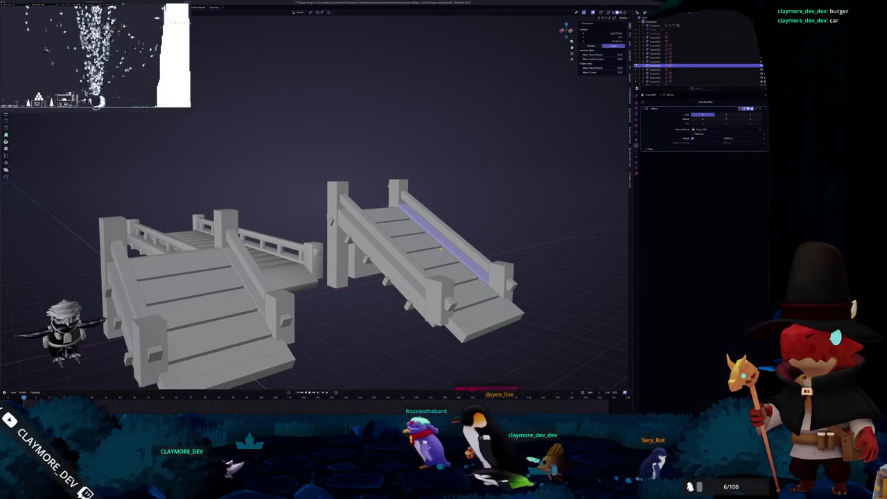
key("Tab")
scroll(450, 257, "up", 3)
scroll(415, 271, "down", 4)
scroll(376, 282, "up", 3)
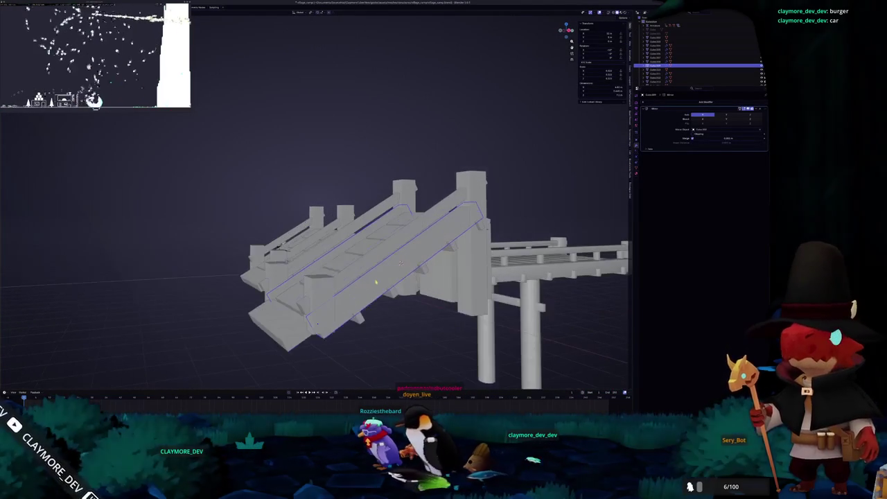
key("shift+a")
mouse_move(376, 282)
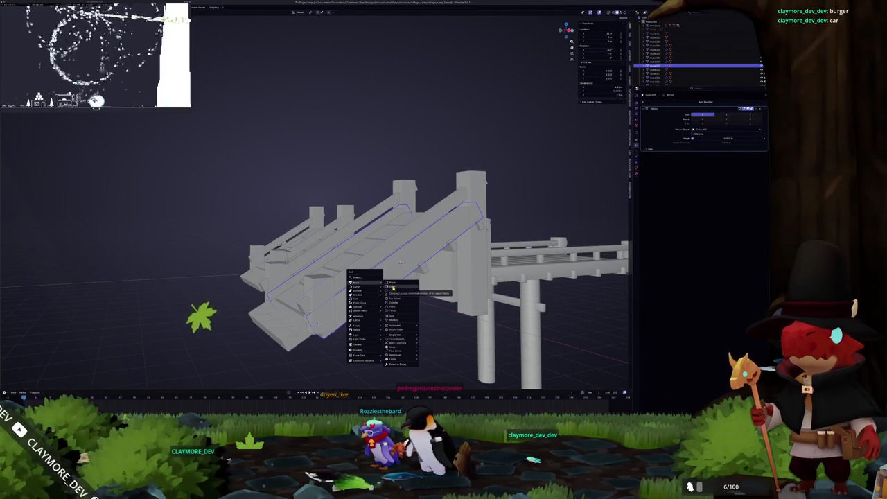
- Add a cylinder, shrink it to pillar thickness and move it vertically under the ramp
left_click(396, 303)
key("s")
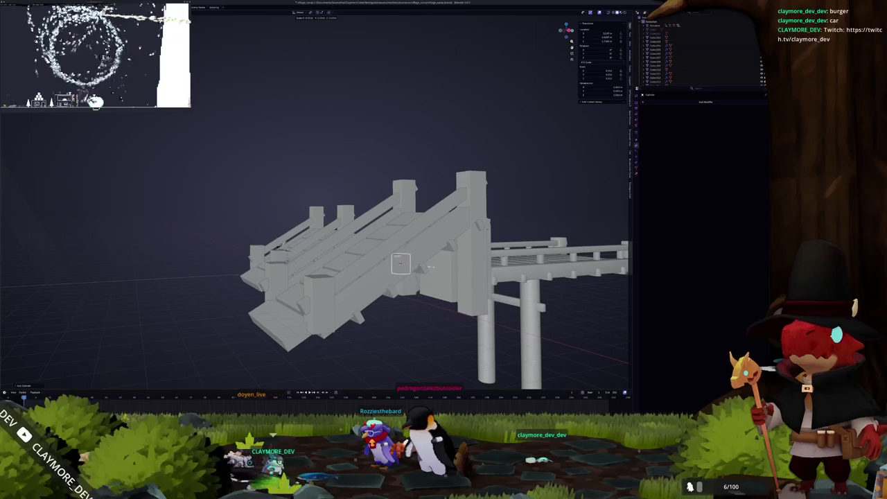
mouse_move(401, 264)
left_mouse_down()
mouse_move(296, 245)
mouse_move(319, 254)
mouse_move(283, 305)
left_mouse_up()
key("z")
- Extrude the cylinder's bottom face down toward the ground and give it smooth shading
key("Tab")
key("e")
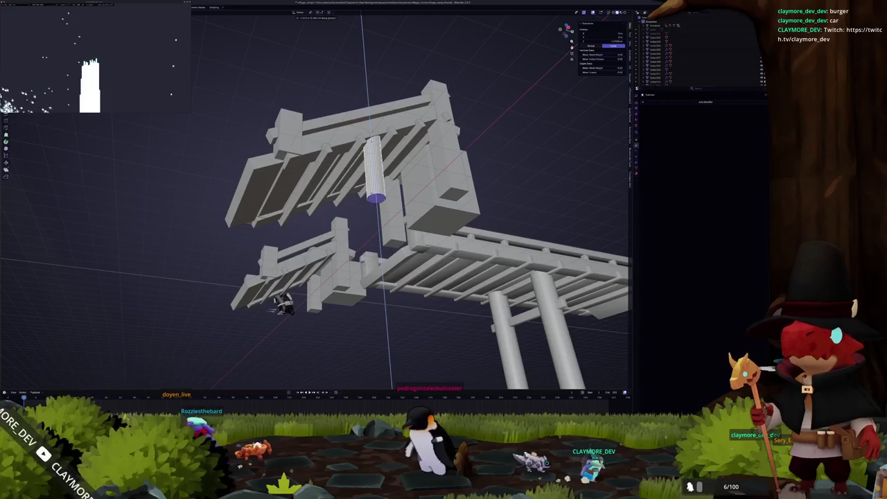
key("KP_1")
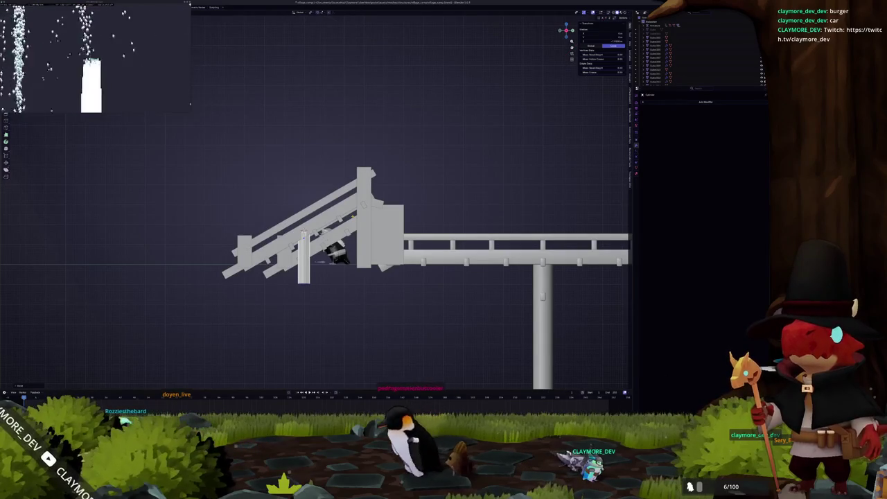
scroll(260, 255, "up", 3)
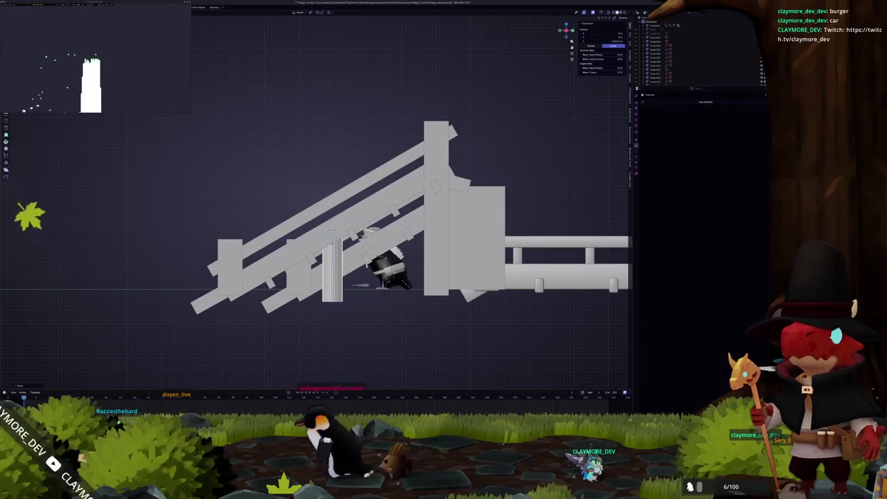
left_click_drag(331, 231, 316, 201)
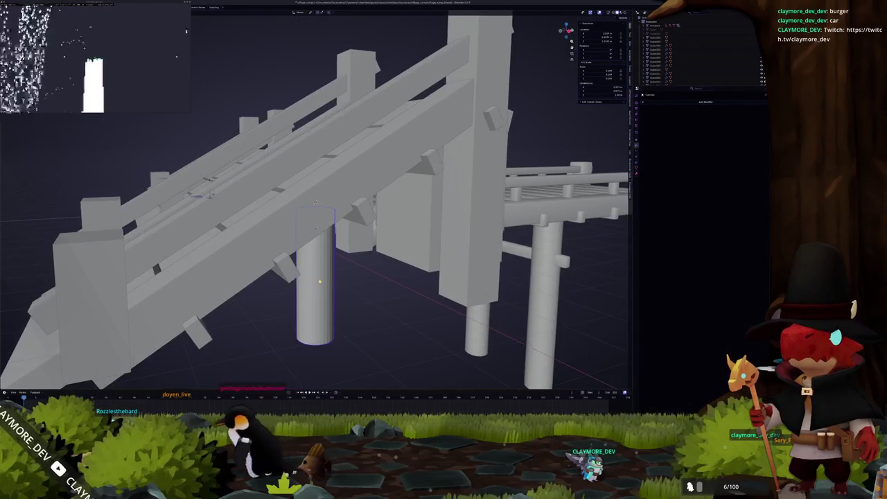
right_click(316, 283)
left_click(316, 284)
scroll(316, 283, "down", 3)
mouse_move(316, 284)
left_mouse_down()
mouse_move(335, 282)
mouse_move(375, 255)
left_mouse_up()
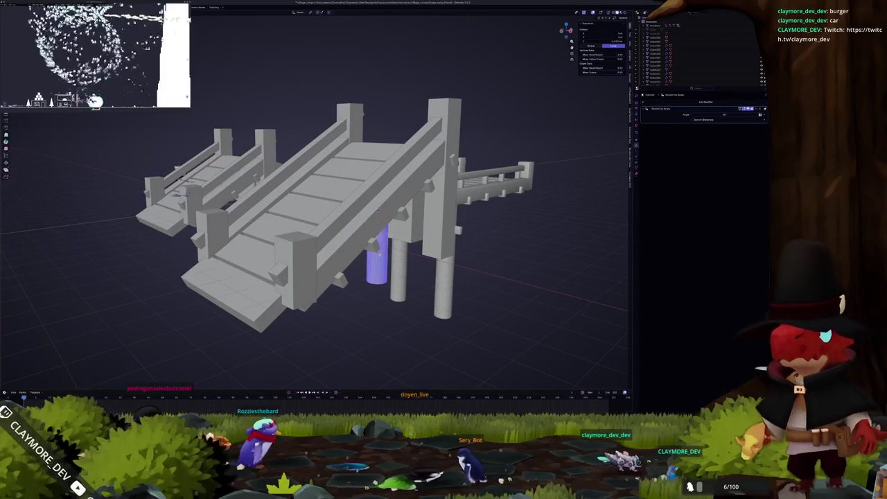
- Add another cylinder and a cube beside the pillar under the ramp
key("shift+a")
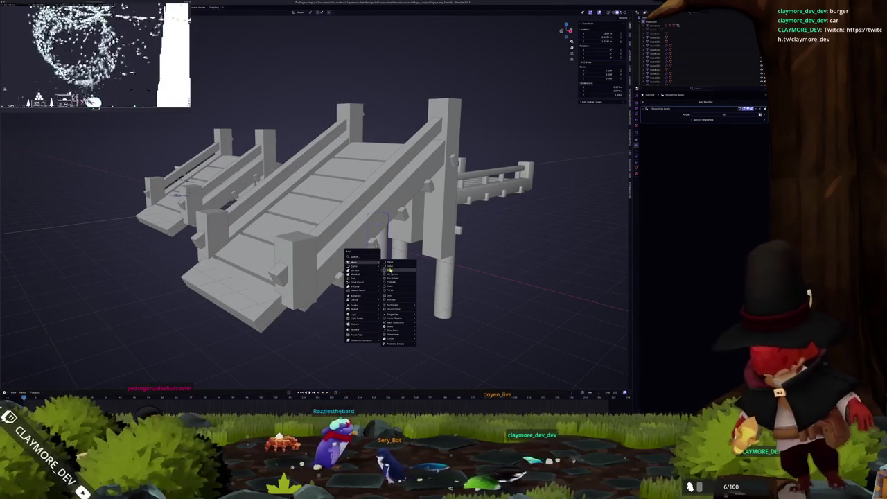
left_click(391, 278)
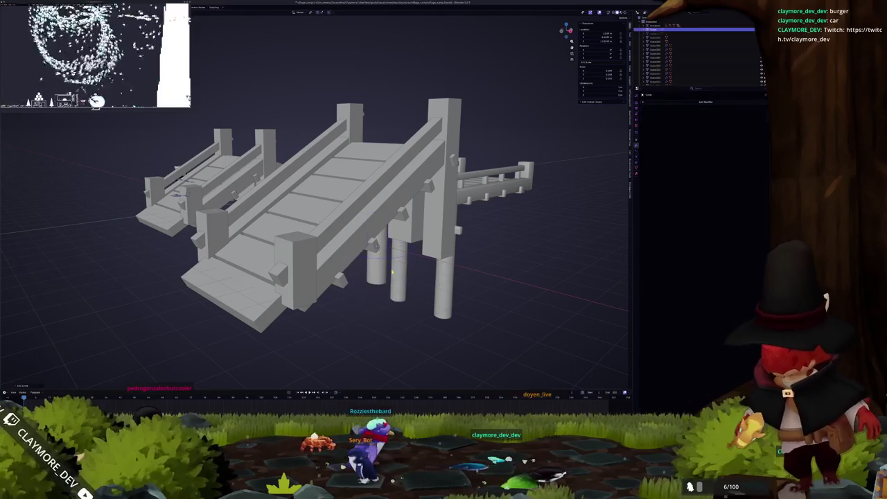
key("shift+a")
left_click(521, 262)
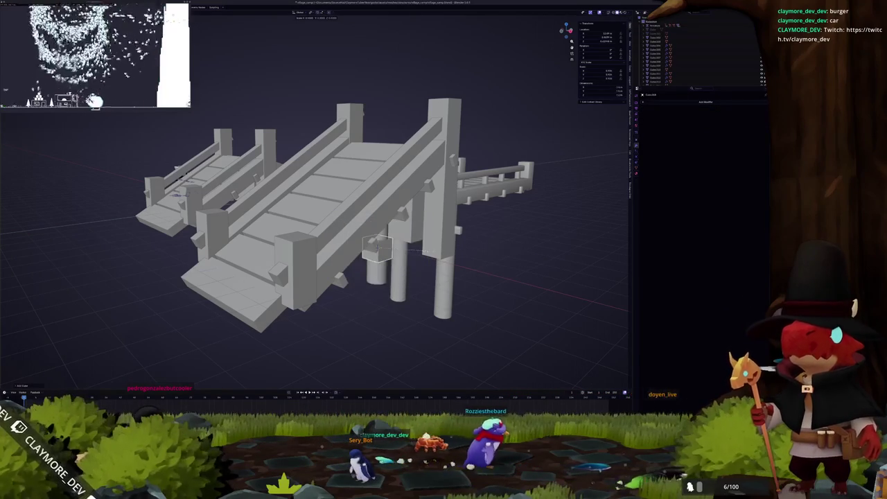
key("KP_1")
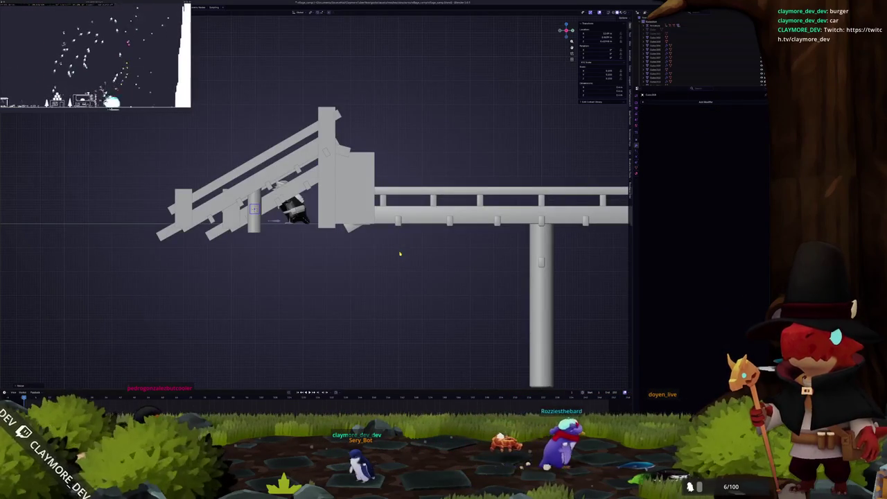
scroll(400, 253, "up", 3)
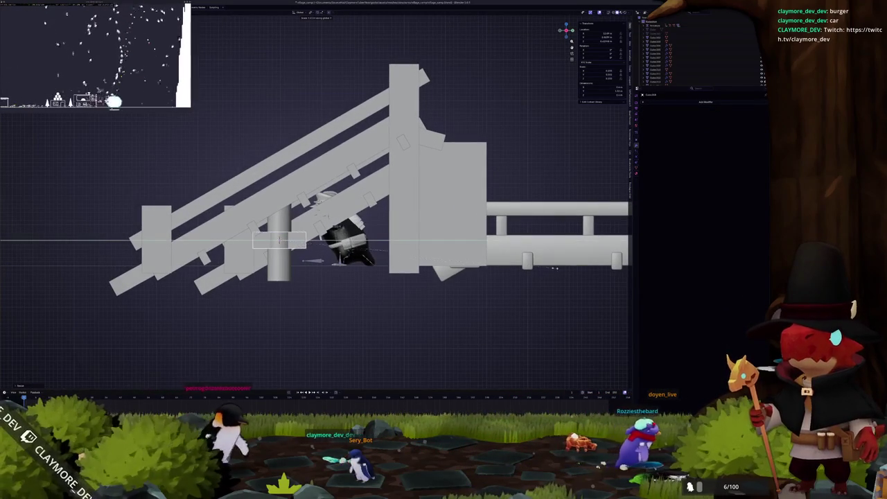
left_click_drag(279, 239, 316, 242)
key("KP_1")
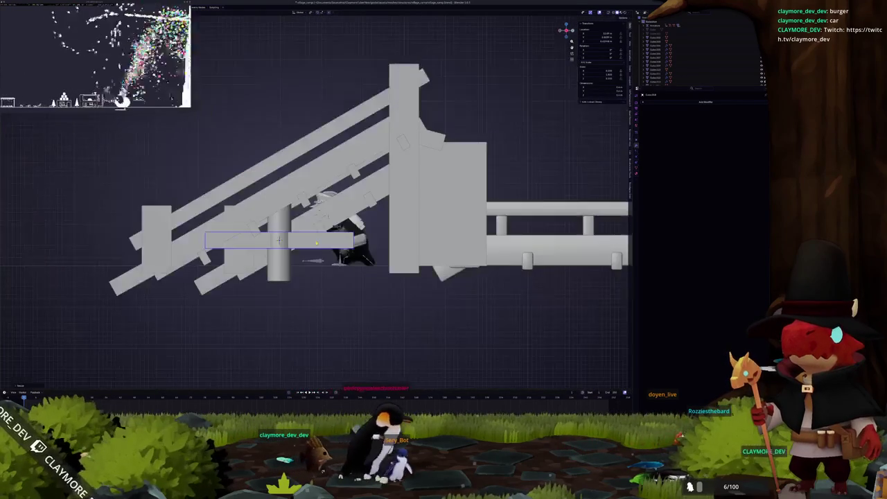
- Stretch the new bar along X into a long crossbeam, then start moving the cylinder post vertically
left_click(315, 240)
key("alt+z")
key("s")
key("x")
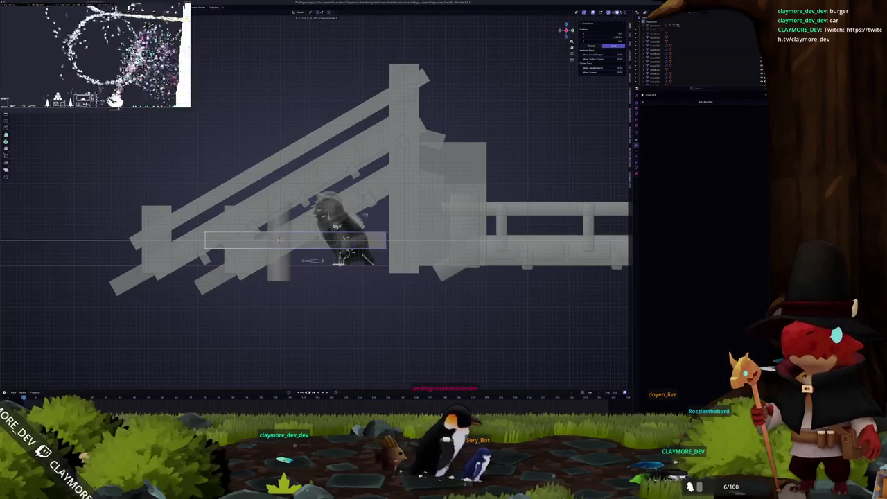
left_click(279, 239)
key("alt+z")
scroll(280, 239, "down", 3)
mouse_move(279, 239)
left_mouse_down()
mouse_move(371, 241)
mouse_move(379, 251)
mouse_move(397, 208)
mouse_move(382, 191)
left_mouse_up()
scroll(382, 191, "up", 3)
key("g")
key("z")
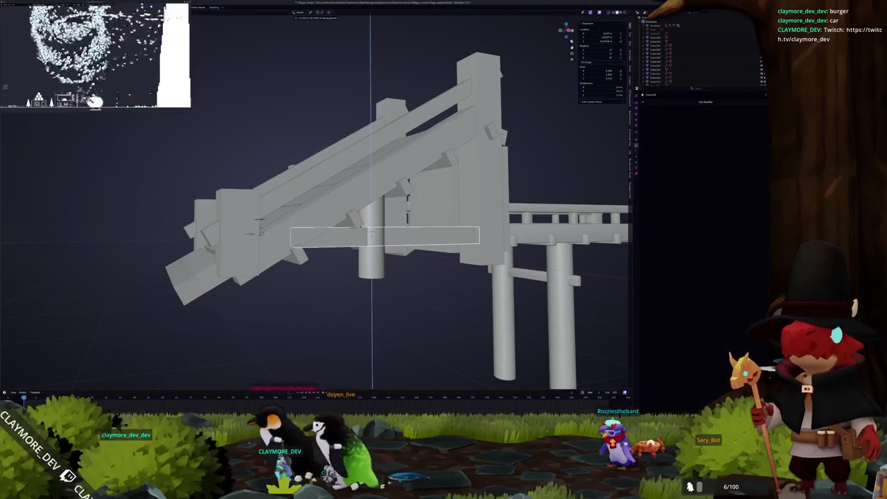
- Confirm the post's new height and lower the crossbeam slightly
left_click(366, 199)
left_click_drag(366, 199, 352, 206)
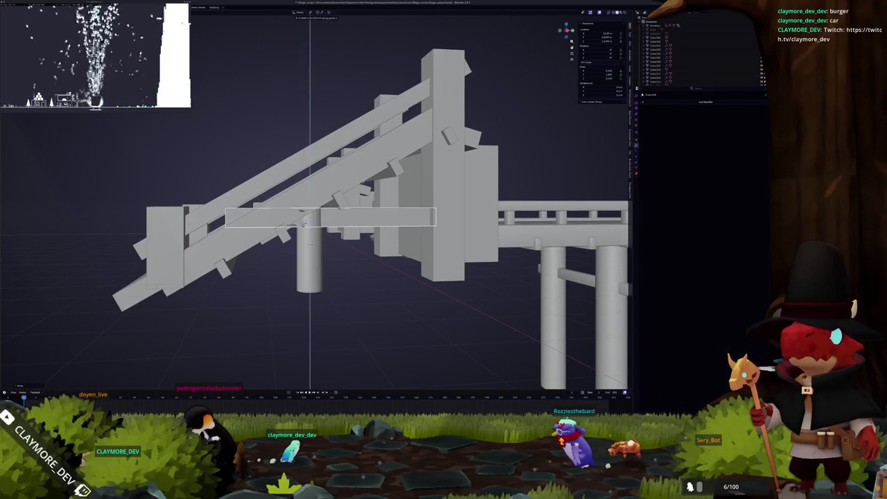
left_click_drag(371, 303, 373, 316)
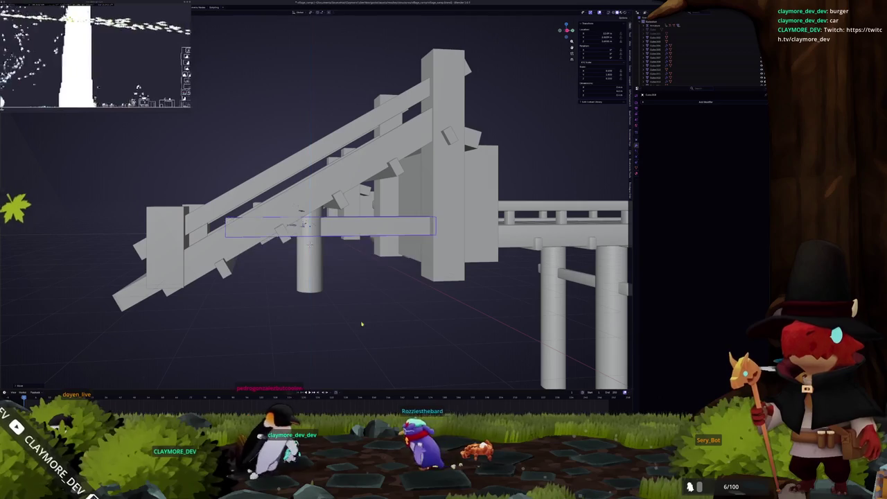
left_click(368, 312)
- Move the crossbeam vertically until it sits at the right height on the post
key("g")
key("z")
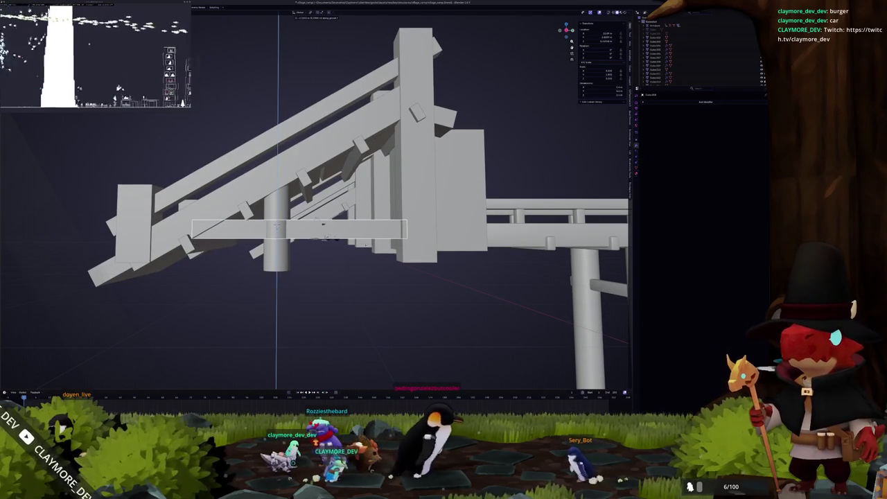
left_click_drag(329, 281, 356, 275)
key("g")
key("z")
left_click(372, 244)
mouse_move(374, 249)
left_mouse_down()
mouse_move(393, 304)
mouse_move(367, 301)
left_mouse_up()
scroll(366, 301, "up", 3)
key("alt+z")
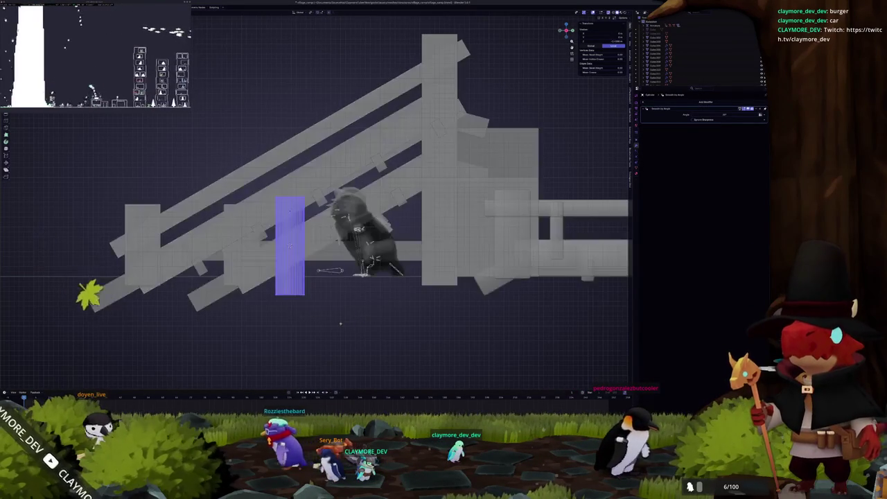
scroll(378, 312, "up", 1)
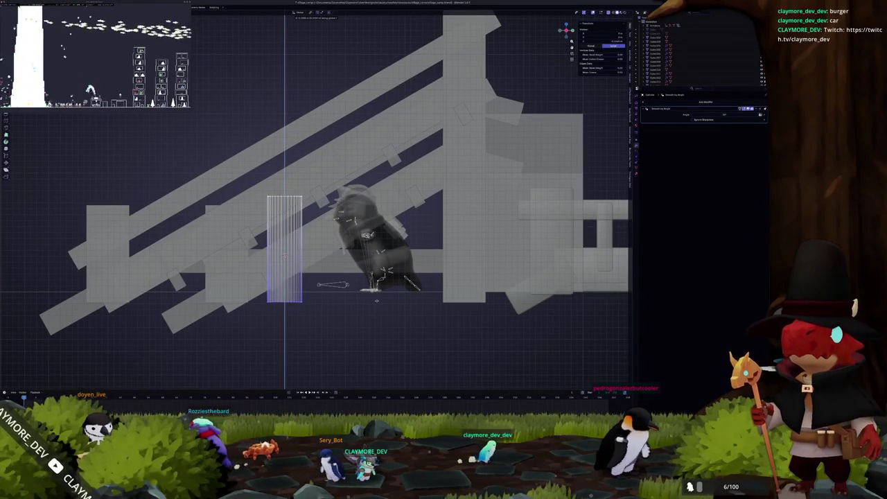
key("alt+z")
left_click_drag(383, 304, 410, 292)
- Delete the mirrored pair of front posts
left_click(320, 279)
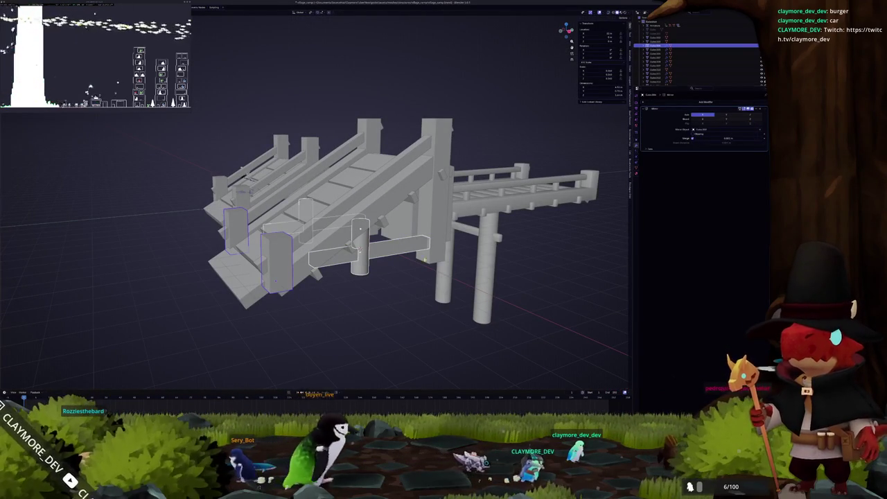
key("alt+a")
mouse_move(500, 226)
left_mouse_down()
mouse_move(328, 279)
mouse_move(242, 245)
mouse_move(342, 258)
mouse_move(394, 226)
mouse_move(391, 252)
left_mouse_up()
key("x")
left_click(312, 277)
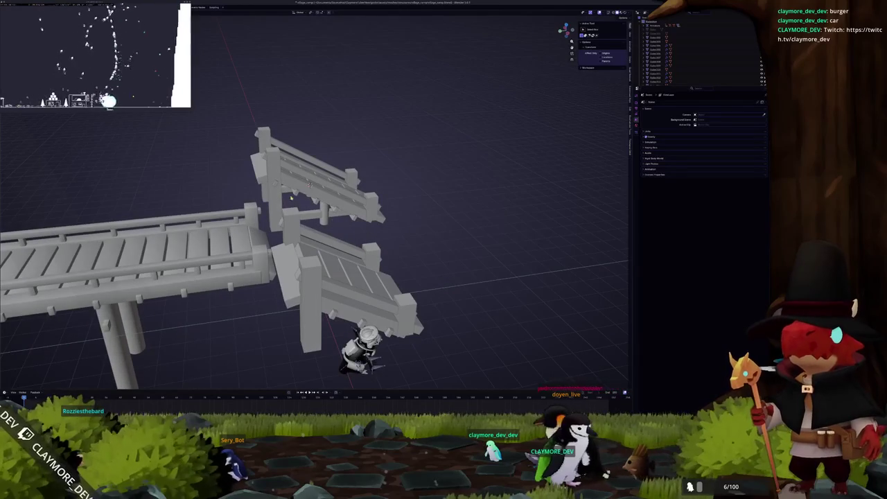
- Select the arrayed stair railing and pick a set of its vertices in Edit Mode
left_click(291, 199)
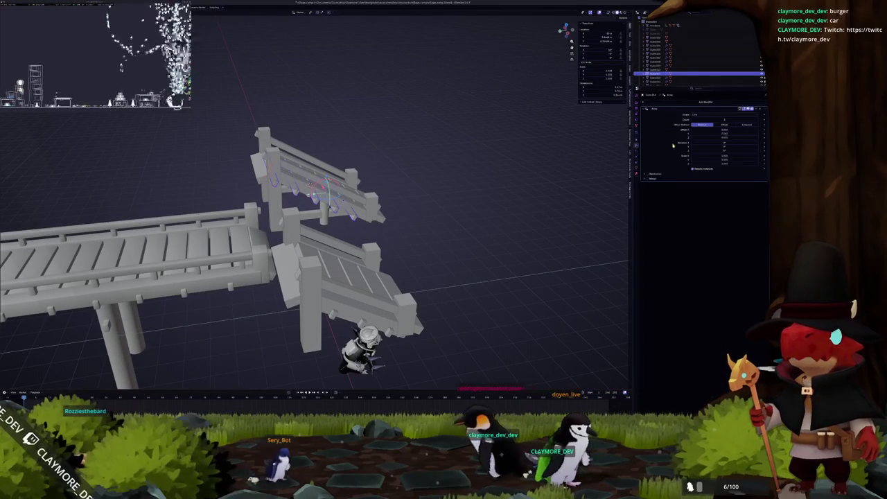
key("Tab")
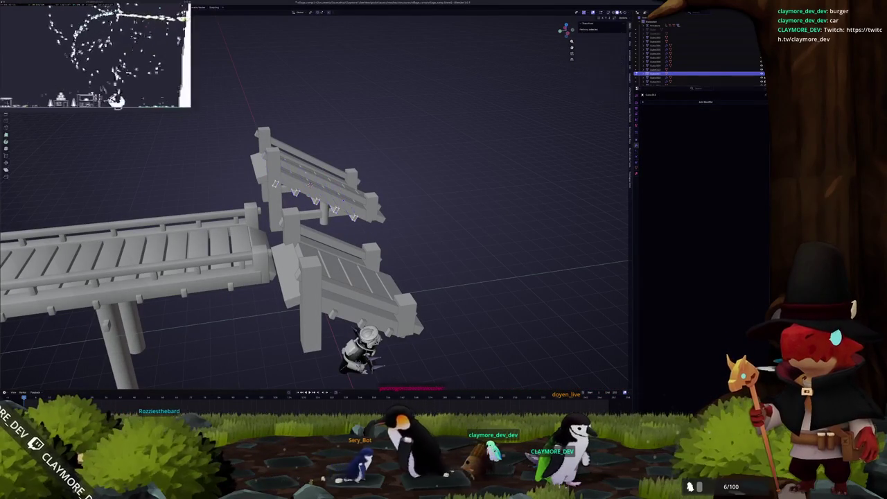
key("a")
left_click(301, 183)
mouse_move(418, 269)
left_mouse_down()
mouse_move(373, 257)
mouse_move(316, 263)
left_mouse_up()
scroll(309, 253, "up", 3)
- Duplicate the cylinder post beside the first one, then start scaling the crossbeam along X
key("g")
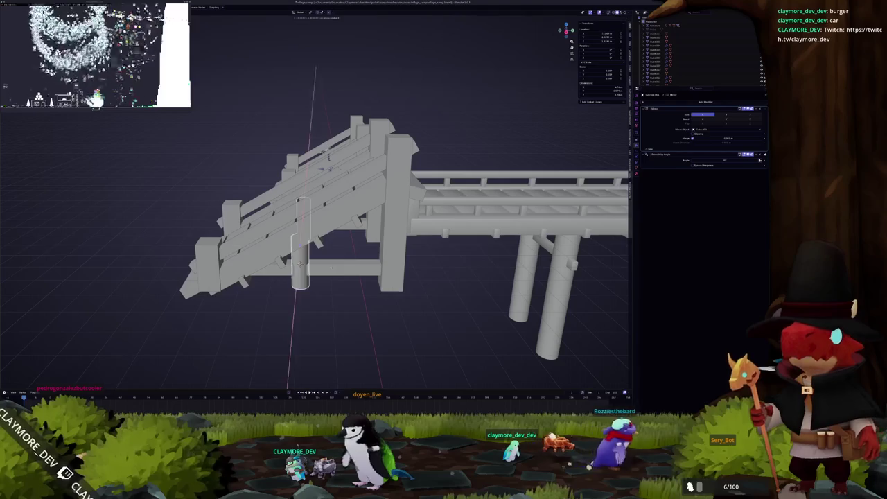
left_click(299, 264)
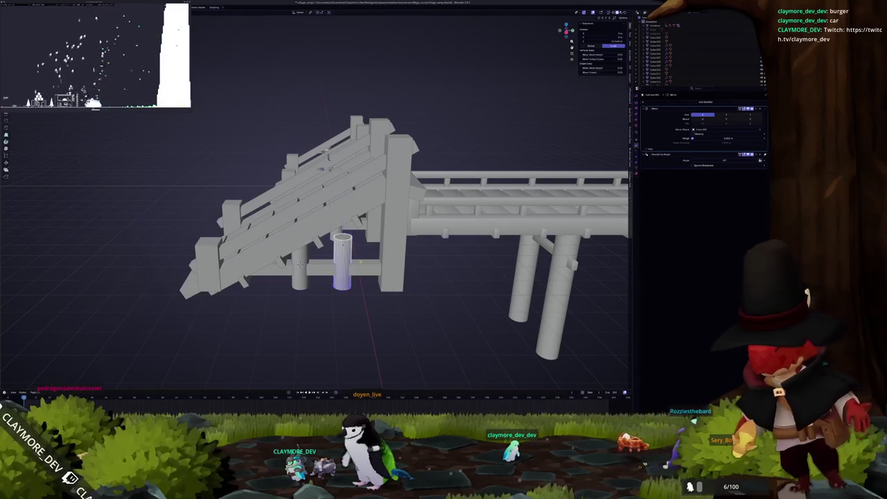
scroll(298, 273, "up", 2)
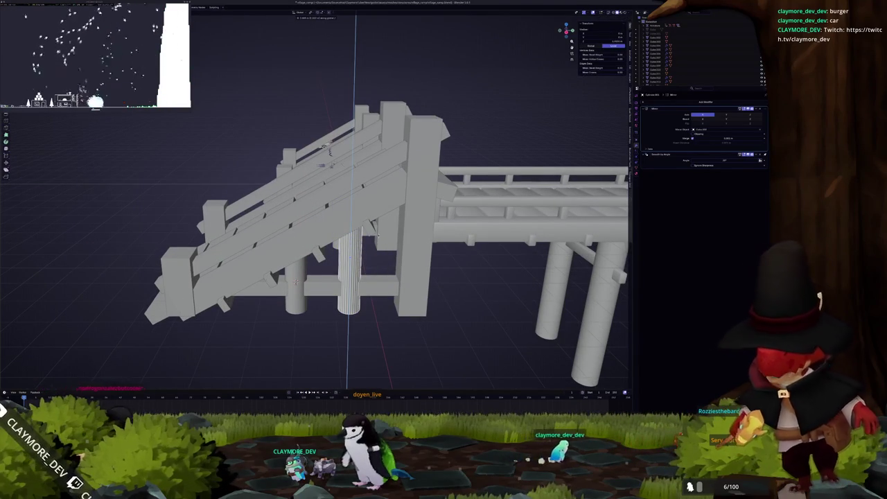
scroll(297, 281, "down", 3)
key("alt+z")
mouse_move(326, 149)
left_mouse_down()
mouse_move(312, 173)
mouse_move(336, 269)
mouse_move(326, 263)
mouse_move(342, 265)
mouse_move(336, 295)
mouse_move(416, 256)
left_mouse_up()
key("alt+z")
scroll(335, 298, "up", 2)
key("s")
key("x")
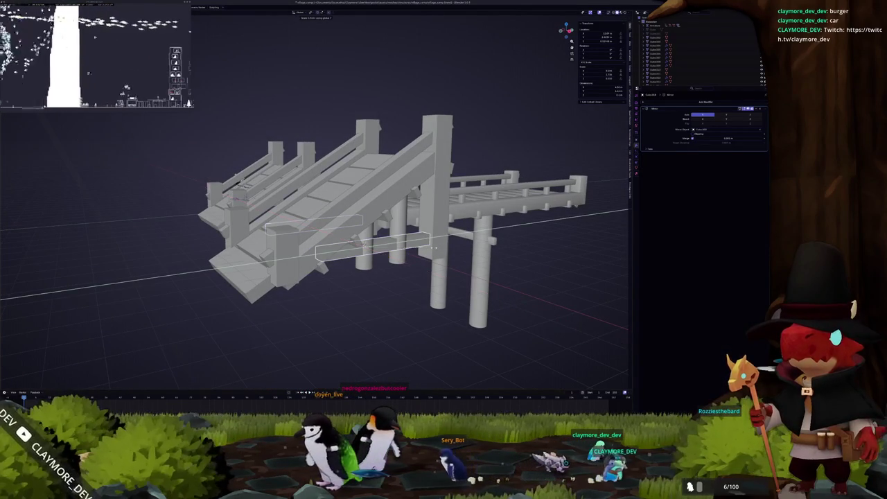
- Scale the crossbeam on X and Z only (Shift+Y) to span both posts, then deselect it
key("z")
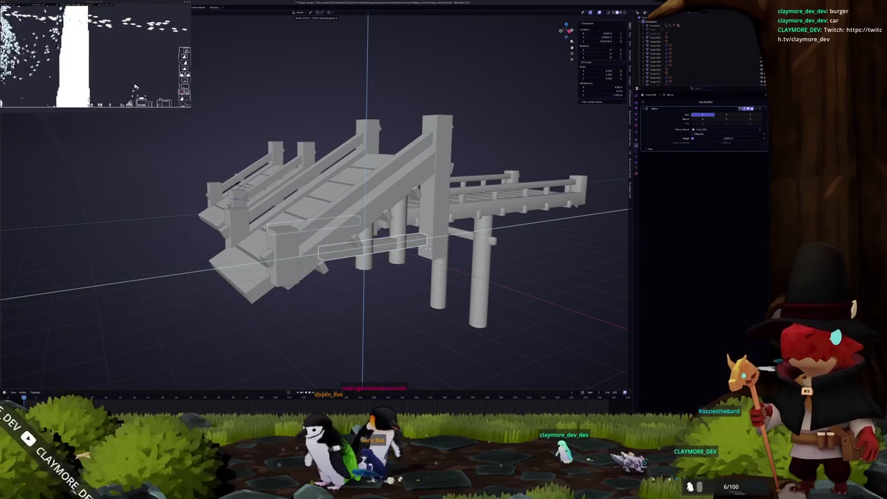
key("shift+y")
left_click(419, 249)
mouse_move(419, 248)
left_mouse_down()
mouse_move(409, 274)
mouse_move(381, 266)
mouse_move(413, 264)
left_mouse_up()
scroll(409, 274, "up", 2)
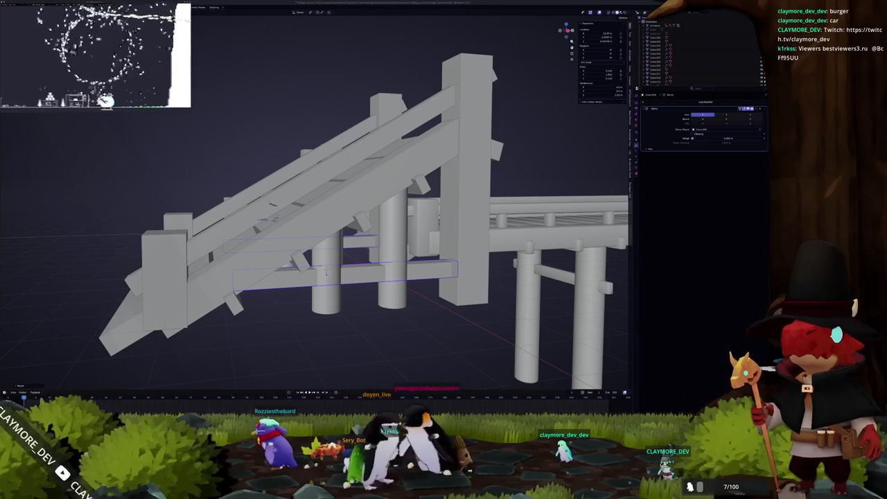
left_click(367, 311)
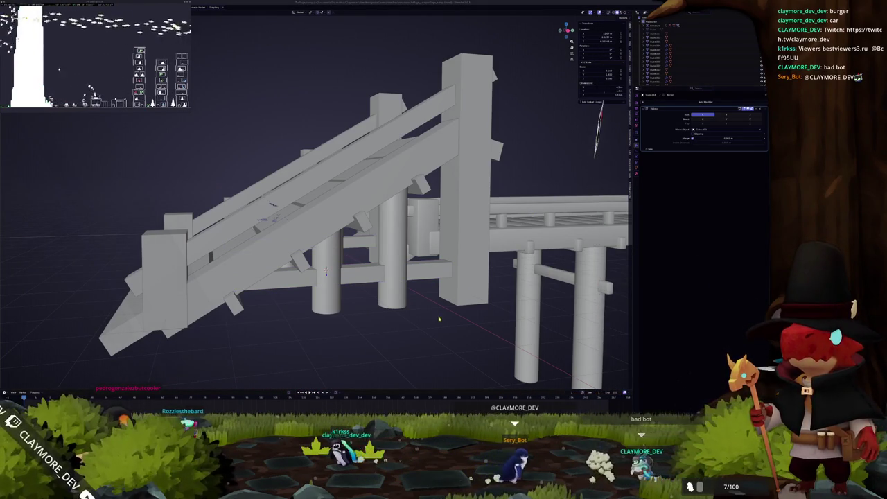
scroll(440, 315, "down", 3)
left_click_drag(439, 316, 440, 320)
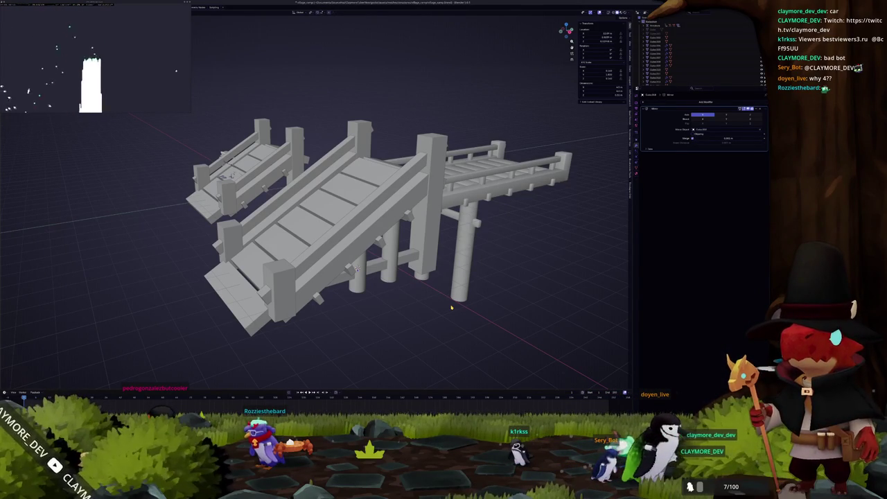
- Frame the selected ramp pieces and make the gate piece the active object
key("KP_Decimal")
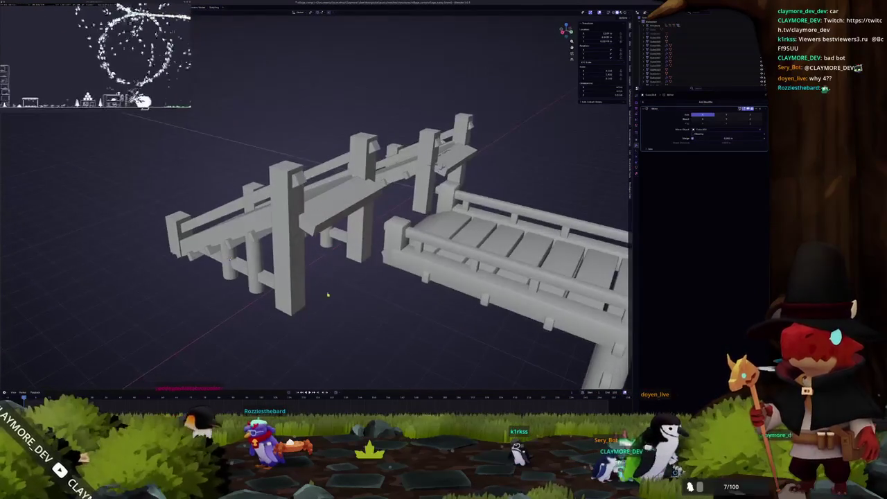
scroll(315, 249, "down", 3)
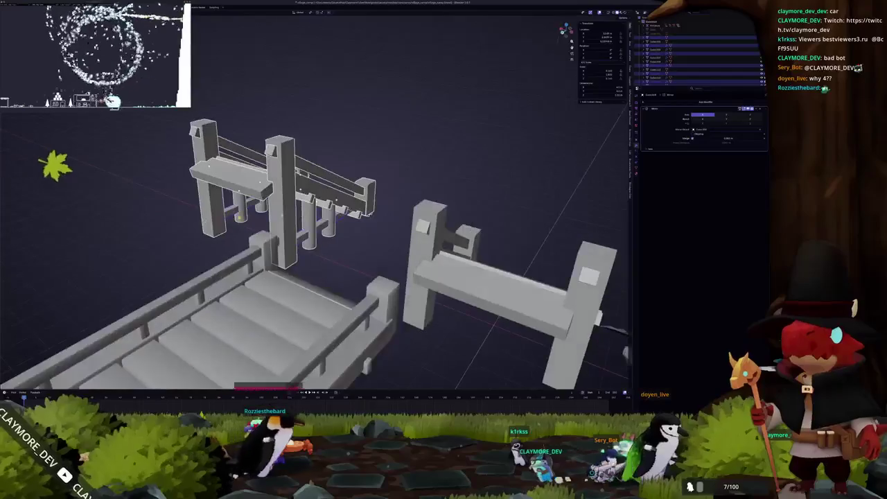
scroll(316, 250, "down", 3)
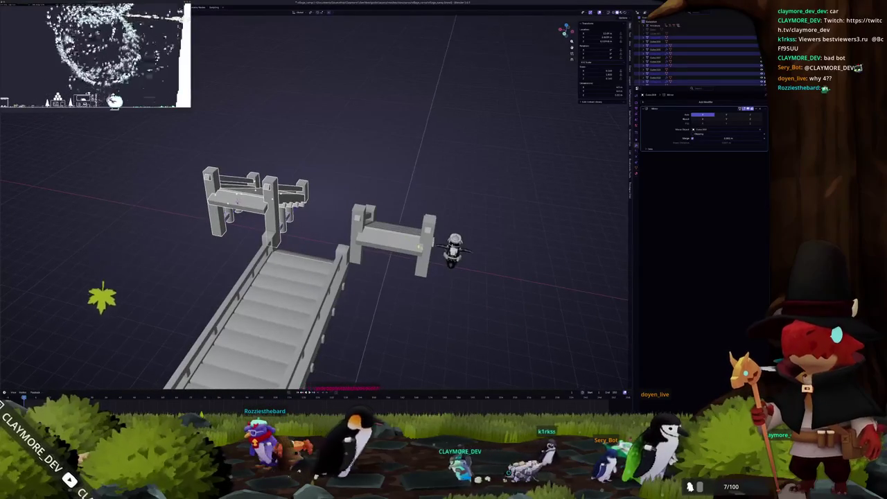
left_click(351, 201)
left_click_drag(395, 221, 332, 220)
- Convert the ramp pieces to plain meshes and add a Bevel modifier
right_click(330, 233)
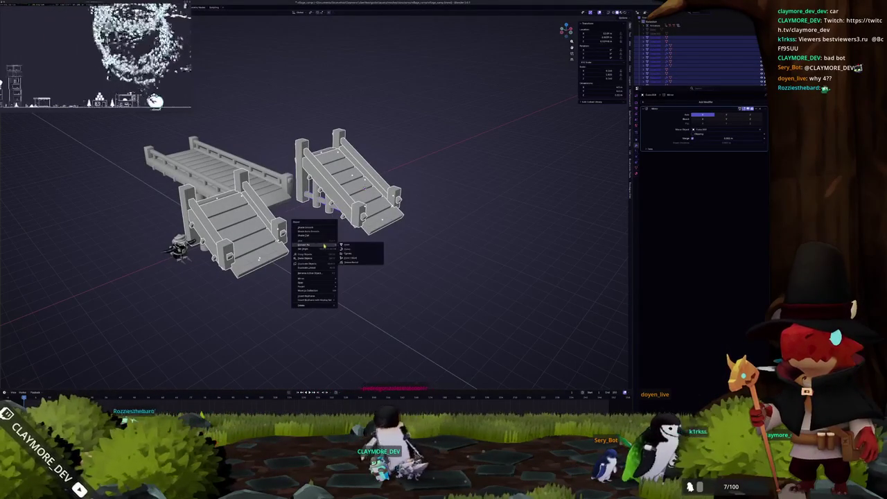
left_click(350, 246)
scroll(366, 237, "up", 2)
left_click(689, 105)
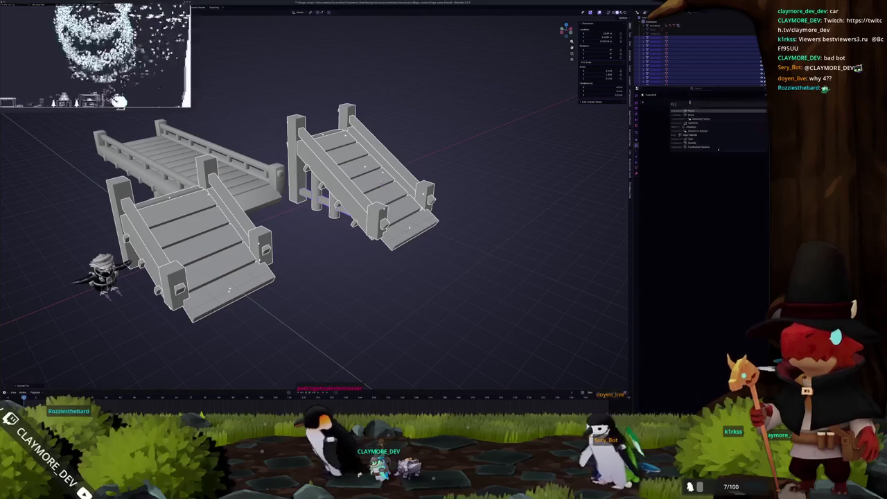
left_click(686, 132)
scroll(489, 178, "up", 1)
scroll(489, 178, "up", 1)
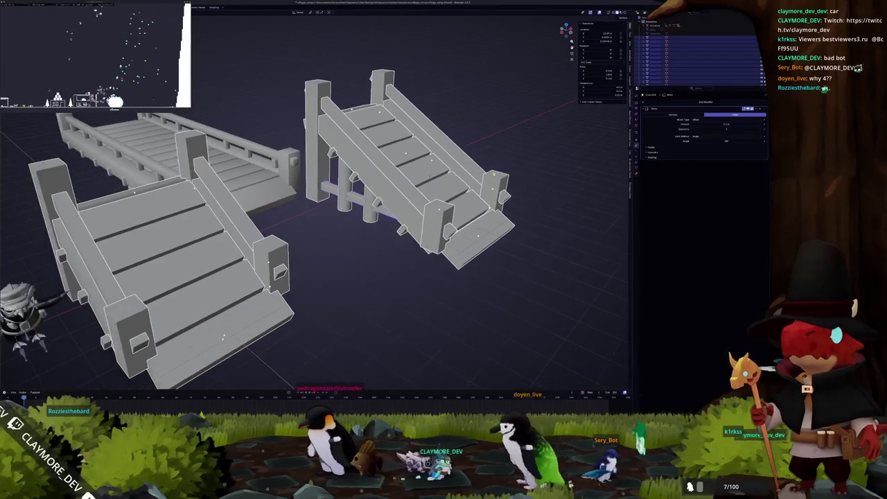
- Apply all transforms to the ramps and adjust the bevel amount
key("ctrl+a")
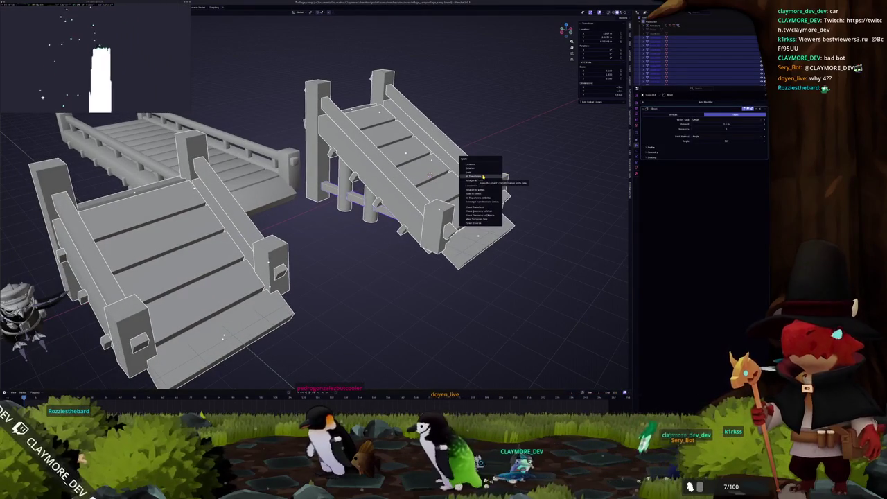
left_click(484, 178)
scroll(478, 178, "up", 2)
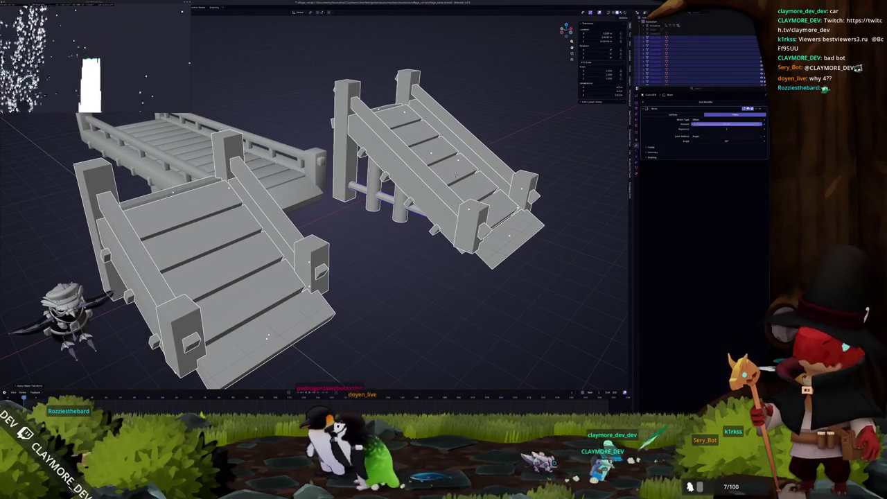
left_click(727, 125)
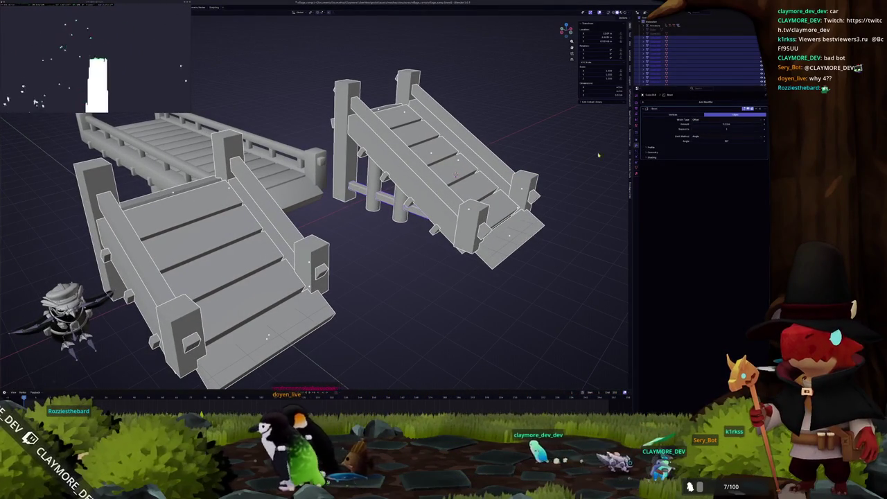
scroll(315, 201, "up", 4)
scroll(382, 179, "down", 3)
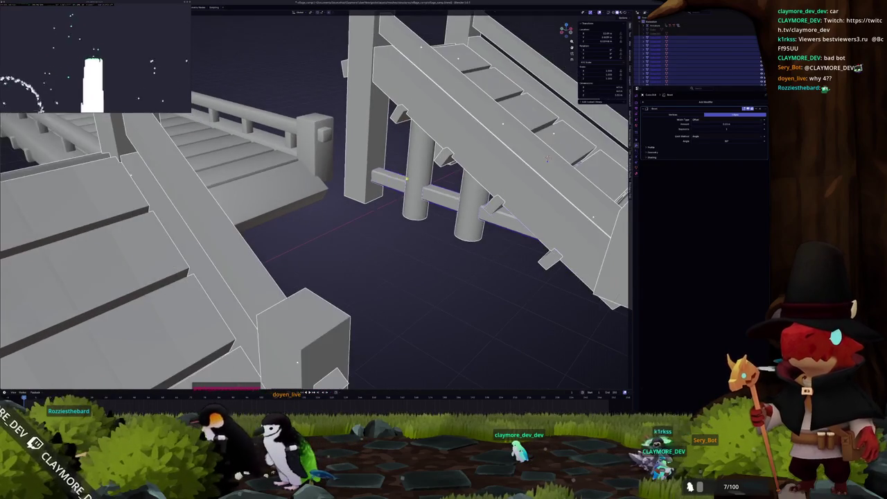
- Shade the ramps smooth by angle and remove the Bevel modifier
right_click(392, 156)
left_click(416, 164)
scroll(419, 166, "down", 3)
right_click(391, 162)
left_click(409, 169)
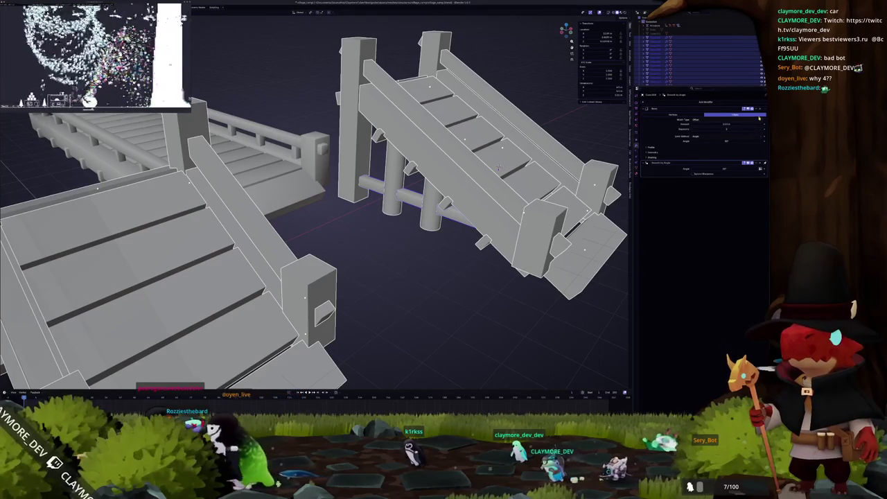
scroll(451, 225, "down", 5)
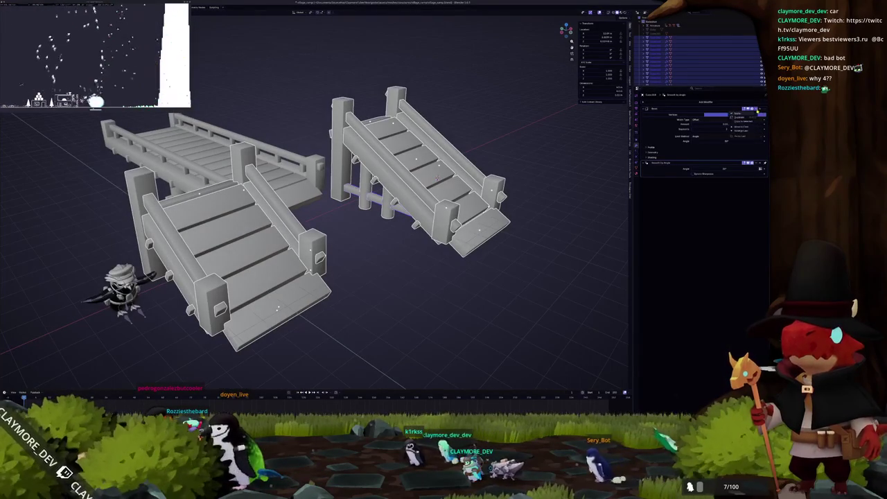
left_click(758, 110)
- Convert the right ramp to a mesh and apply its scale, viewed from the top
right_click(474, 204)
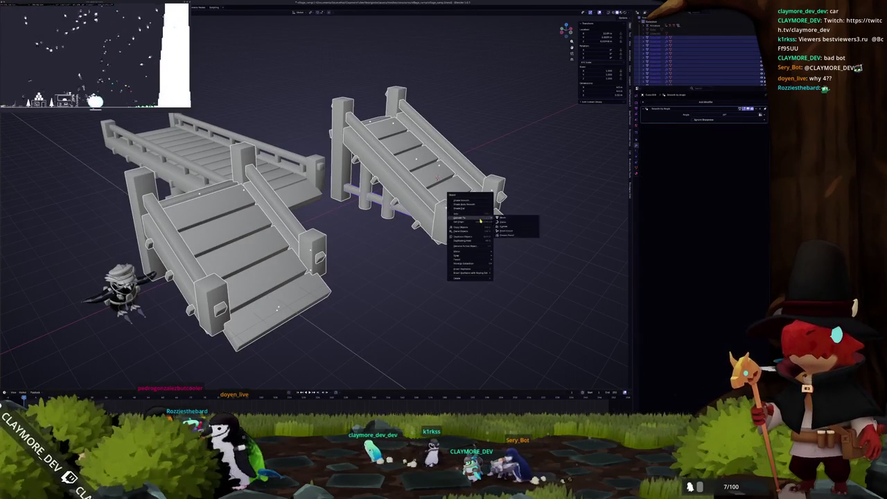
left_click(502, 221)
key("ctrl+a")
left_click(411, 241)
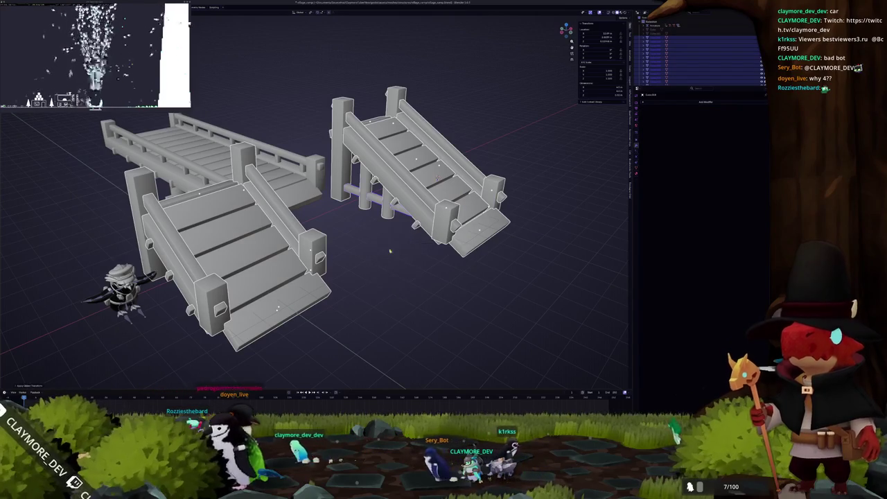
scroll(375, 259, "down", 2)
key("KP_7")
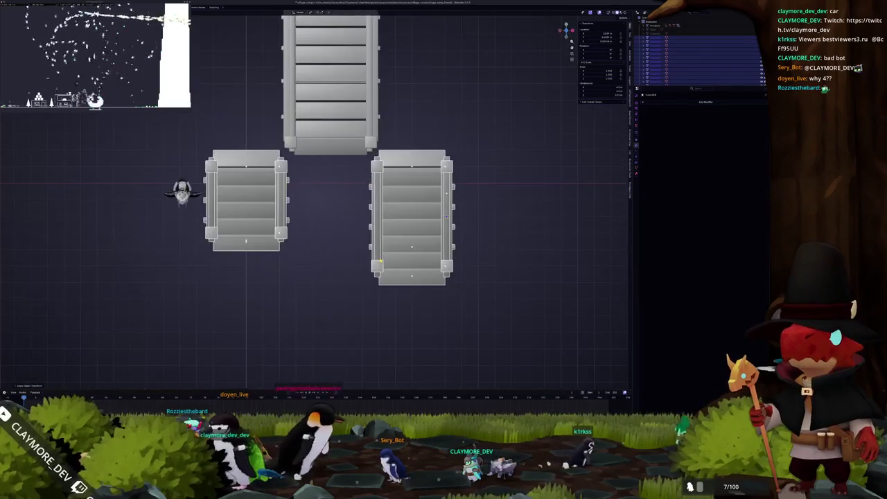
- Join the right bridge's pieces into one object, slide it along X, and set its origin
left_click(364, 250)
mouse_move(475, 293)
left_mouse_down()
mouse_move(420, 242)
mouse_move(366, 163)
left_mouse_up()
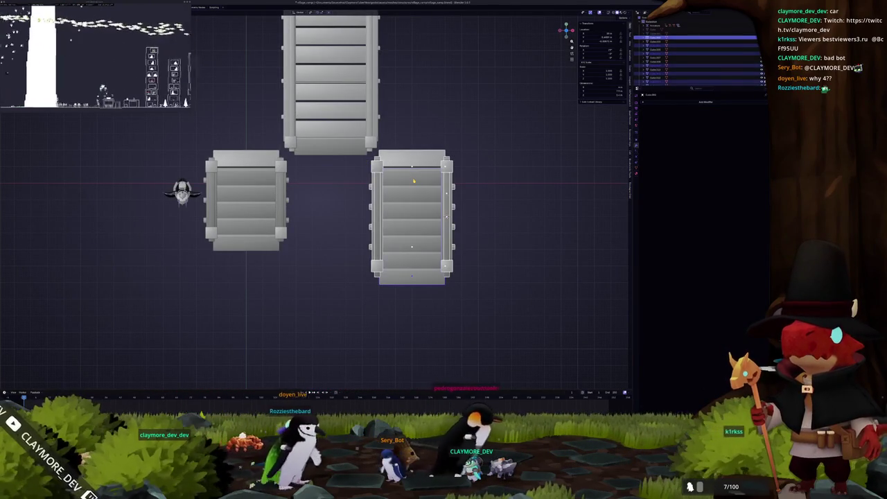
key("ctrl+j")
key("g")
key("x")
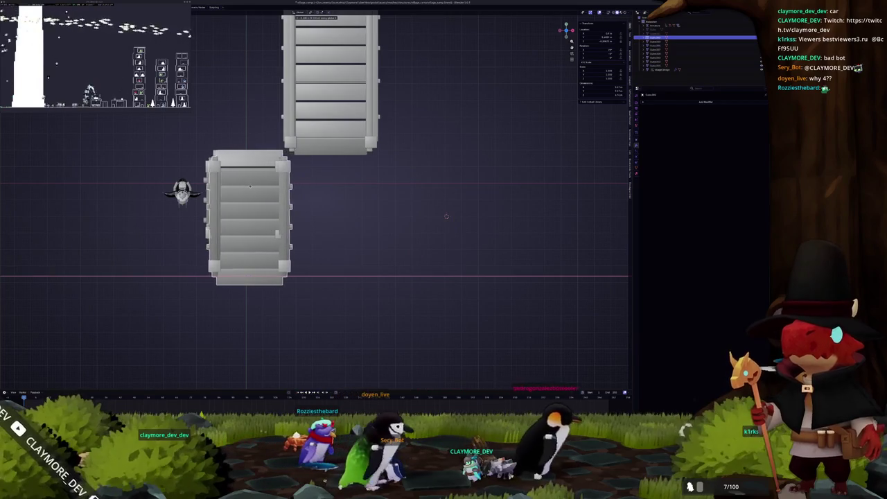
left_click(236, 190)
right_click(236, 191)
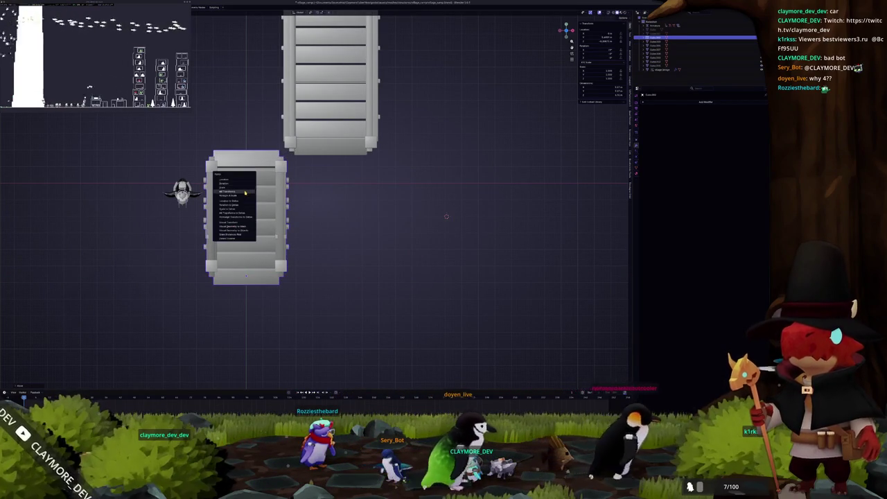
left_click(235, 190)
- Select the lower bridge, check its object actions, and delete the stray grey plane
mouse_move(446, 216)
left_mouse_down()
mouse_move(413, 324)
mouse_move(477, 244)
mouse_move(475, 229)
left_mouse_up()
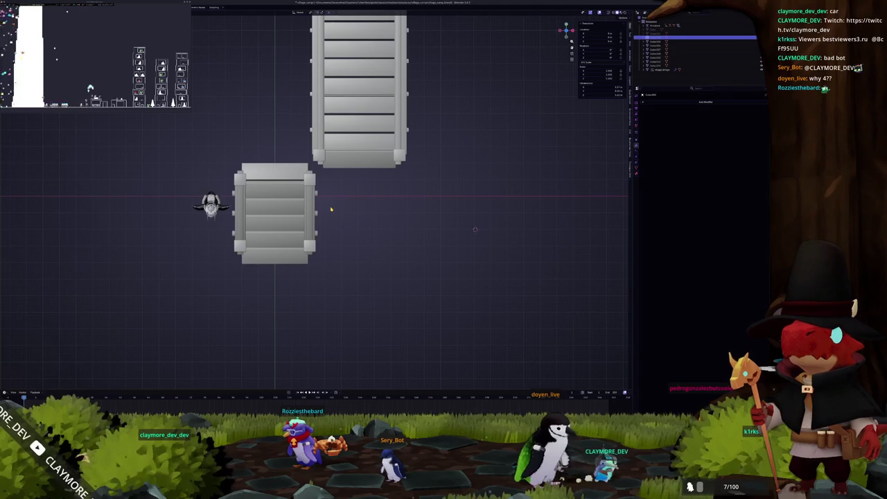
left_click_drag(339, 282, 233, 172)
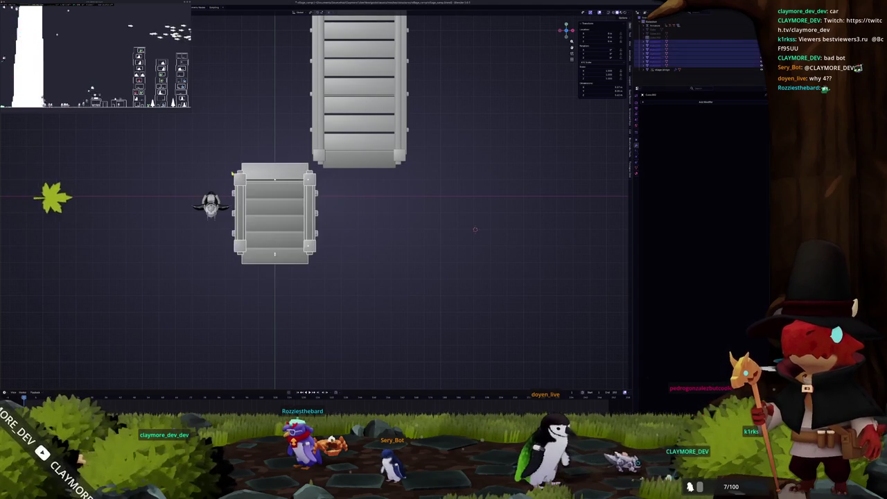
right_click(277, 230)
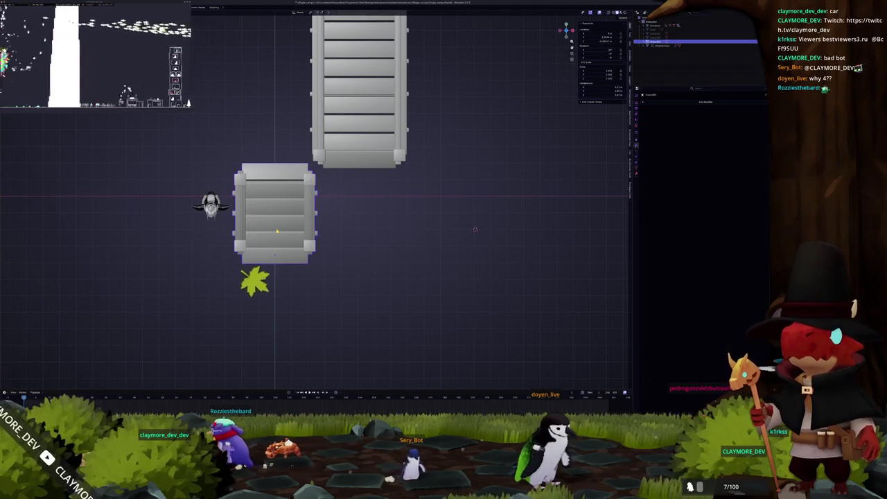
left_click(295, 230)
right_click(302, 231)
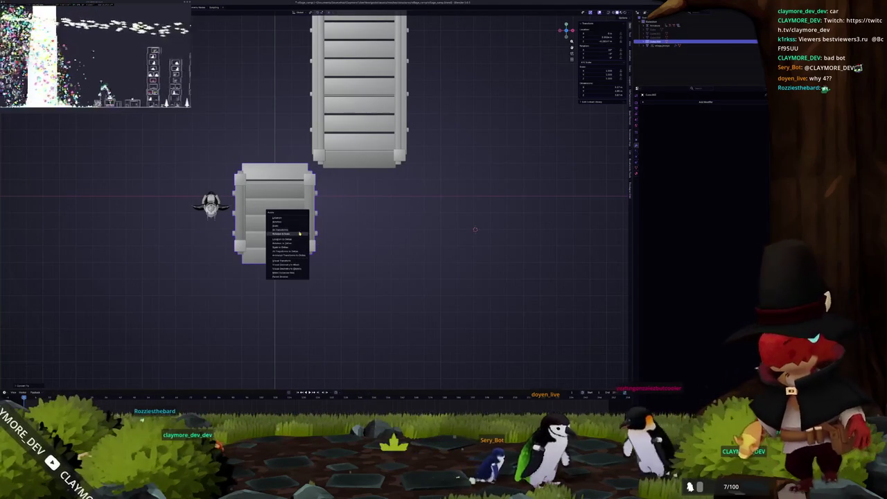
key("Escape")
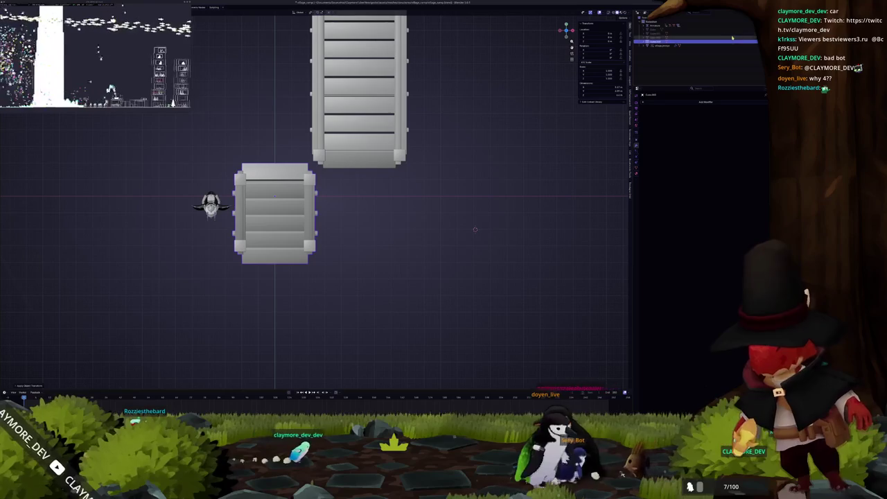
key("ctrl+v")
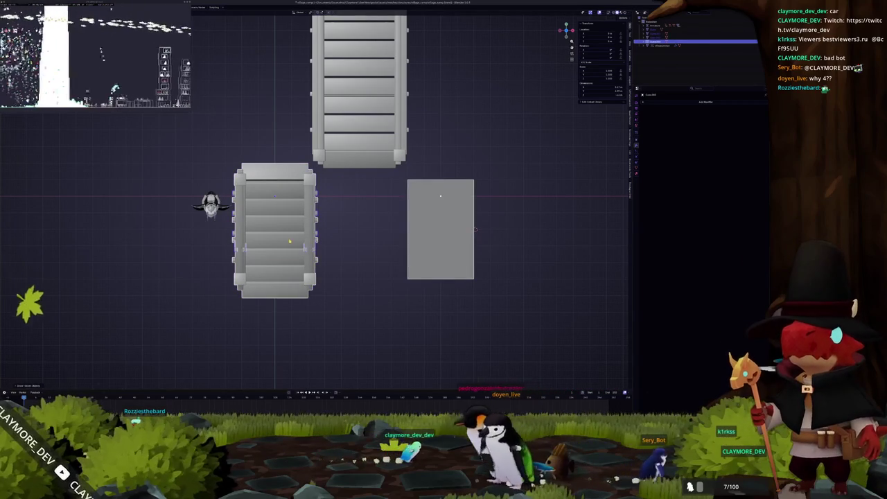
key("Delete")
left_click_drag(439, 236, 318, 219)
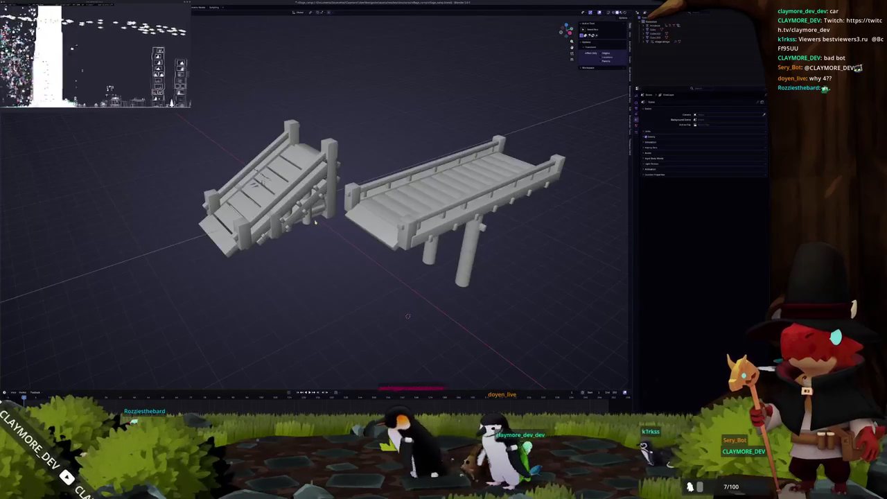
- Delete the flat bridge section and the small character figure
key("alt+a")
left_click(332, 215)
key("x")
left_click(367, 208)
key("KP_7")
left_click(313, 199)
key("x")
left_click(284, 165)
key("KP_8")
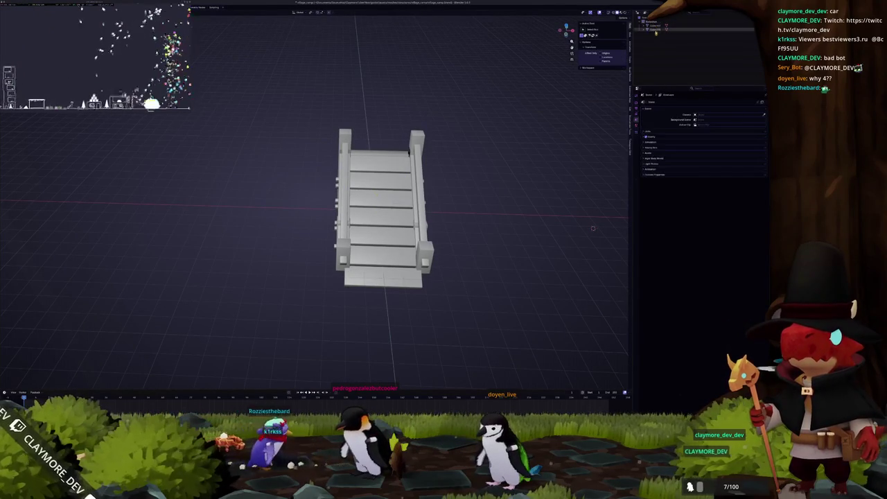
- Duplicate the remaining ramp and place the copy to the left of the original
left_click(655, 28)
key("shift+d")
left_click(294, 221)
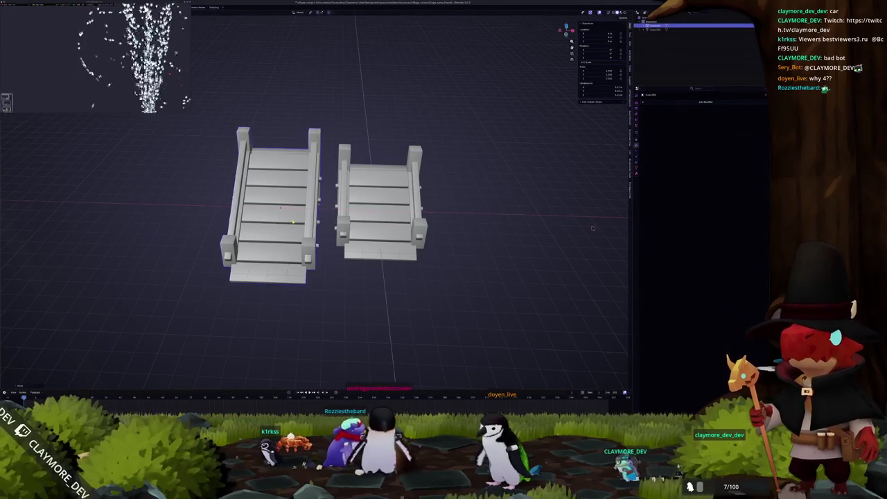
key("F2")
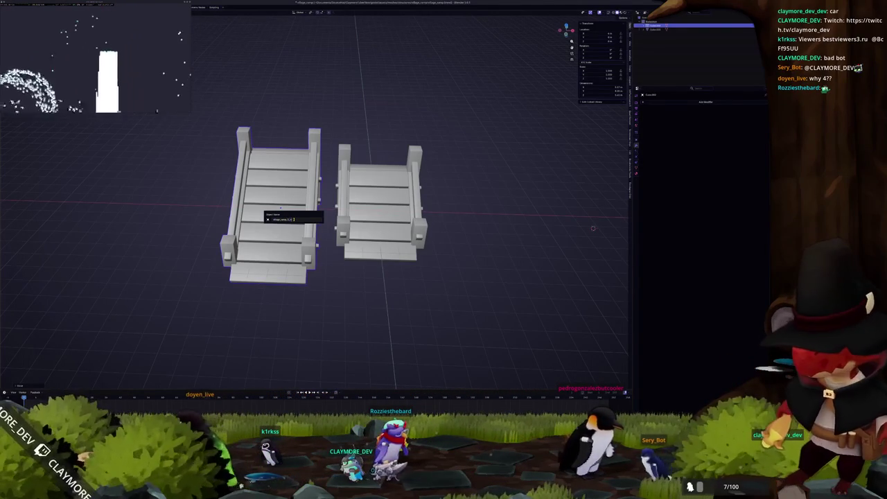
- Give the left and right stair ramp objects new names with F2
key("Return")
key("F2")
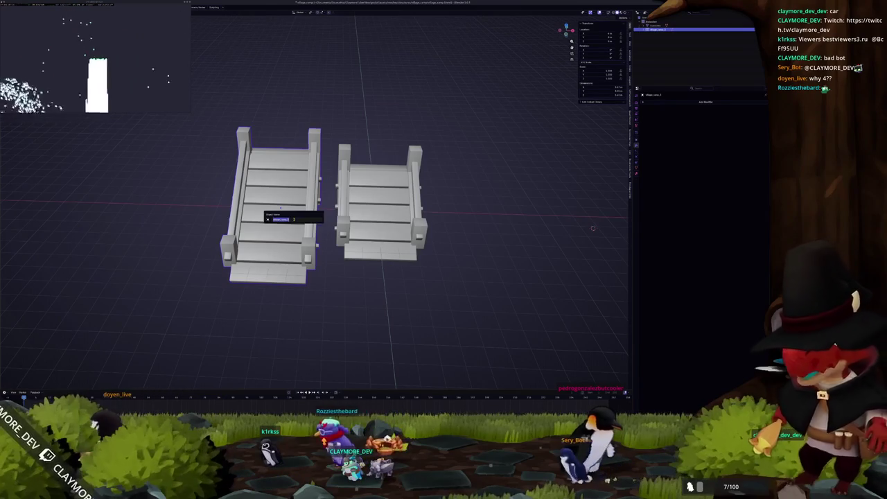
key("End")
key("Return")
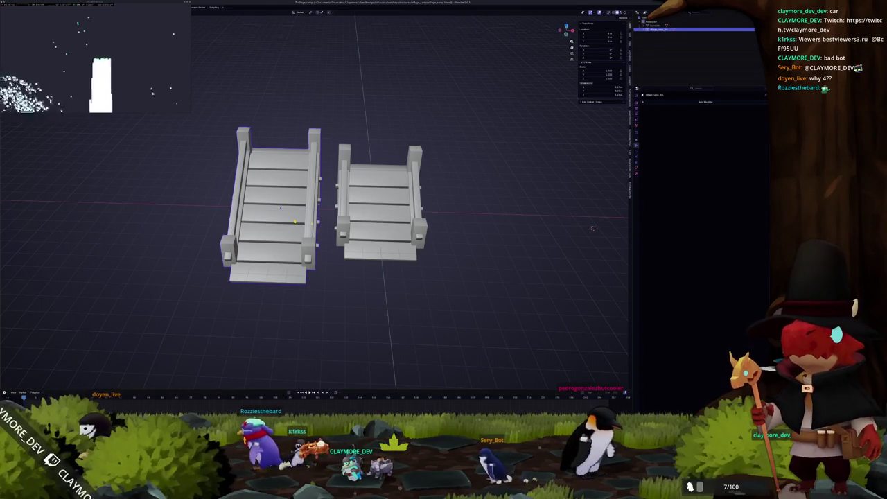
left_click(375, 209)
key("F2")
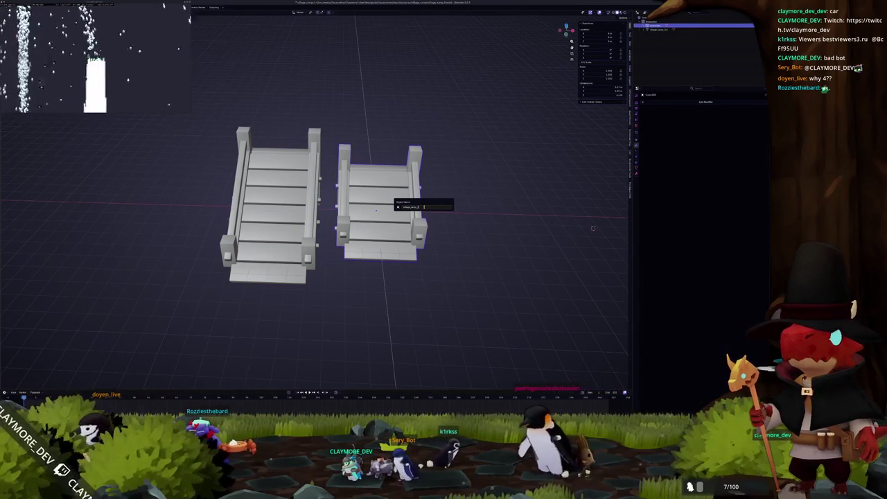
key("Return")
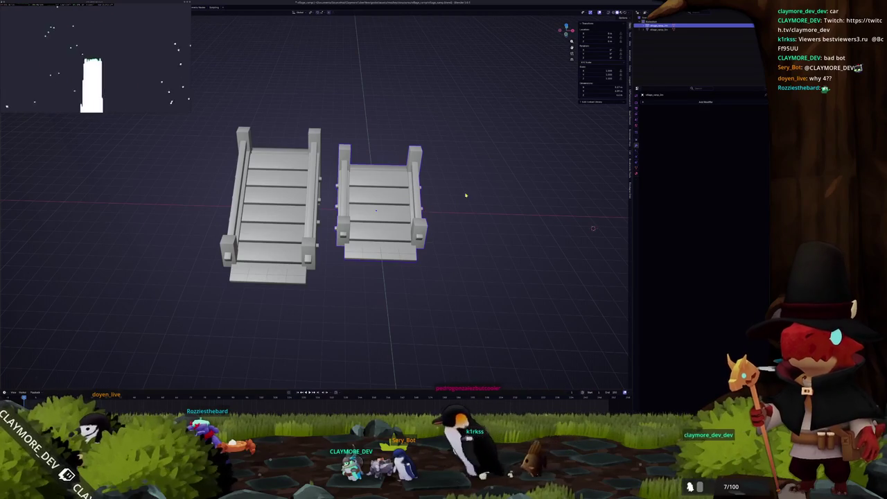
- Rename the right ramp again in the Outliner, undoing an accidental new material
left_click(635, 160)
key("F2")
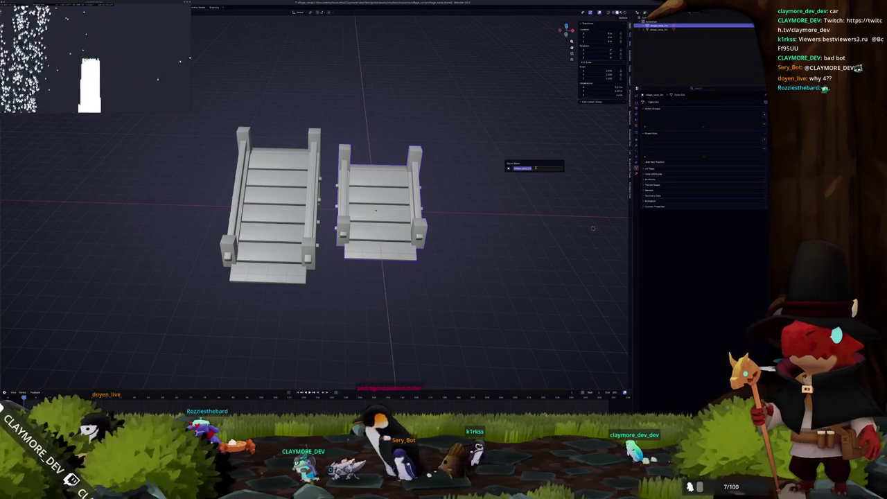
key("Return")
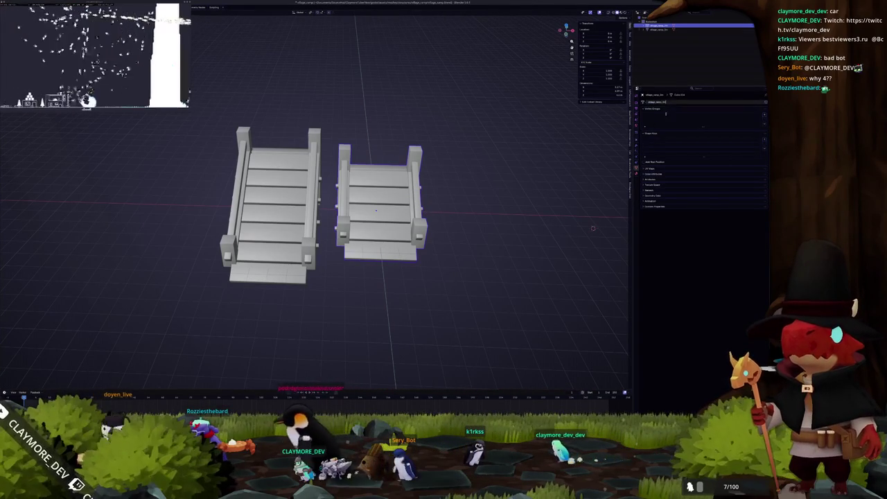
left_click(635, 172)
left_click(705, 118)
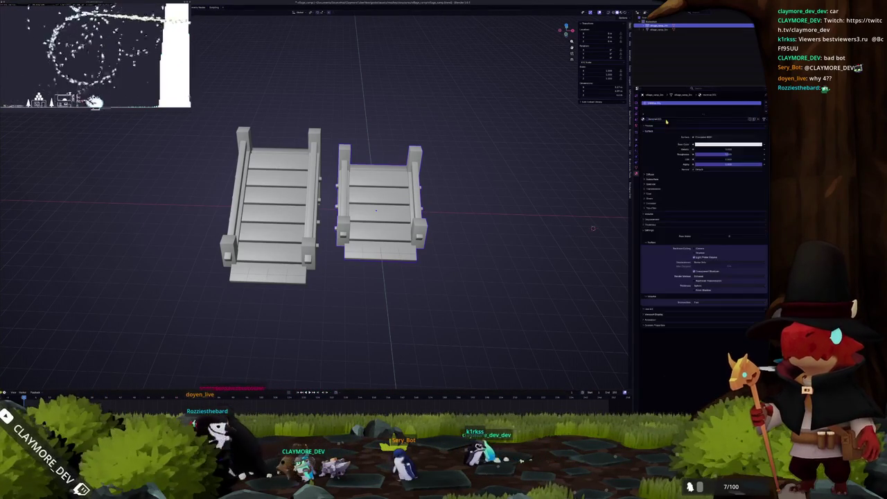
key("ctrl+z")
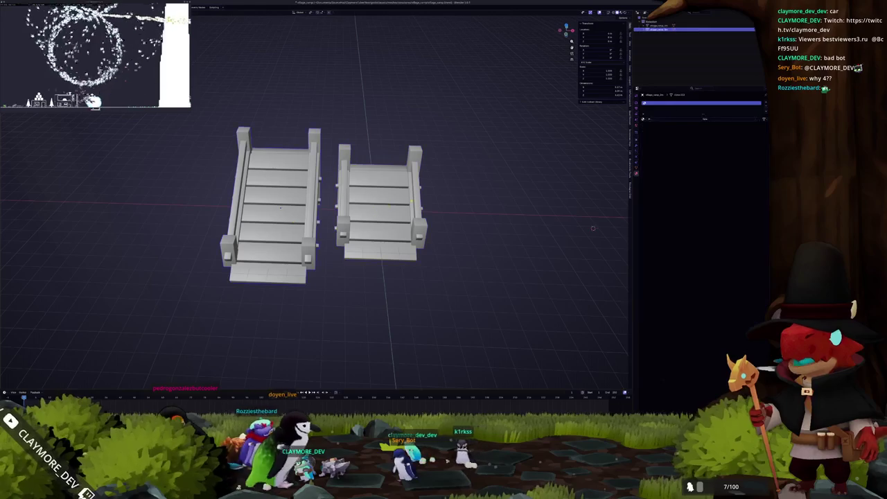
double_click(669, 29)
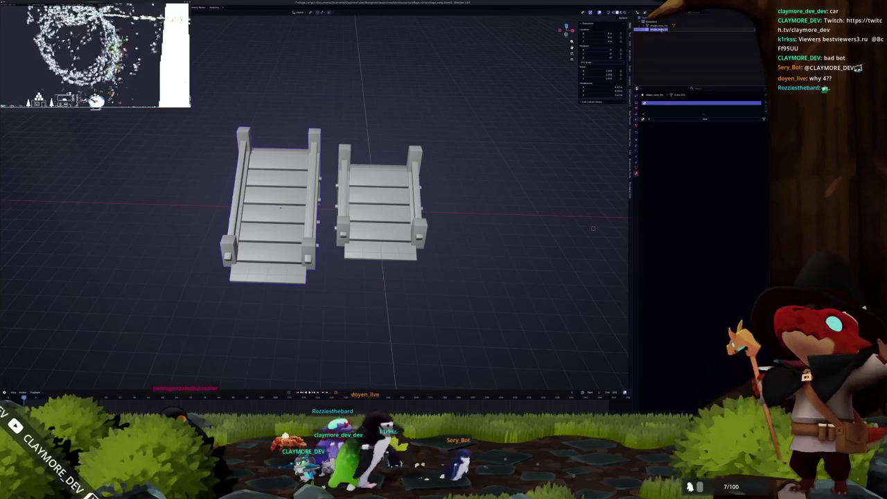
key("Return")
- Add a new material to the ramp and rename its mesh data
left_click(705, 118)
left_click(636, 168)
double_click(654, 102)
key("Return")
- Clear the selection, then move the left ramp over onto the right ramp
left_click(487, 315)
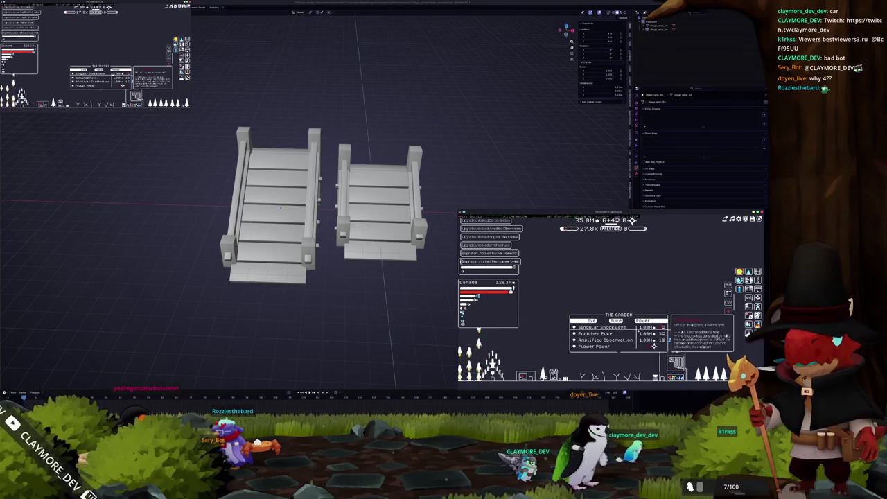
left_click(651, 340)
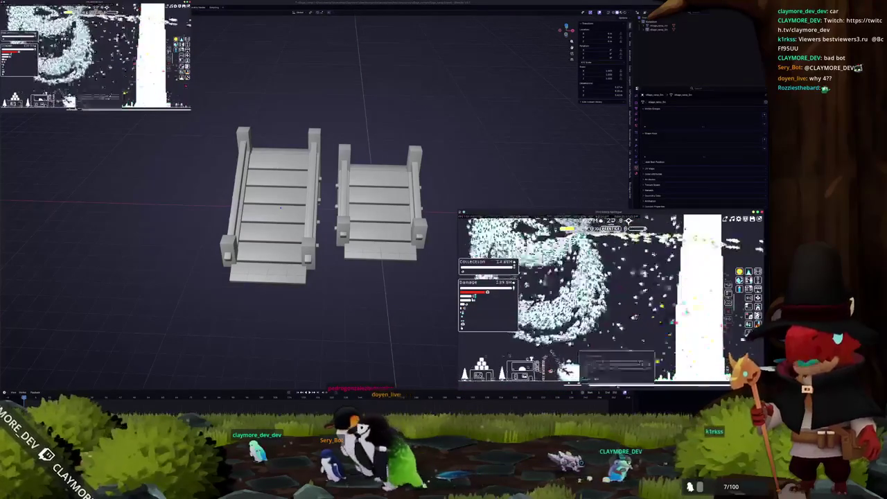
mouse_move(582, 380)
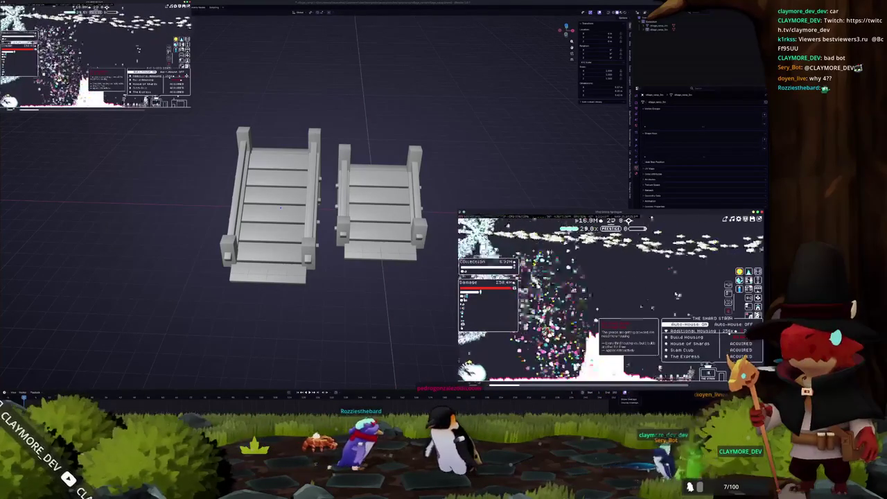
left_click(593, 228)
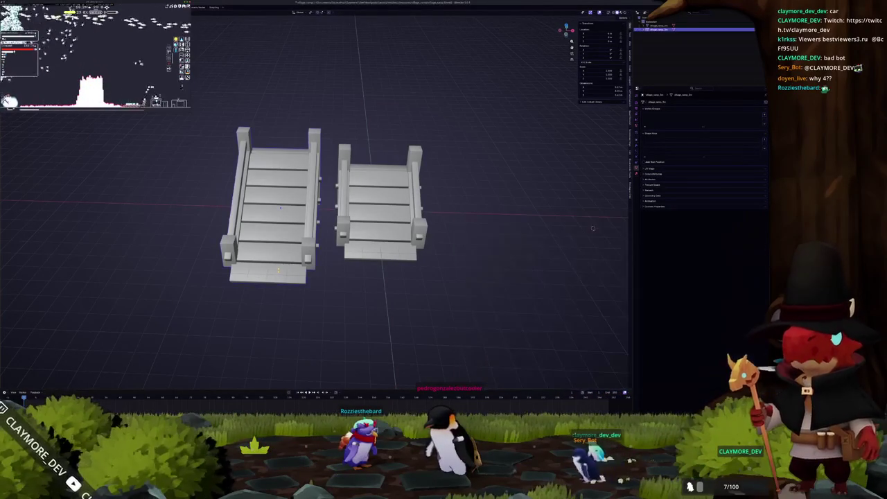
key("g")
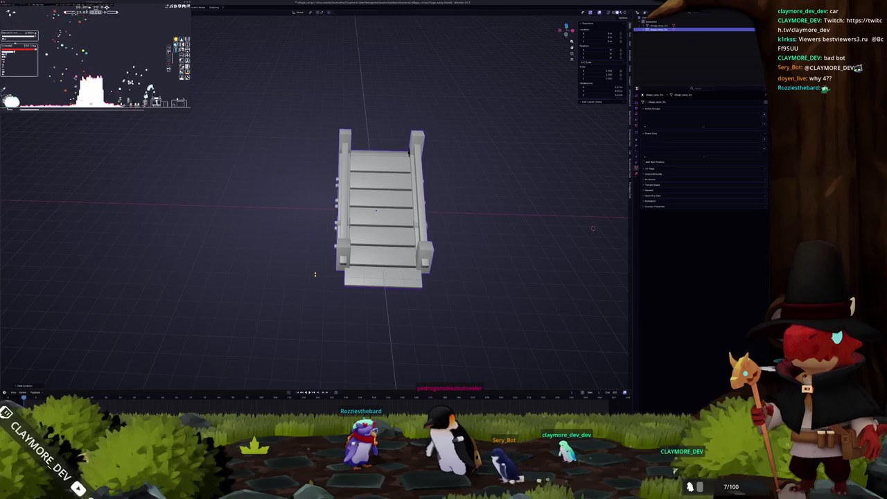
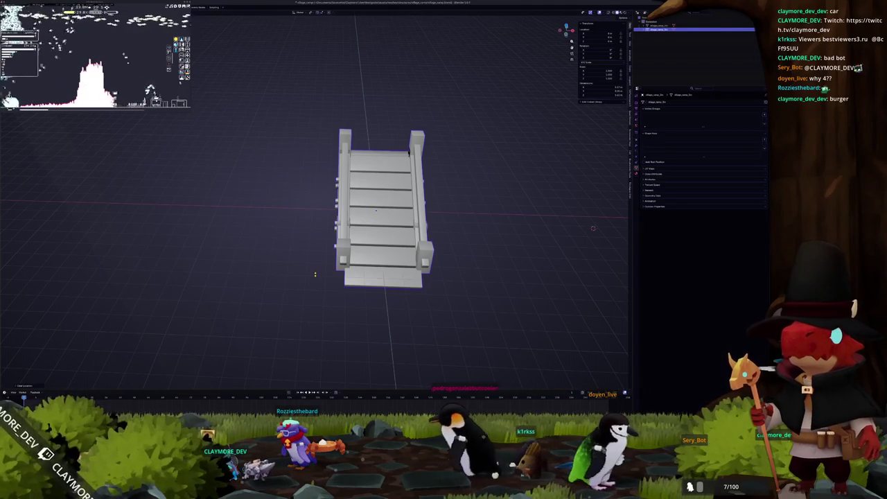
- In Edit Mode in the UV Editing workspace, unwrap the bridge faces and pack the islands
left_click_drag(593, 227, 553, 182)
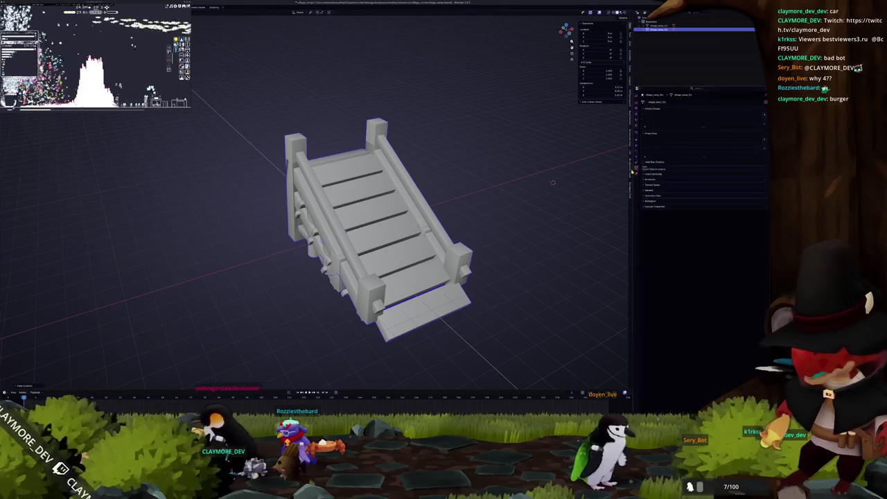
key("Tab")
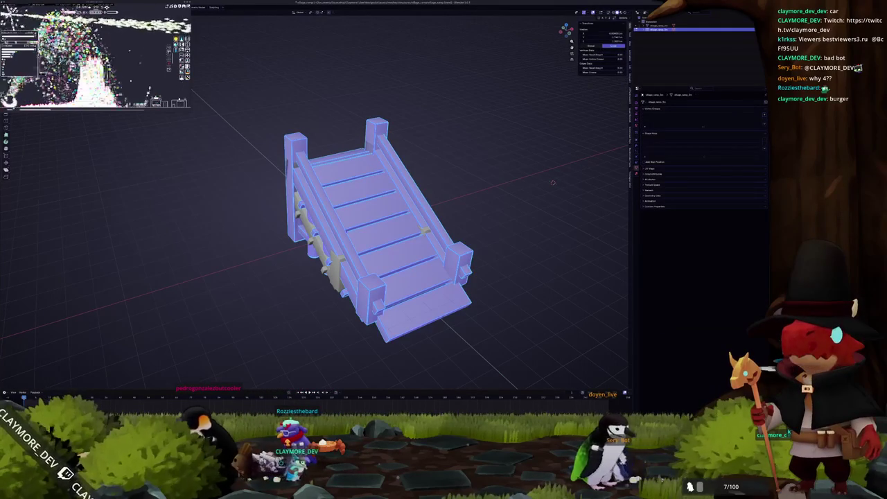
left_click(414, 12)
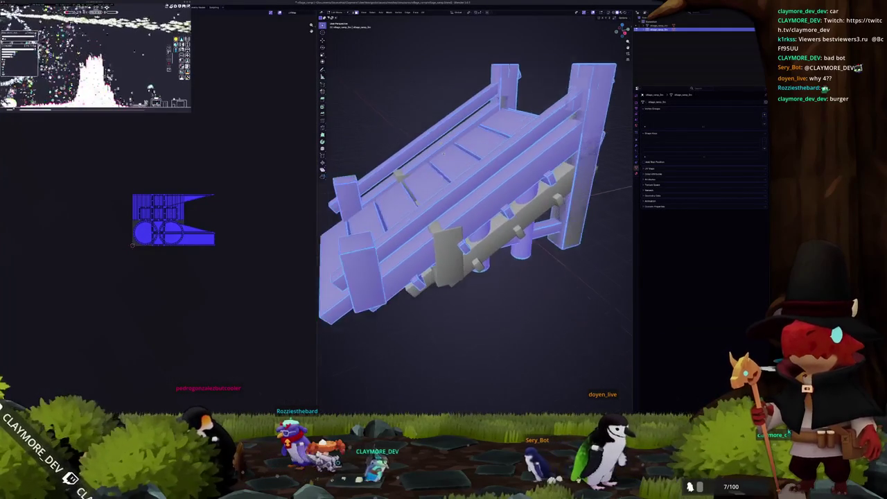
left_click(422, 11)
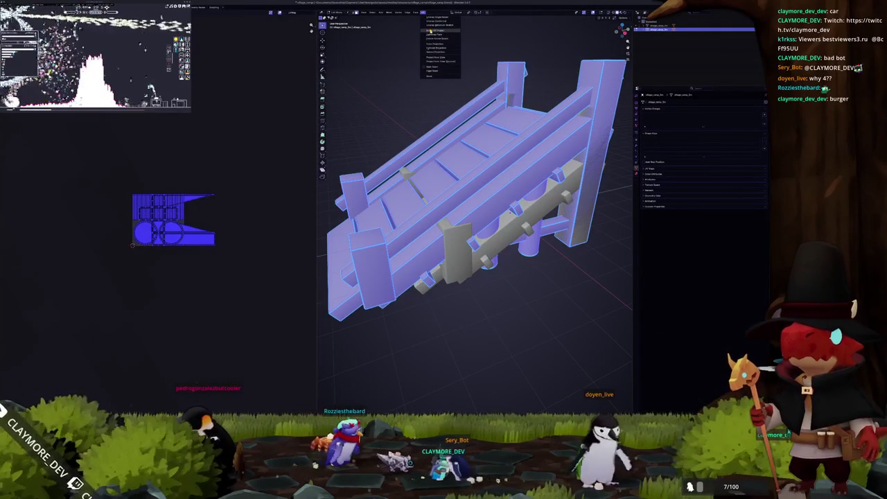
left_click(431, 31)
left_click(418, 67)
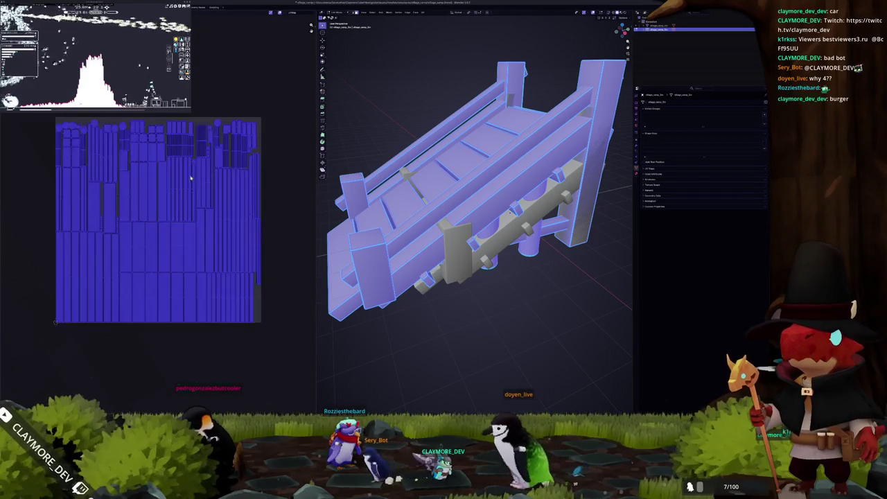
left_click(312, 27)
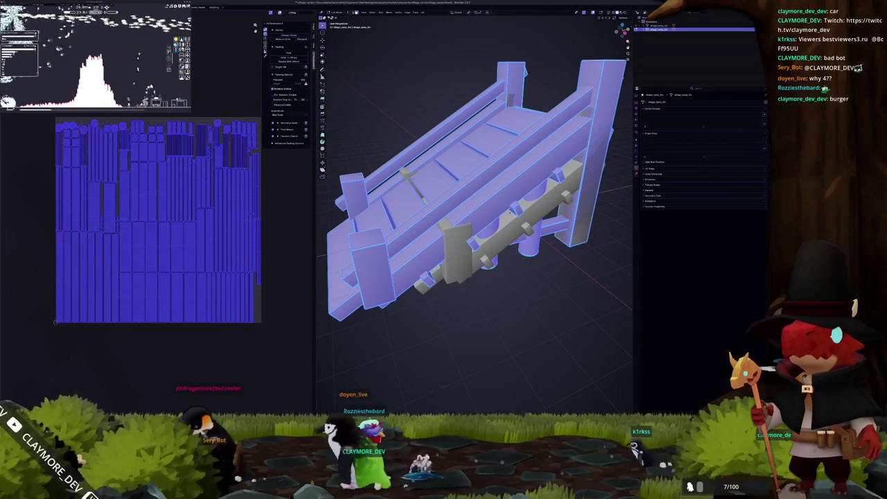
left_click(288, 55)
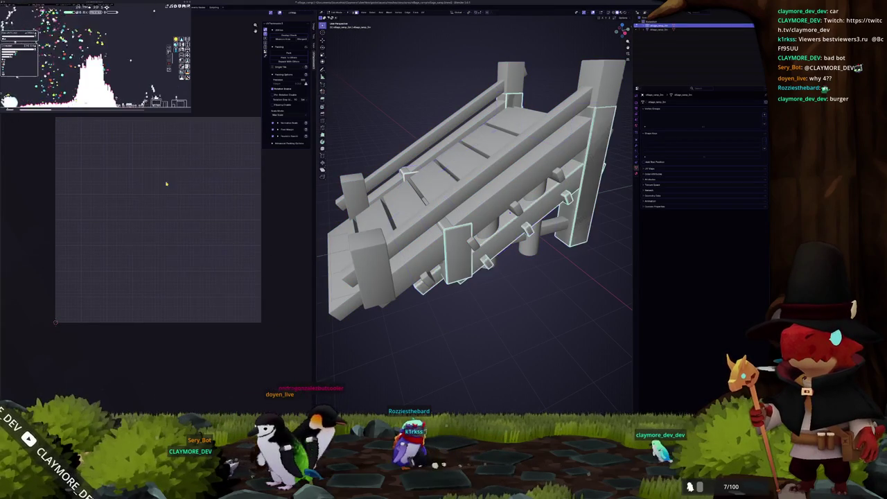
- Re-unwrap the bridge with Smart UV Project and return to Object Mode
left_click(423, 12)
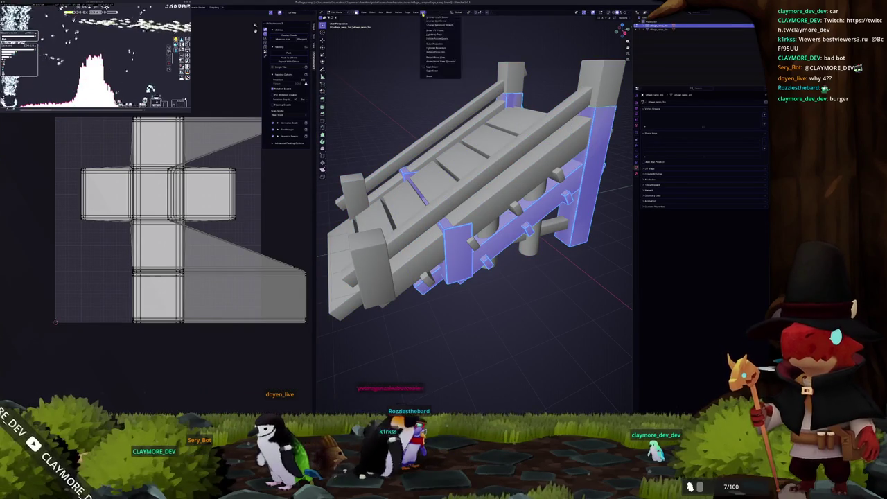
left_click(433, 28)
left_click(421, 67)
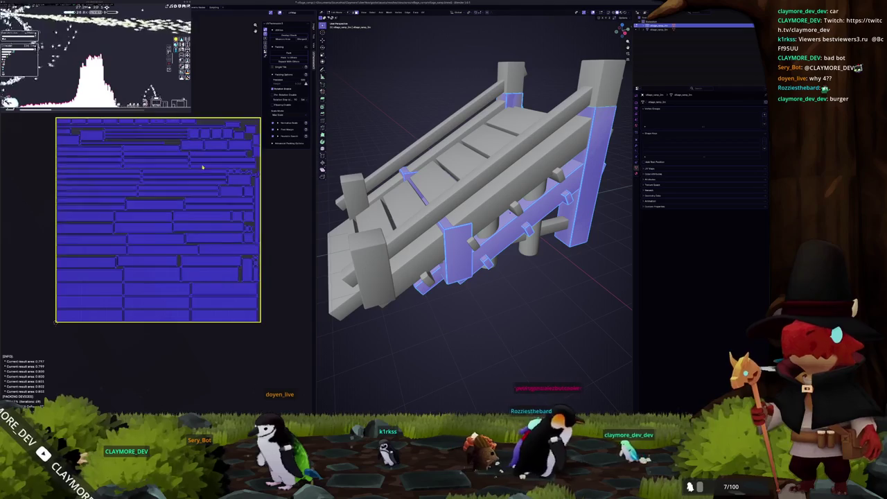
key("Tab")
scroll(442, 159, "down", 4)
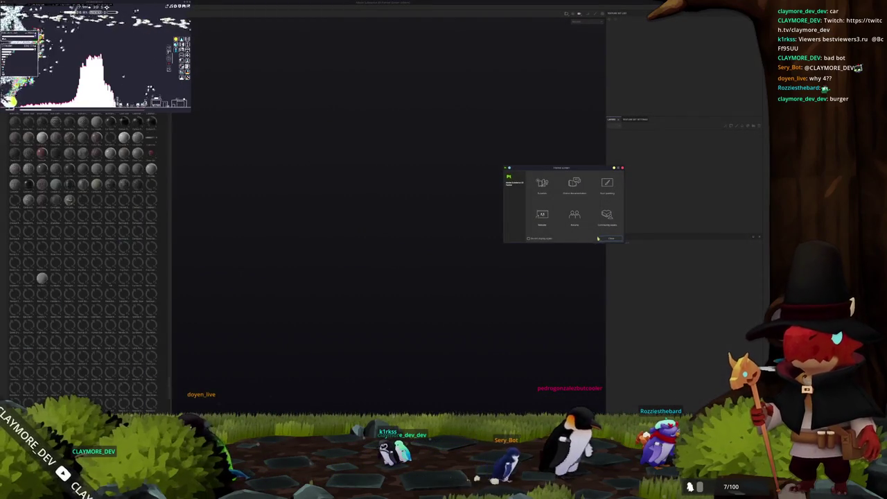
- Close the welcome screen and start opening a project from a recently used folder
left_click(608, 238)
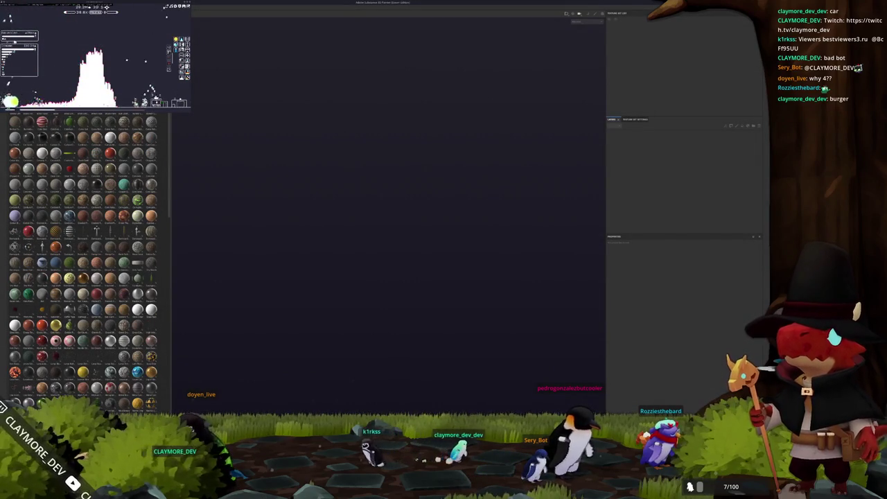
key("ctrl+o")
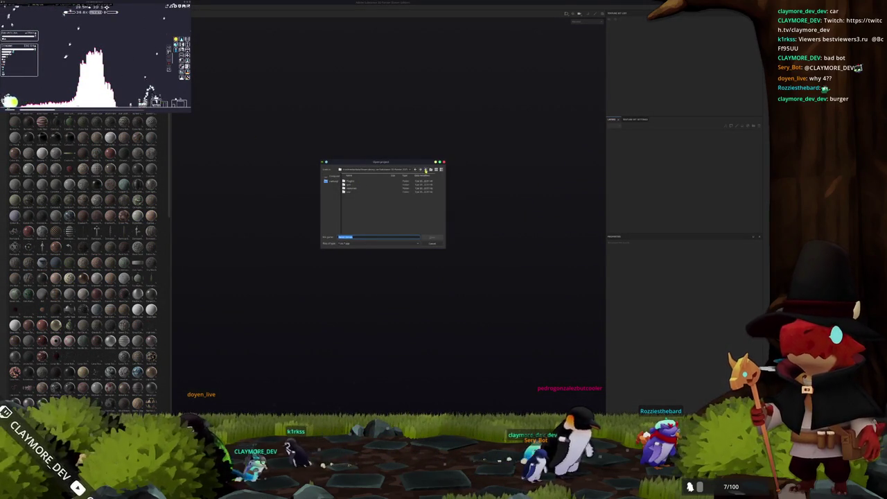
left_click(425, 171)
left_click(416, 169)
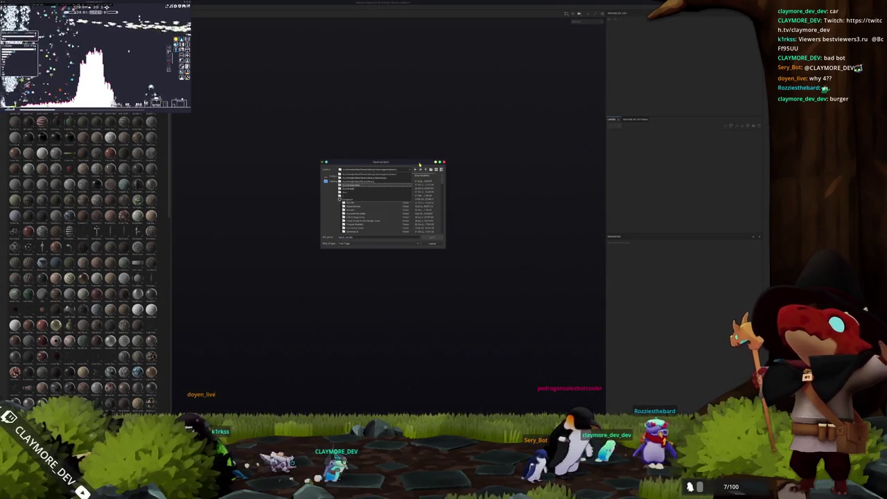
left_click(358, 181)
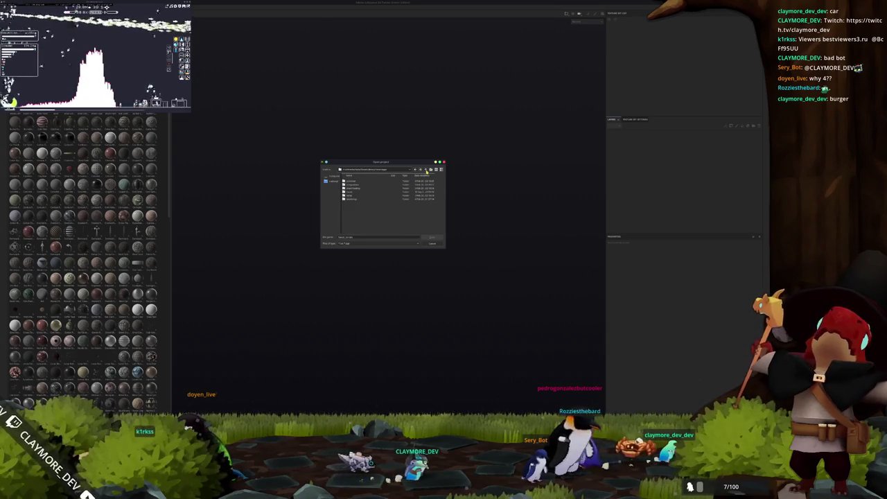
- Browse down the nested folders, open the bridge .spp project and dismiss the message
double_click(350, 188)
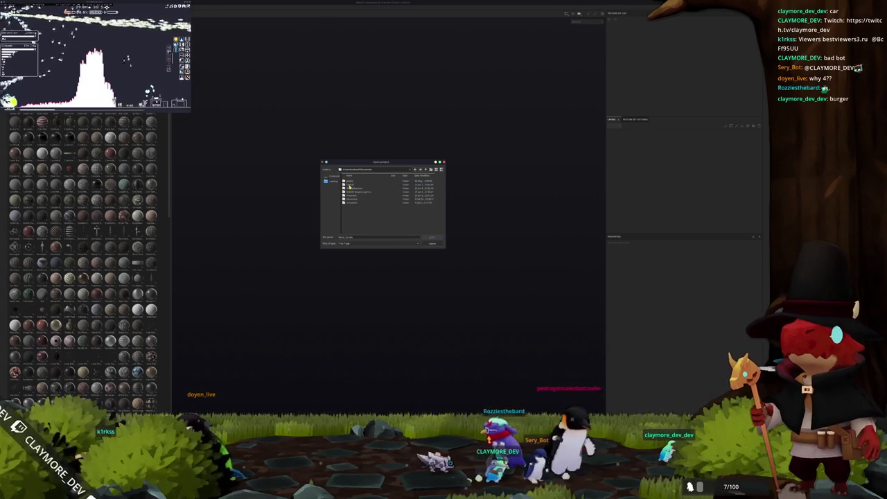
double_click(353, 196)
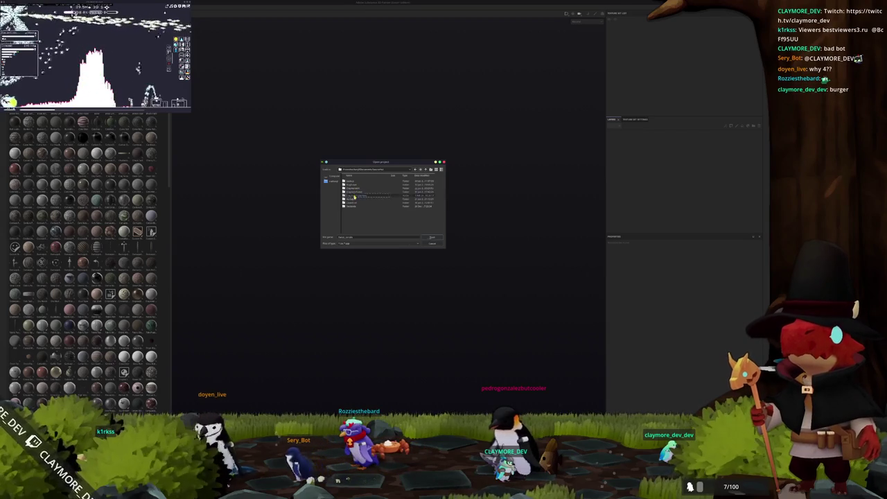
double_click(354, 194)
double_click(351, 186)
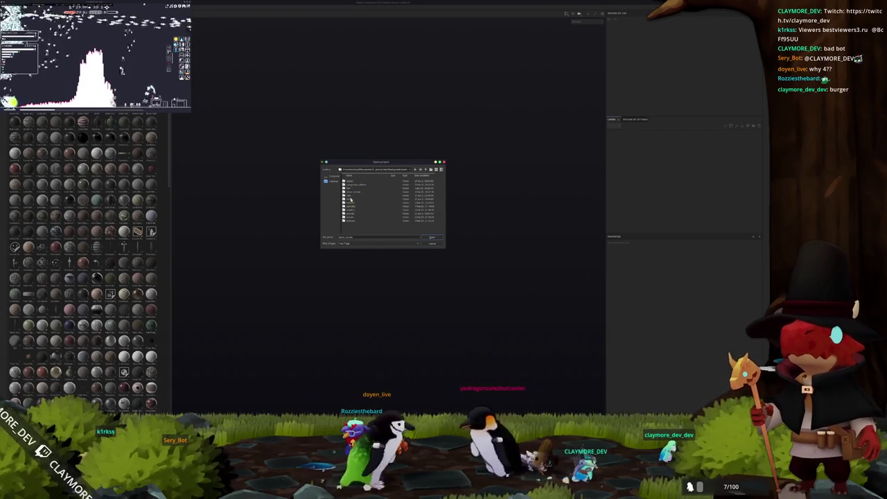
left_click(368, 176)
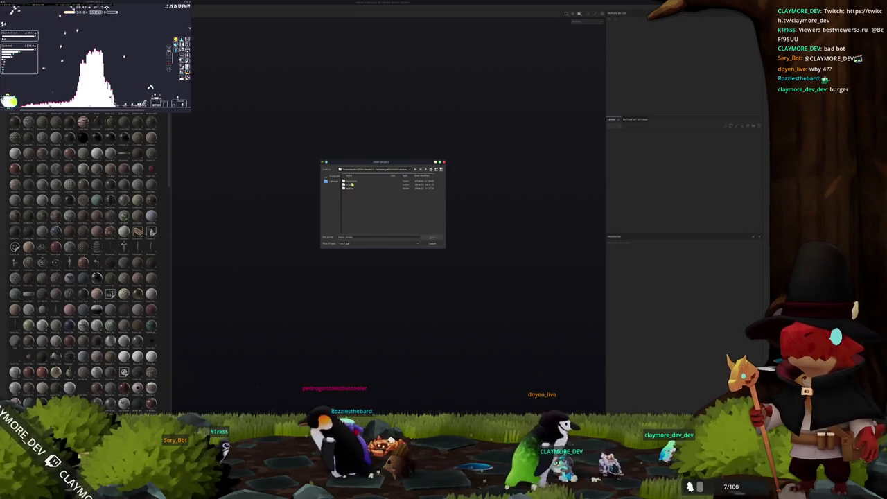
double_click(351, 182)
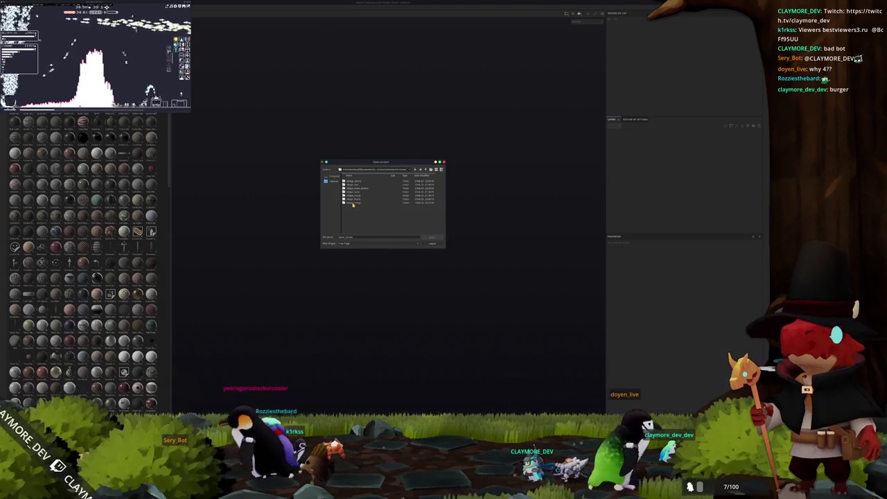
double_click(354, 192)
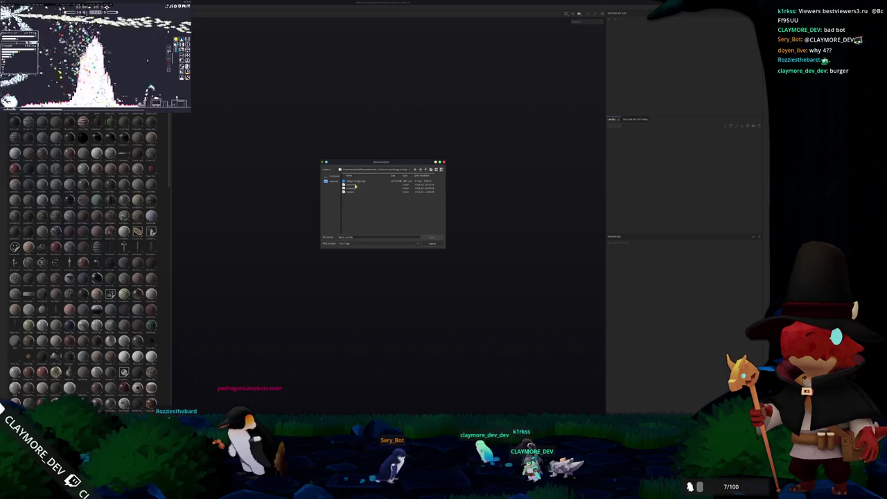
double_click(356, 182)
left_click(382, 215)
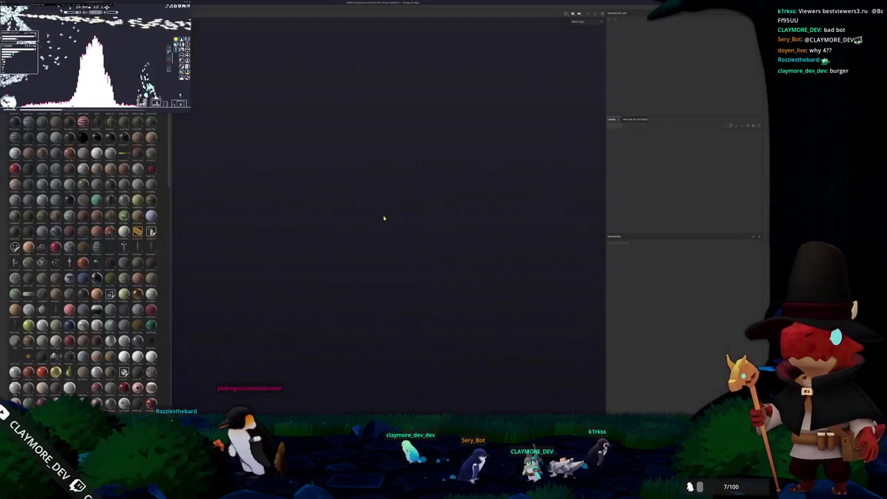
scroll(383, 216, "up", 5)
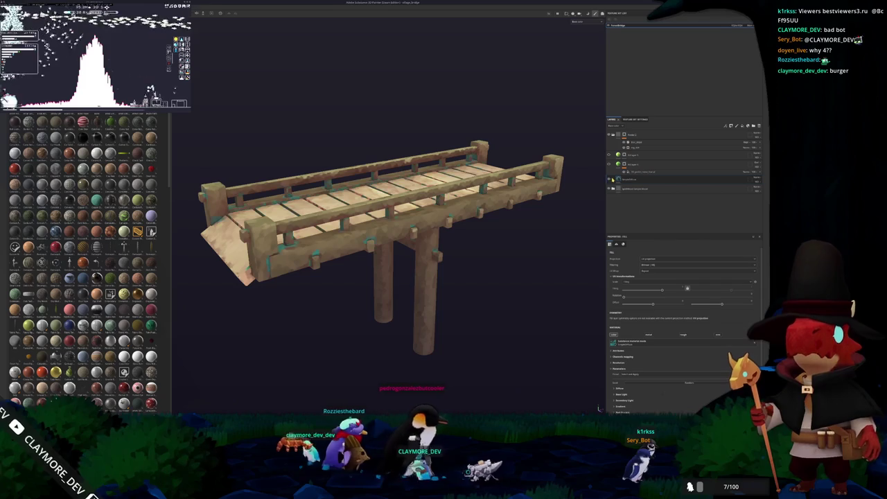
- Delete the selected fill layers and select the bridge's paint layer
left_click_drag(560, 192, 567, 201)
scroll(566, 201, "down", 1)
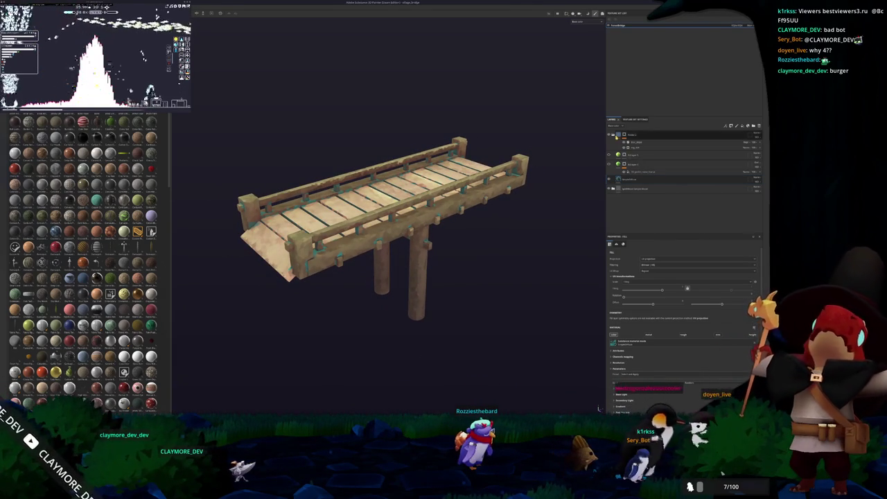
key("Delete")
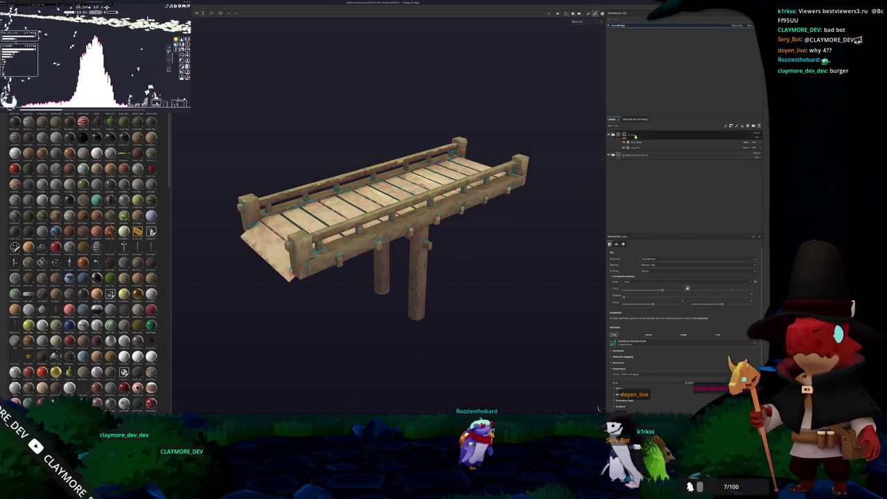
left_click(626, 156)
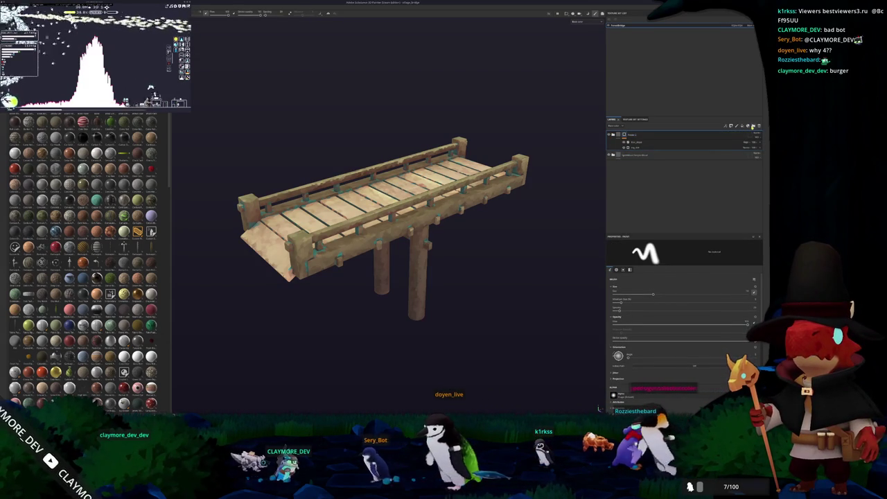
- Group the two remaining layers into a new folder in the layer stack
left_click(753, 126)
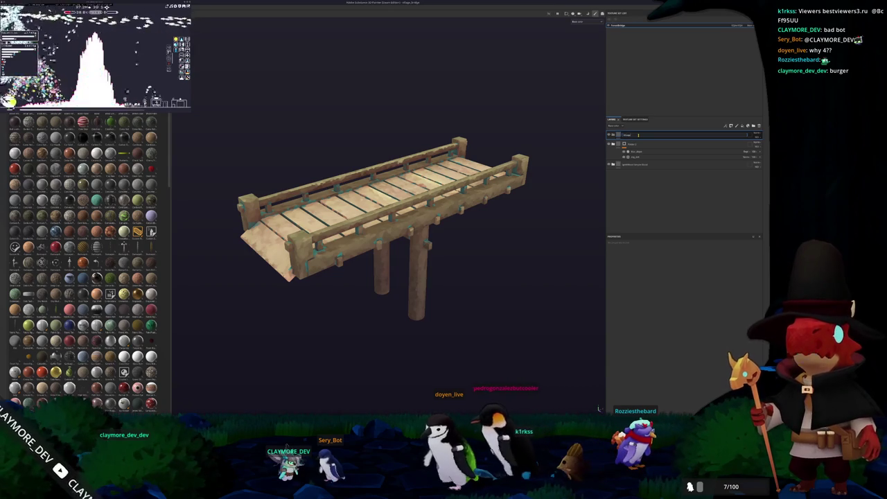
key("Return")
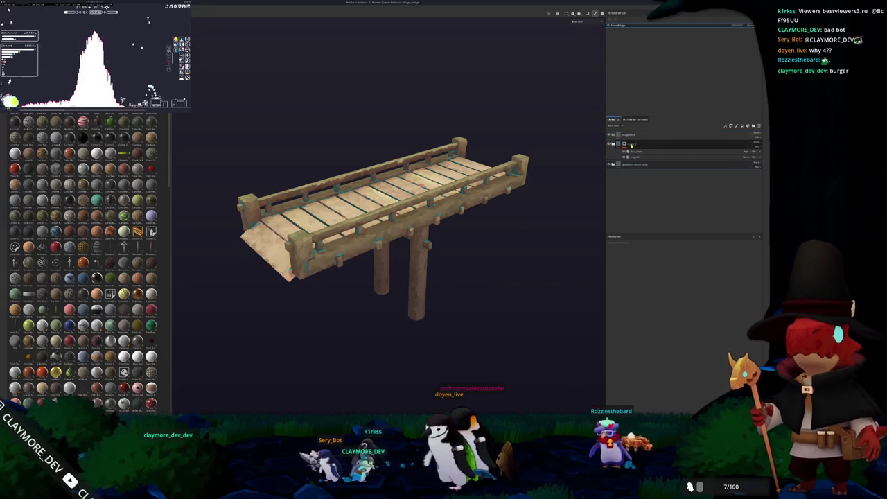
left_click_drag(632, 153, 634, 144)
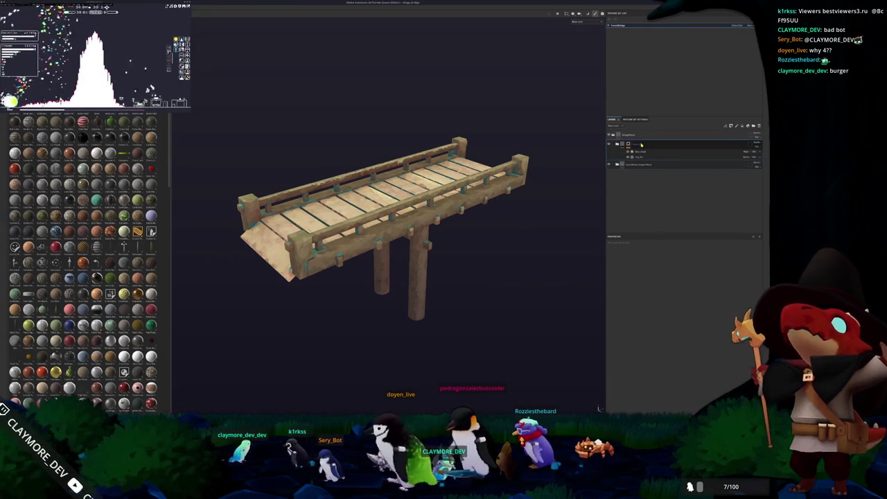
left_click(641, 144)
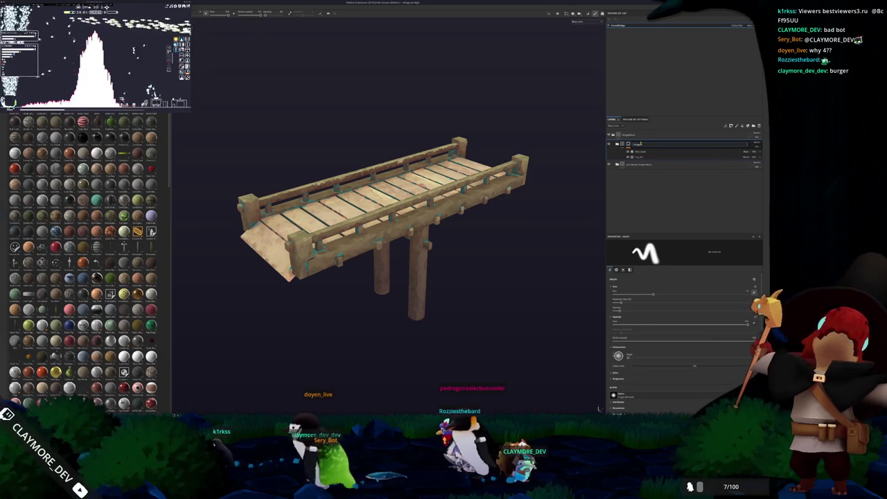
- Apply a context-menu action to the top layer, then start a new project and return to Blender
right_click(636, 145)
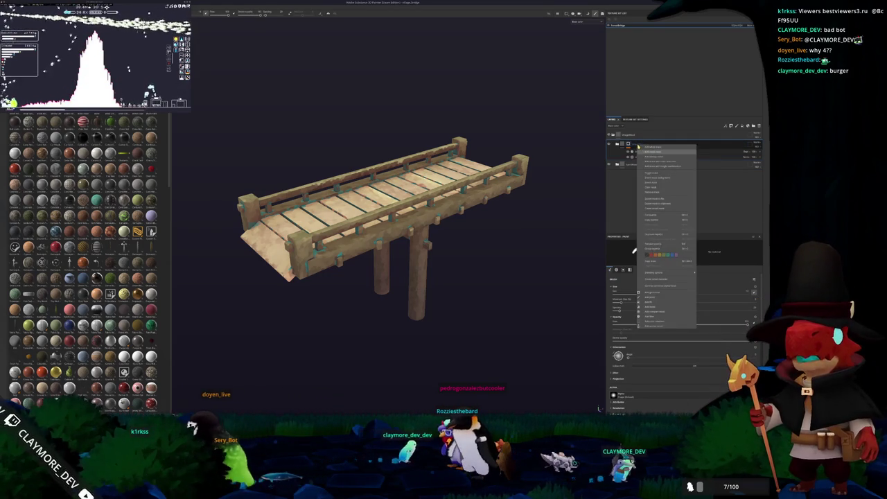
left_click(656, 280)
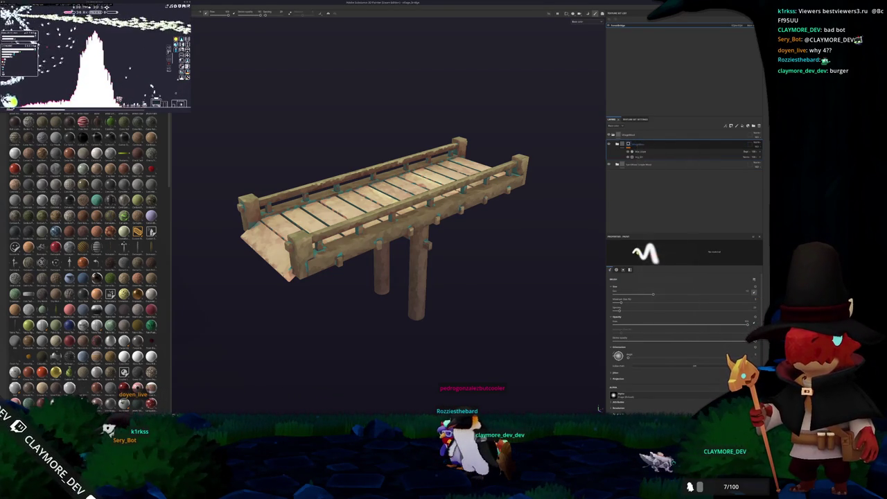
right_click(629, 136)
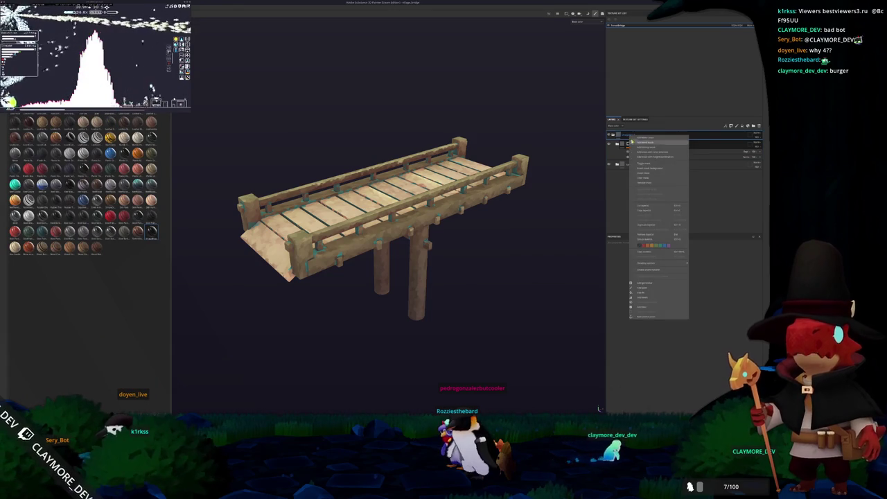
left_click(644, 271)
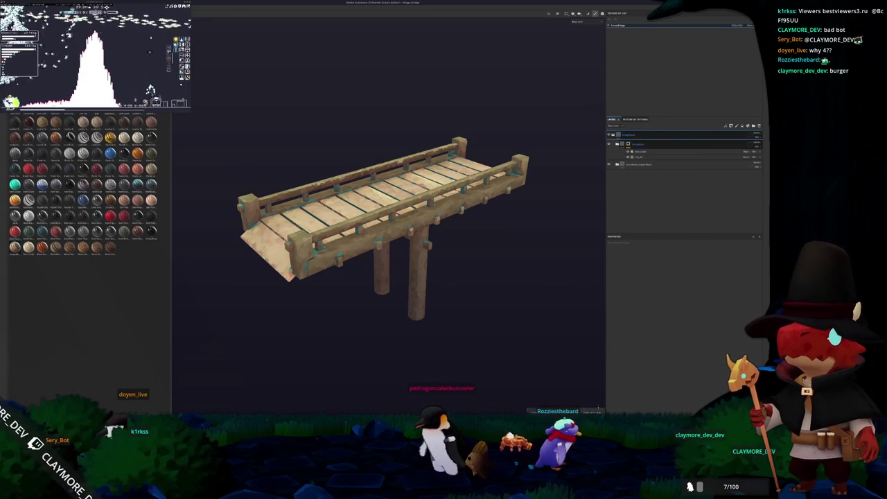
key("ctrl+n")
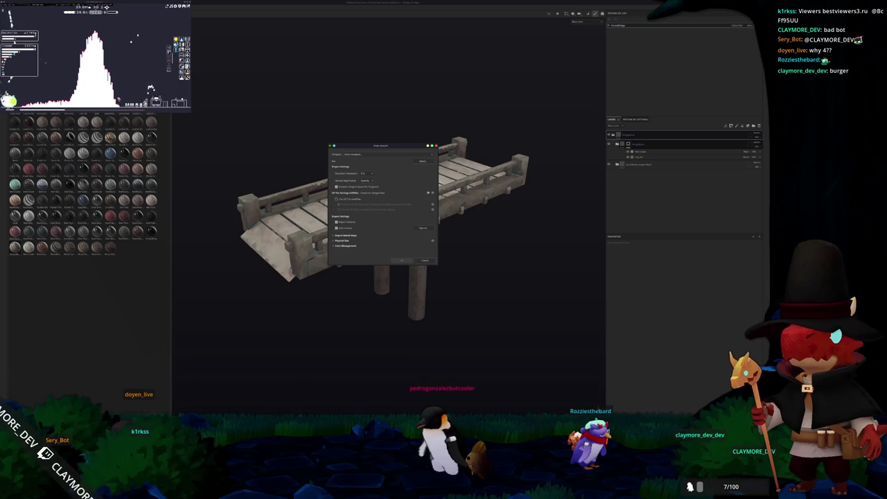
key("alt+Tab")
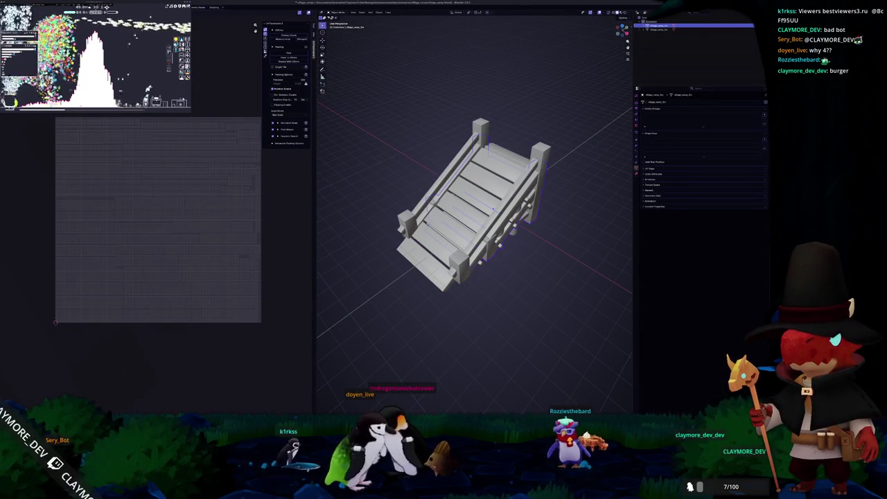
- Begin a glTF 2.0 export named ramp_lo with the Include, Data and Material options expanded
key("ctrl+e")
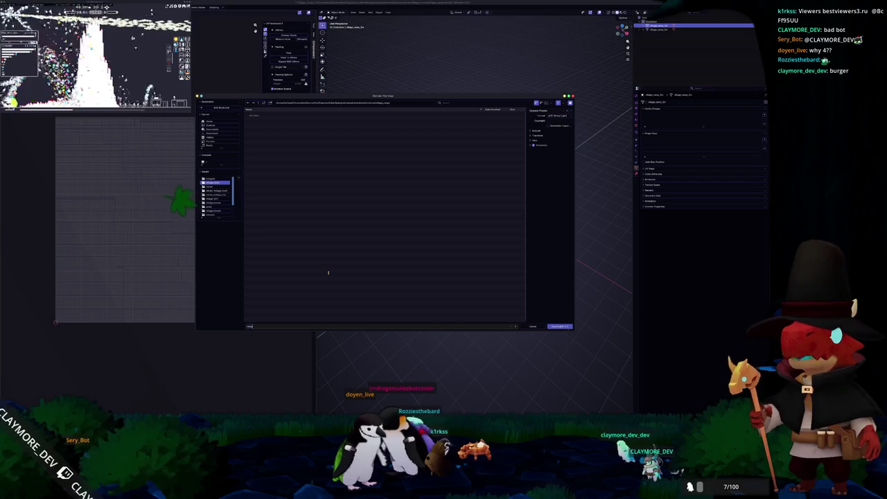
type("ramp")
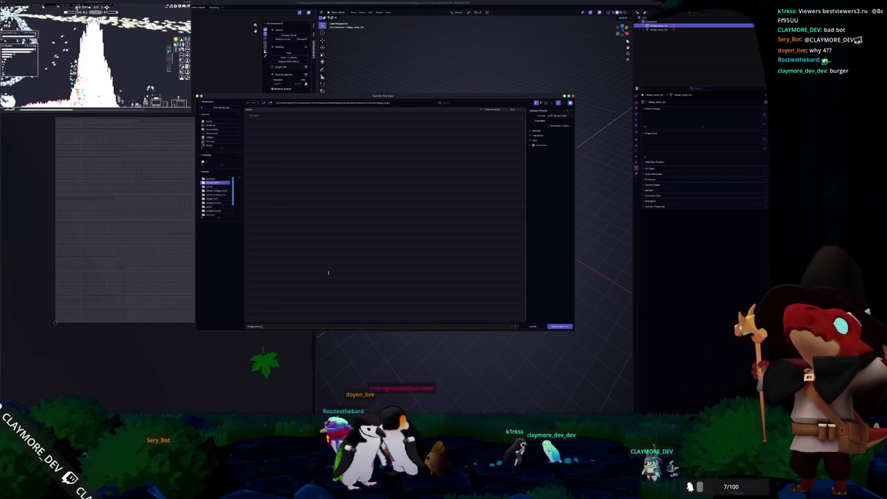
key("BackSpace")
key("BackSpace")
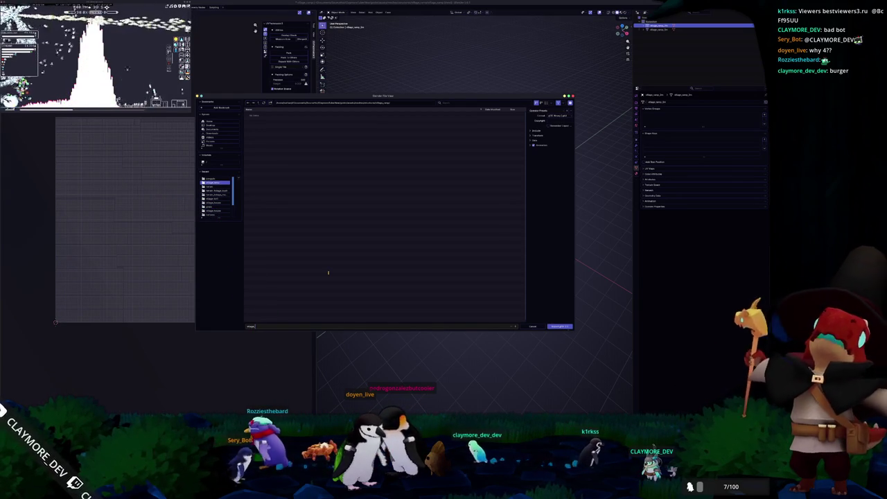
type("_ramp_lo")
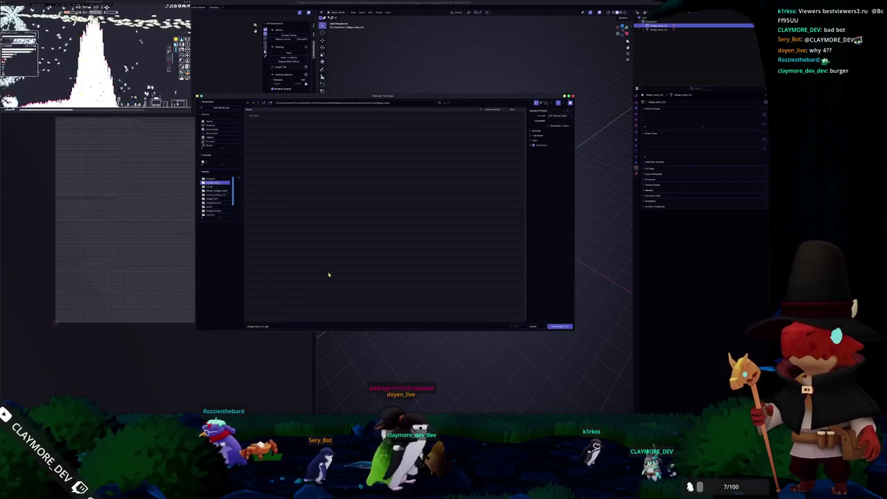
left_click(531, 132)
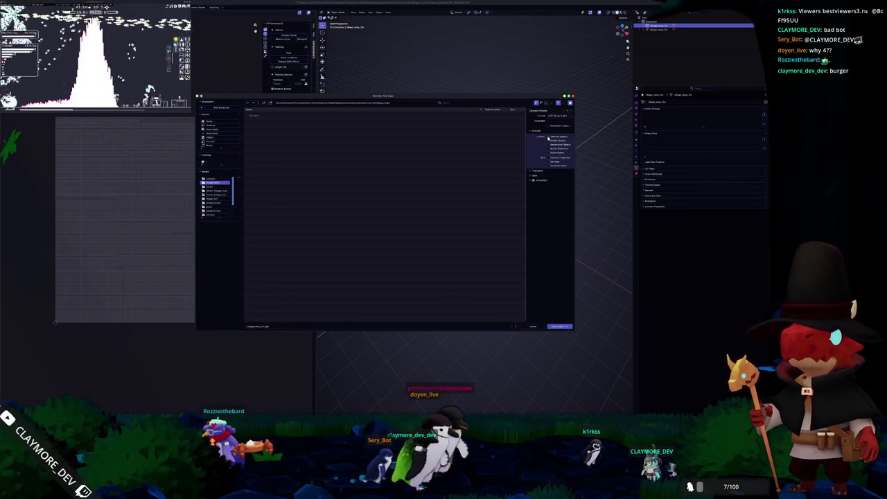
left_click(535, 175)
left_click(539, 191)
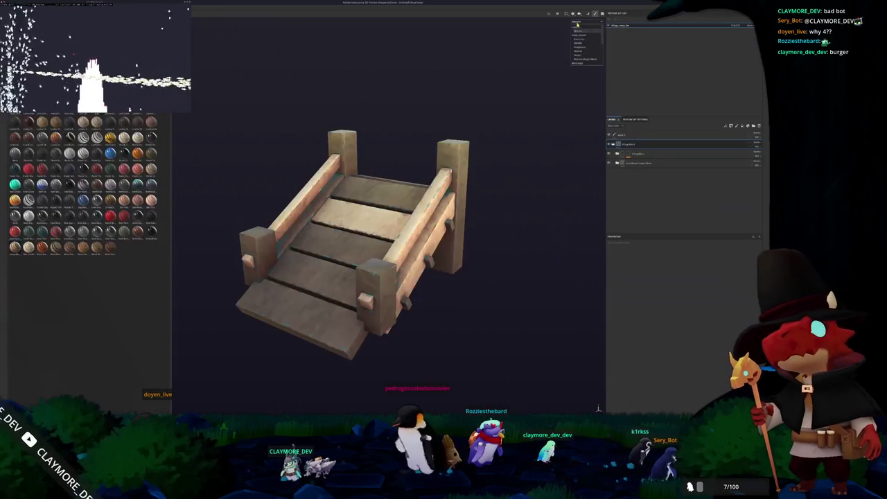
- Restore the full material view, expand the layer groups and apply an action to a nested layer
left_click(577, 24)
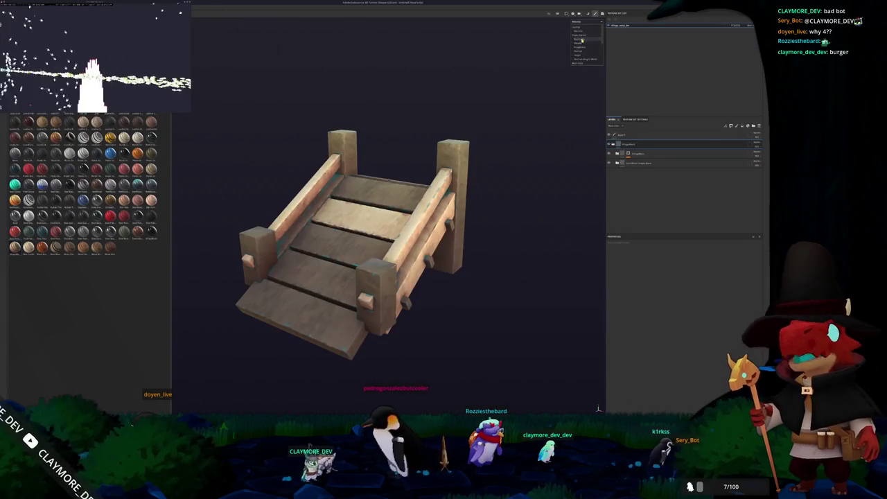
left_click(633, 154)
left_click(617, 163)
left_click(620, 191)
left_click(632, 206)
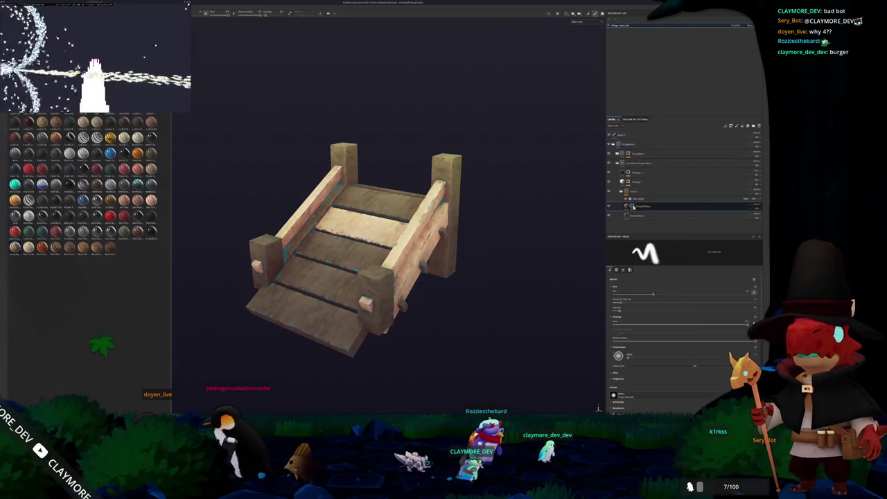
right_click(632, 206)
left_click(648, 251)
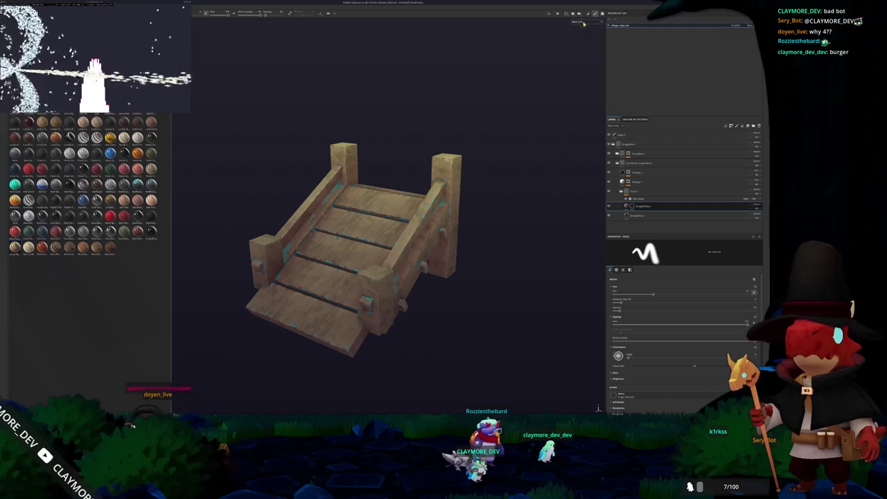
left_click_drag(444, 149, 485, 182)
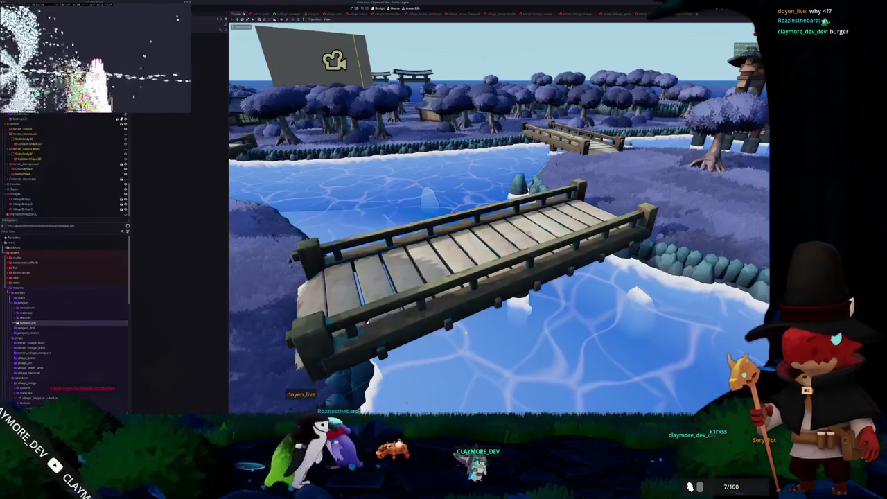
mouse_move(467, 331)
left_mouse_down()
mouse_move(458, 325)
mouse_move(483, 337)
left_mouse_up()
key("alt+Tab")
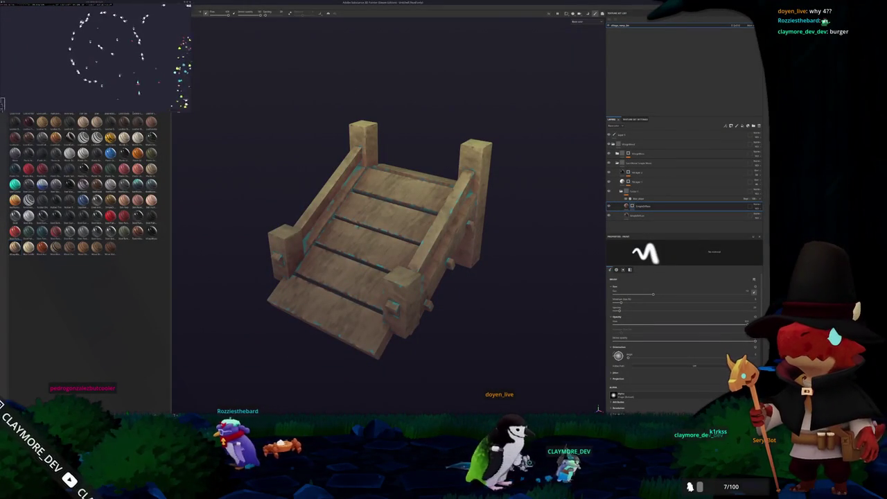
- Polygon-fill the ramp's planks and front edge with lighter wood, then save with Ctrl+S
key("4")
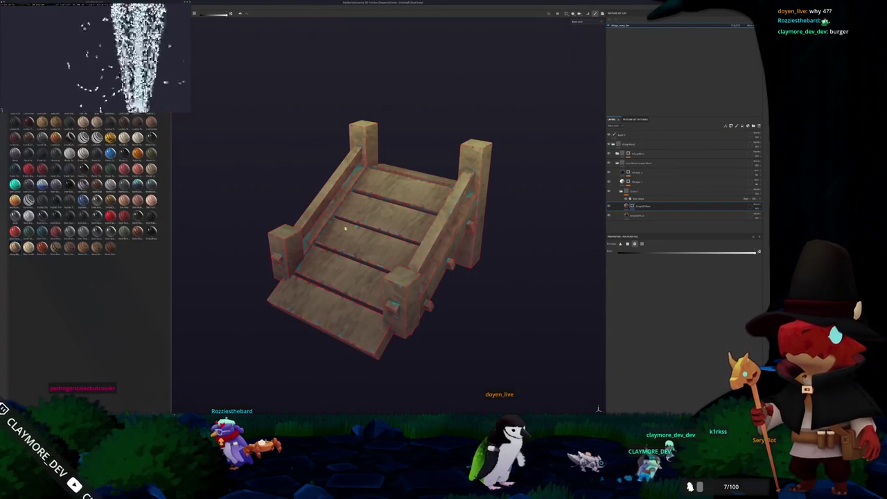
left_click(367, 244)
left_click(341, 277)
left_click(329, 319)
left_click(378, 219)
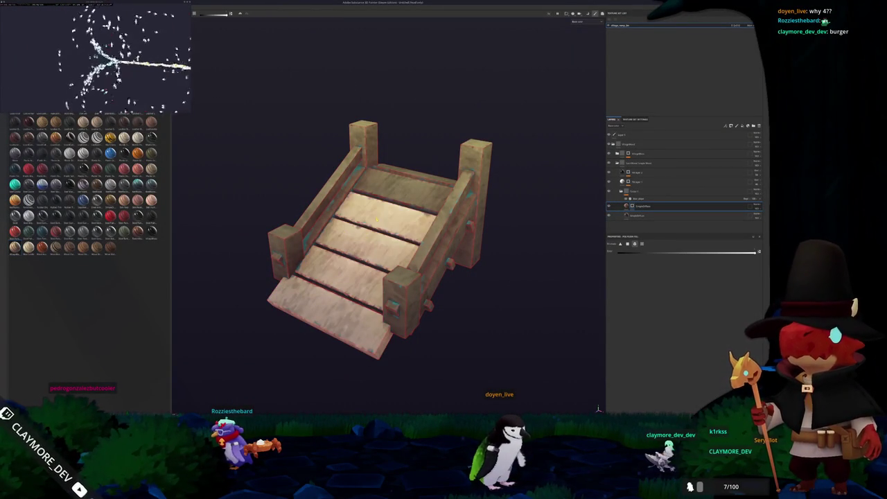
left_click(391, 190)
scroll(420, 177, "down", 2)
mouse_move(420, 176)
left_mouse_down()
mouse_move(340, 124)
mouse_move(489, 214)
left_mouse_up()
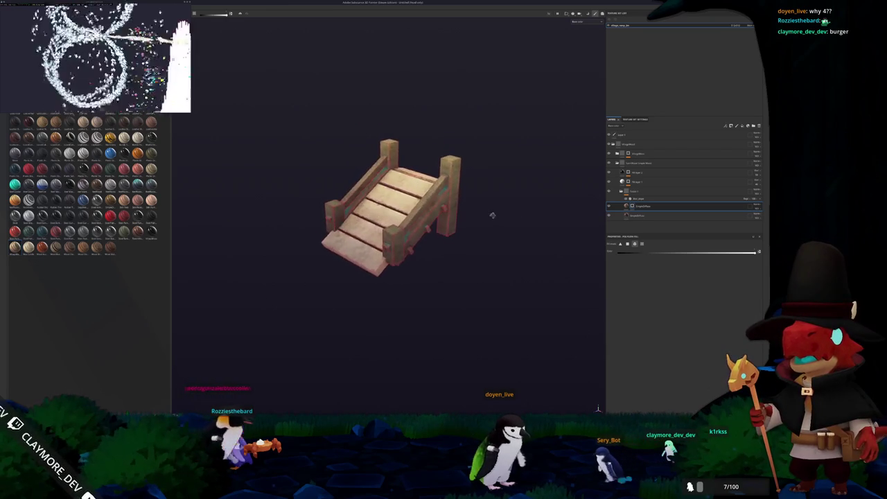
key("ctrl+s")
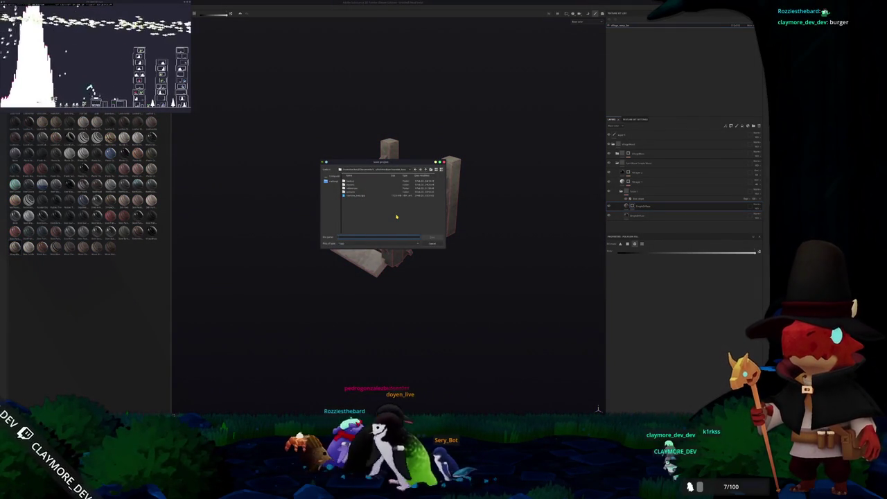
- Save the ramp project into the folder picked from Look in, then browse for a new project's mesh
left_click(378, 170)
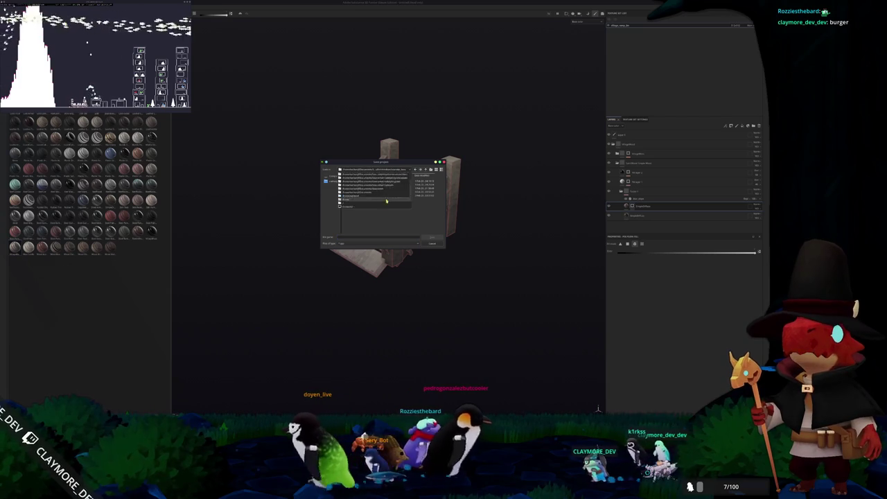
left_click(387, 208)
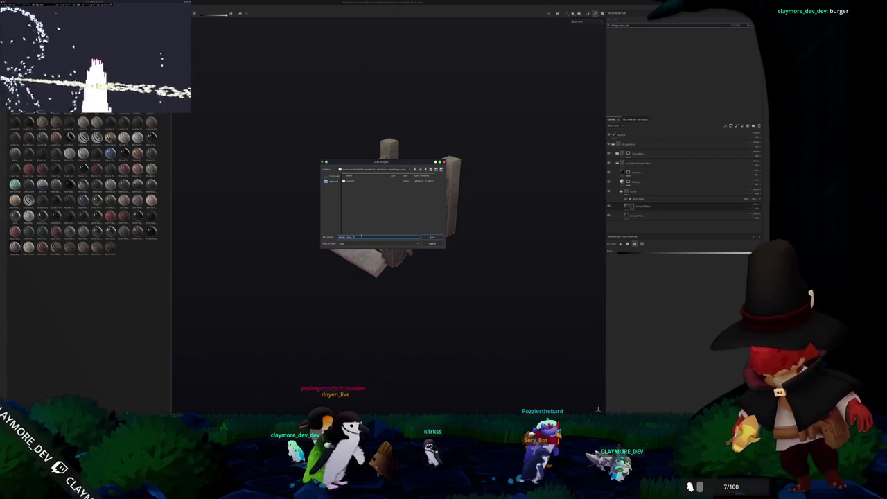
left_click(428, 238)
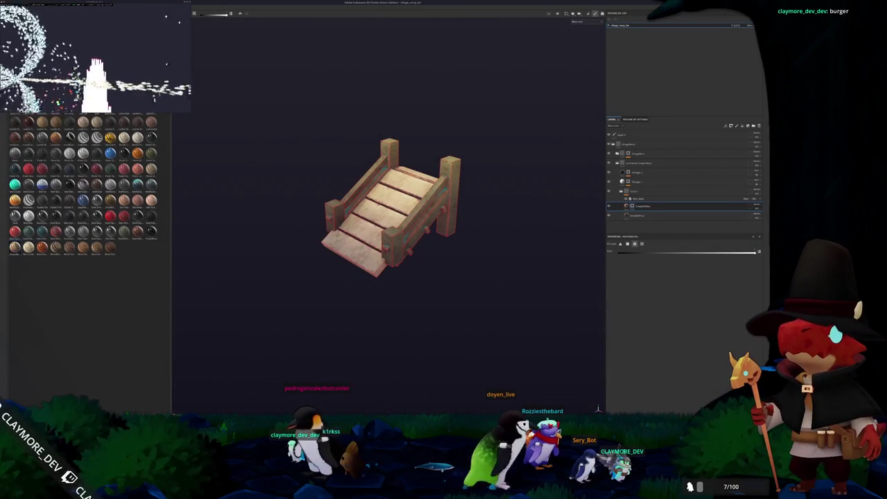
key("ctrl+n")
left_click(423, 162)
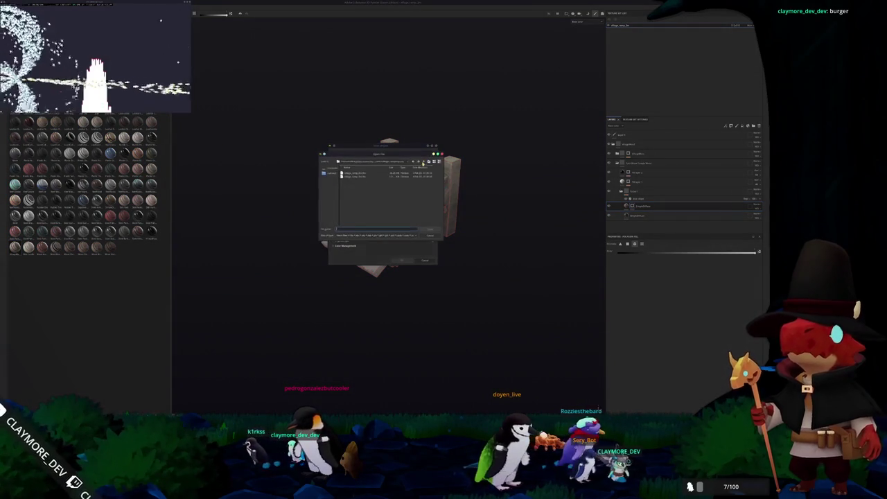
- Create the new project from the ramp mesh and glance at the baking view
double_click(354, 176)
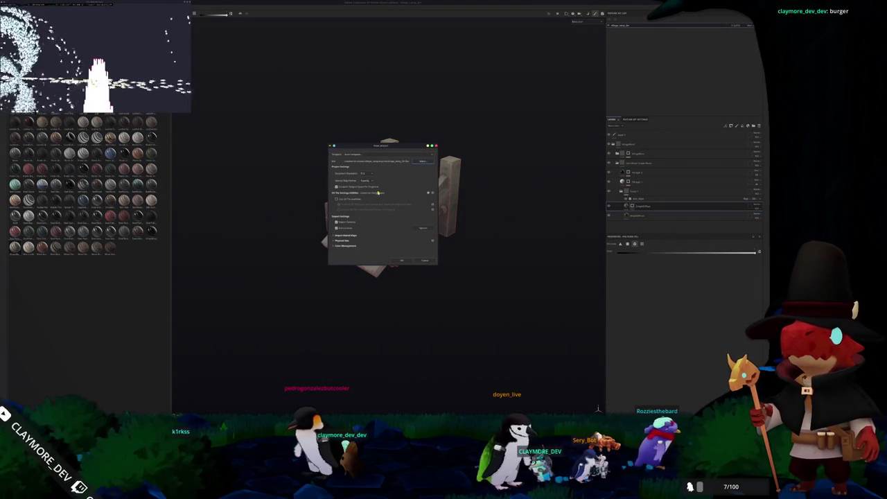
left_click(401, 261)
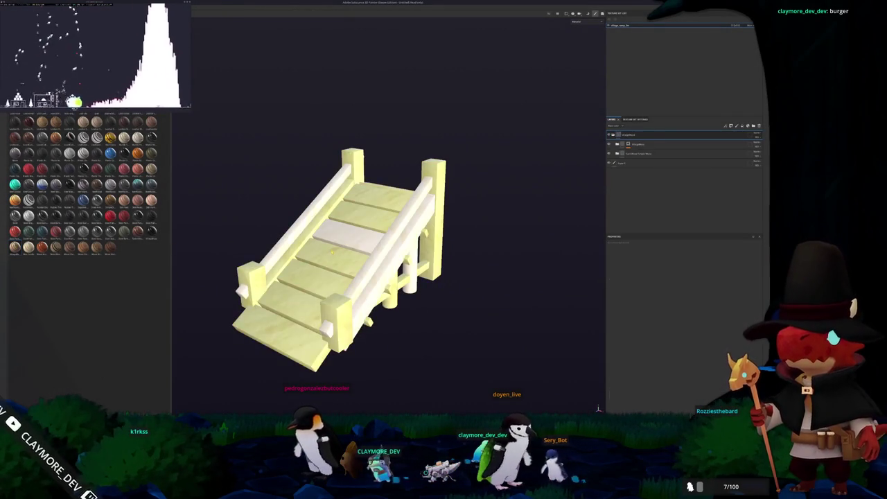
key("ctrl+alt+b")
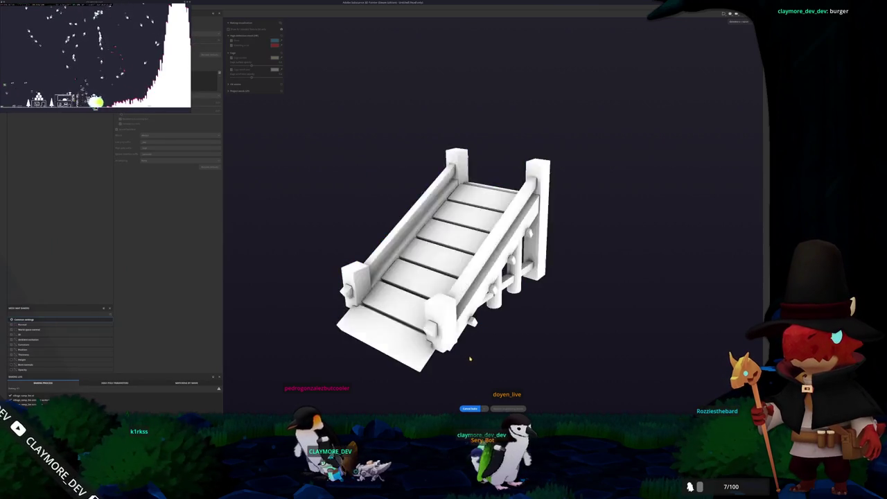
left_click(514, 408)
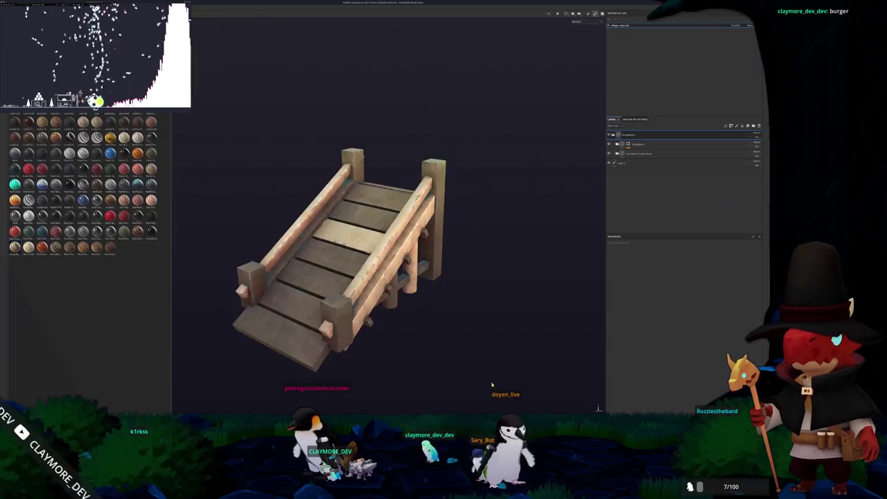
- Add a new layer under a nested layer, switch to Polygon Fill, and compare with Godot
left_click(617, 154)
left_click(637, 196)
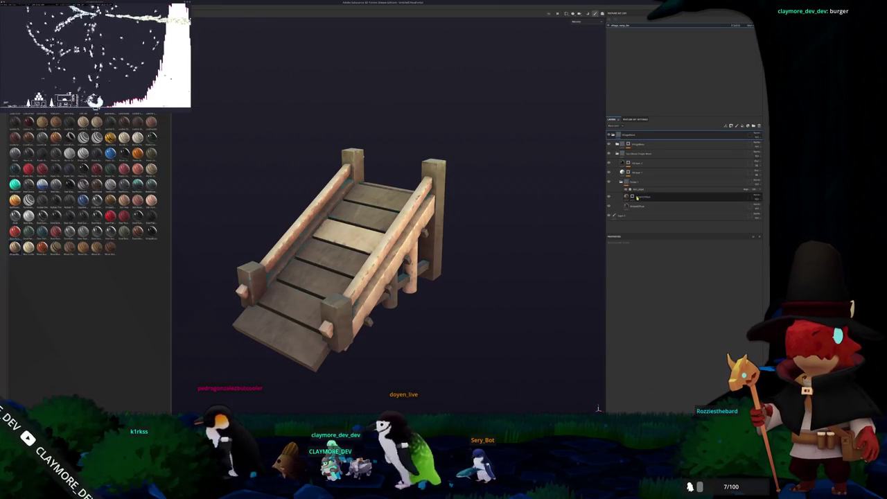
right_click(633, 198)
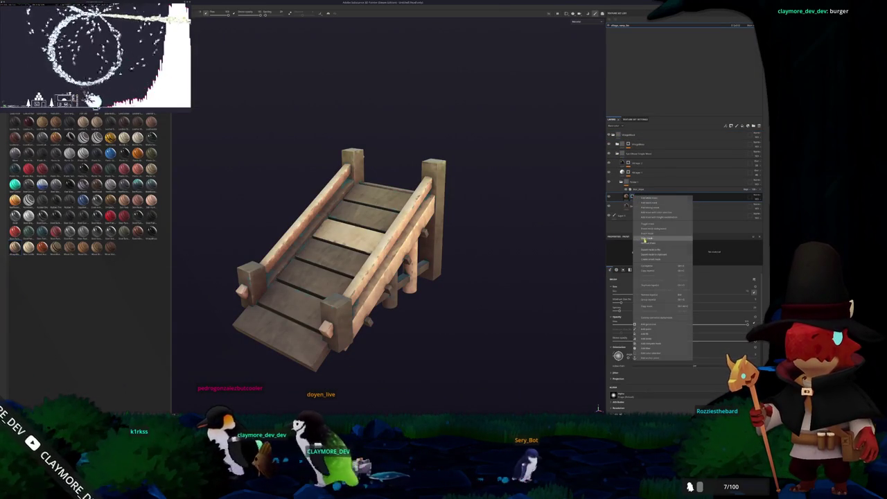
left_click(644, 238)
key("4")
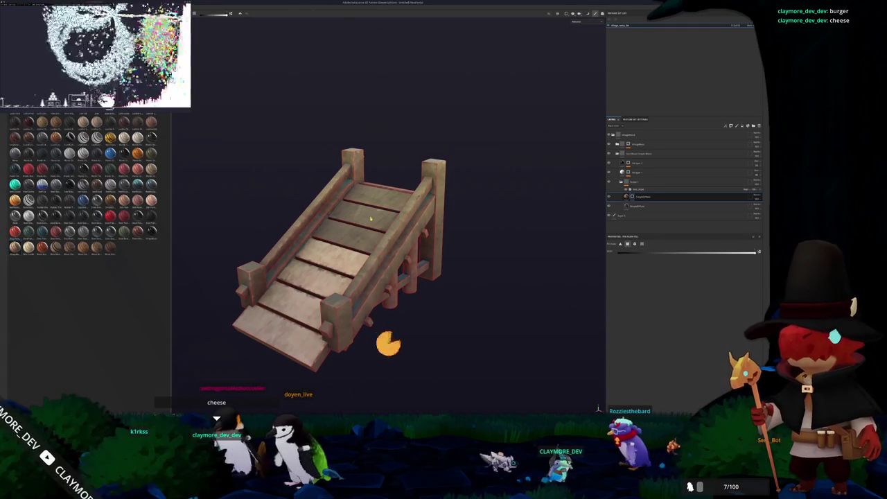
mouse_move(379, 197)
left_mouse_down()
mouse_move(400, 185)
mouse_move(427, 131)
mouse_move(490, 159)
mouse_move(393, 179)
left_mouse_up()
key("alt+Tab")
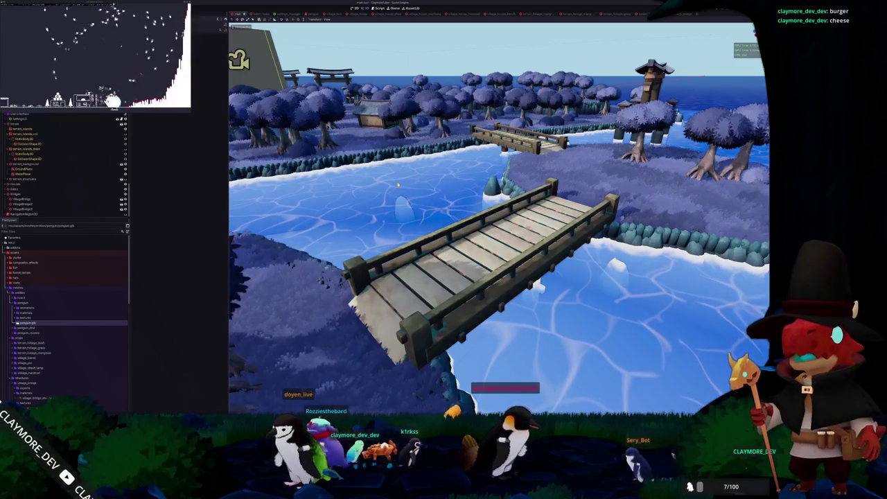
- Back in Painter, save the bridge project, completing the file name with 'dge'
key("alt+Tab")
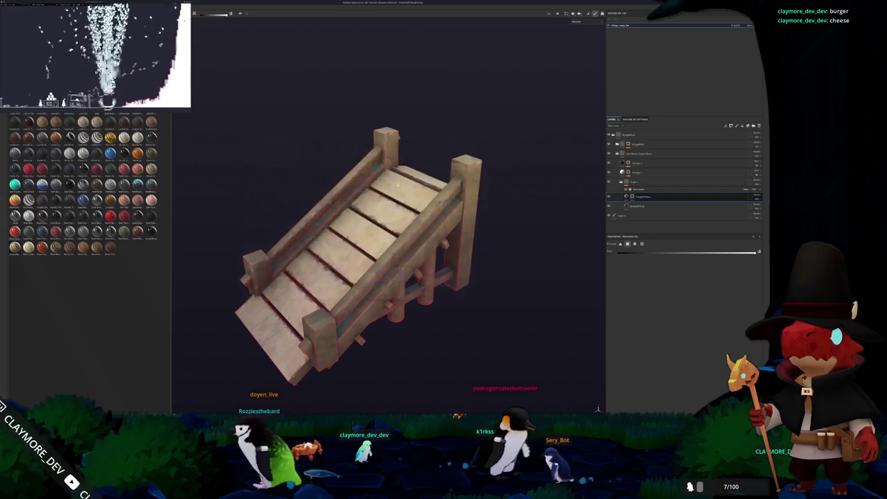
key("ctrl+s")
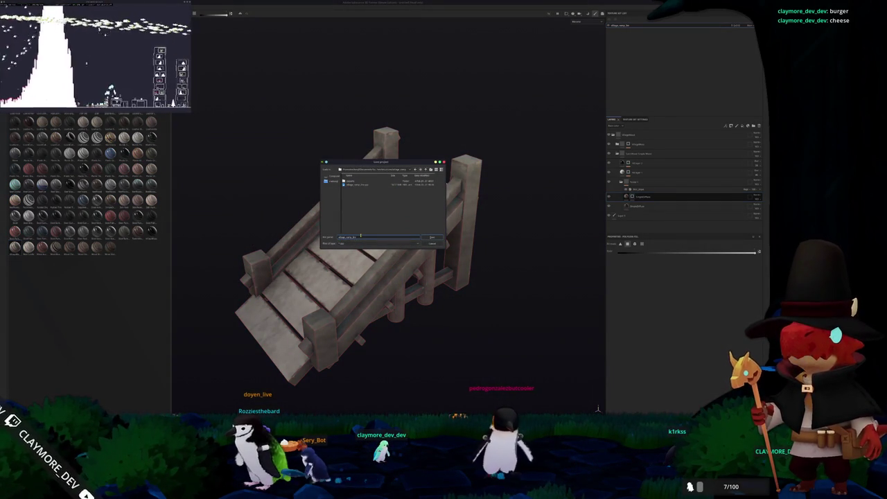
type("dge")
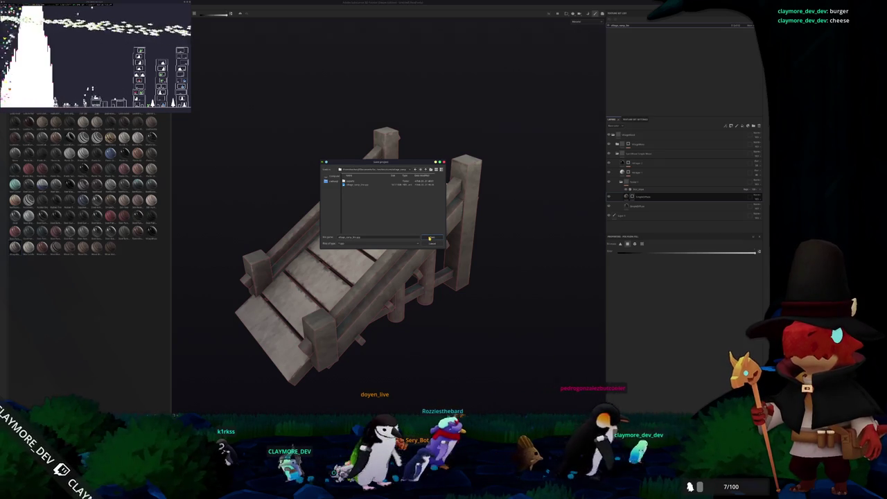
left_click(430, 238)
scroll(429, 238, "down", 2)
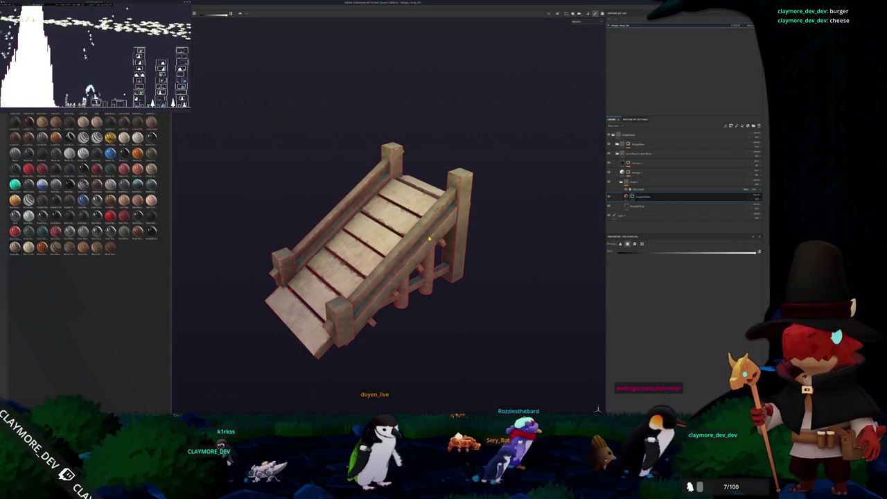
- Orbit over the island village in Godot and expand the node to show its CollisionShape3D children
left_click_drag(413, 254, 443, 255)
key("alt+Tab")
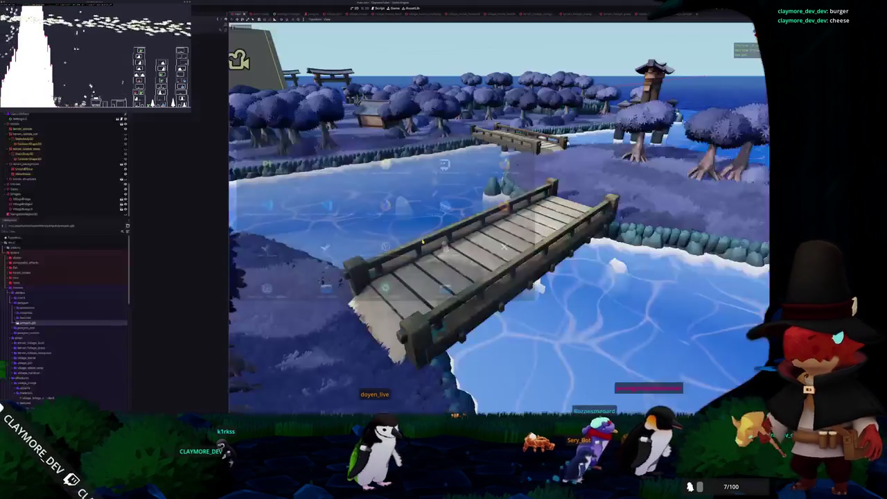
scroll(499, 222, "down", 10)
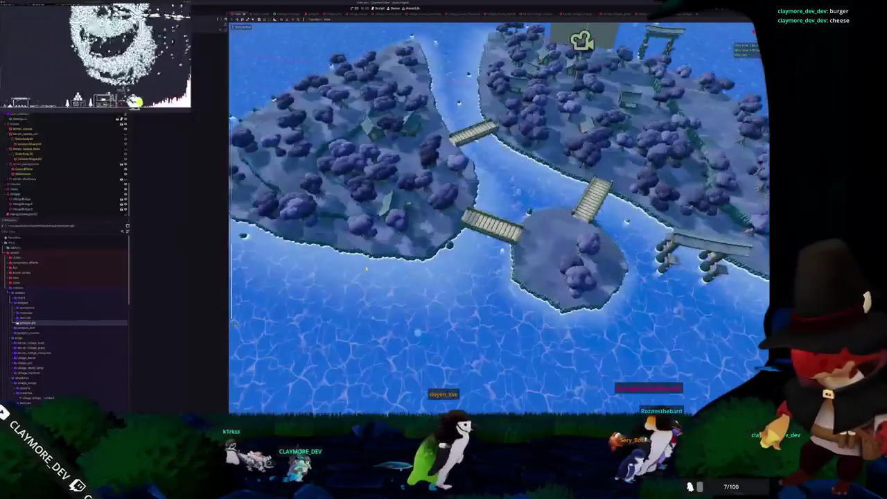
middle_click(366, 269)
left_click(54, 171)
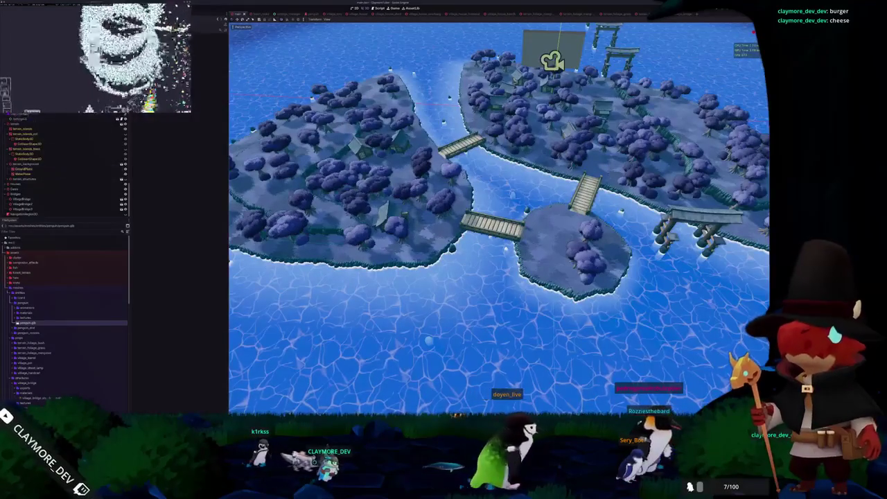
scroll(63, 173, "down", 10)
scroll(62, 173, "down", 5)
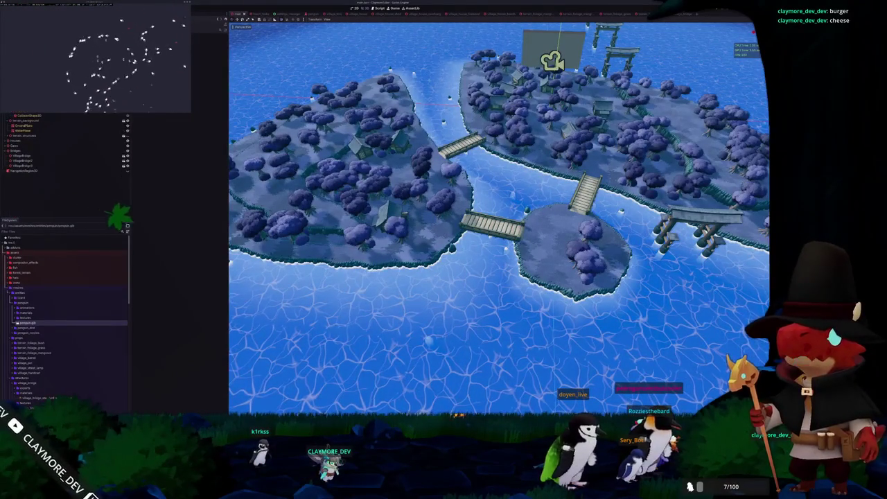
scroll(499, 218, "up", 3)
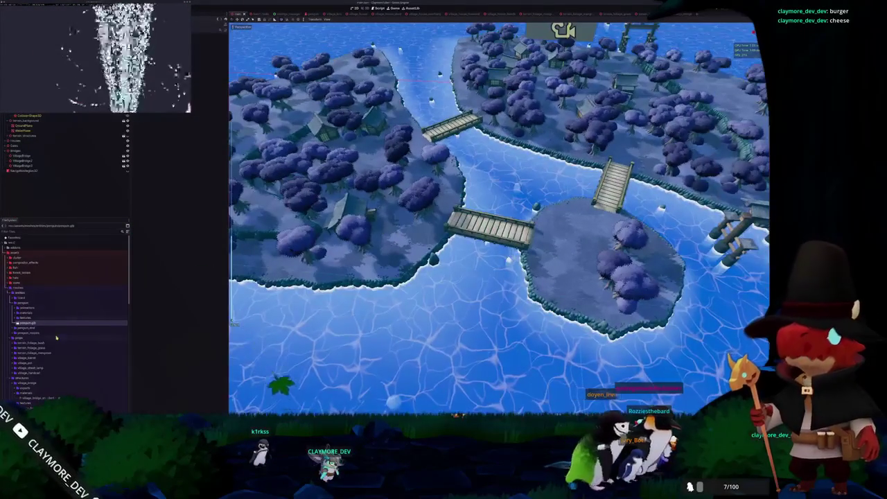
scroll(51, 327, "down", 2)
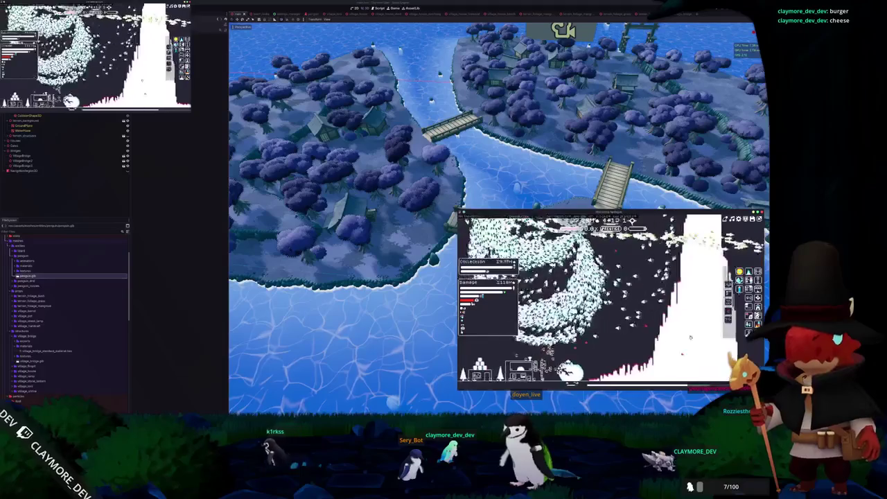
- Inspect the Express, House of Shapes and Archery Range upgrades, then pan the game view with D
left_click(693, 312)
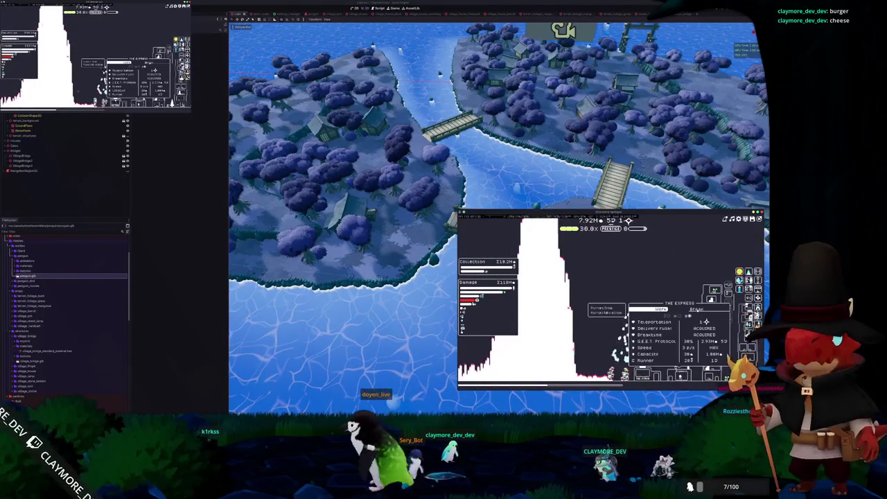
left_click(465, 241)
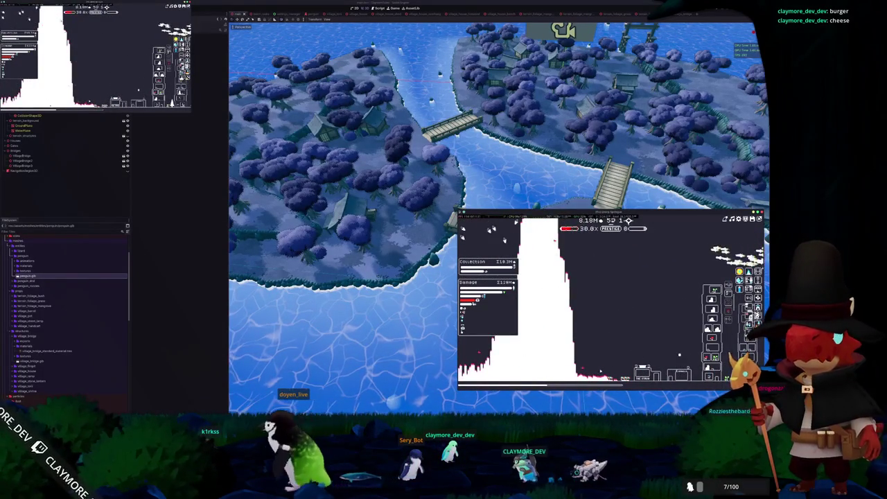
left_click(535, 373)
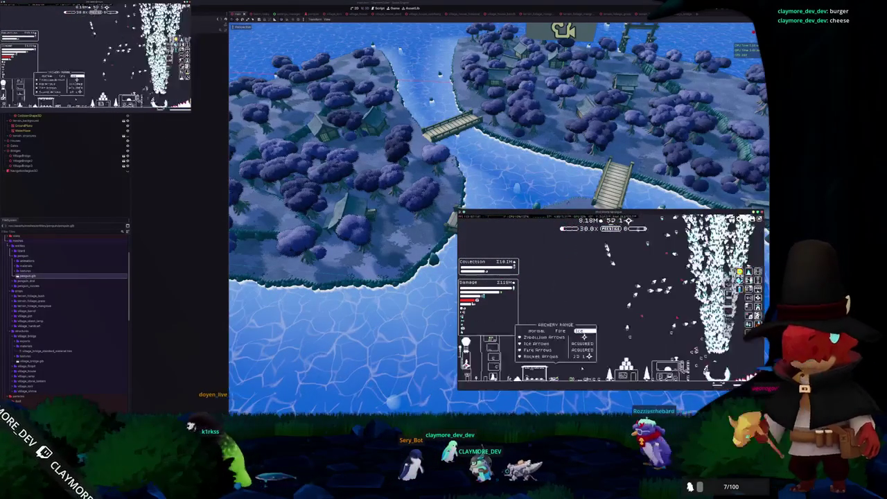
left_click(599, 371)
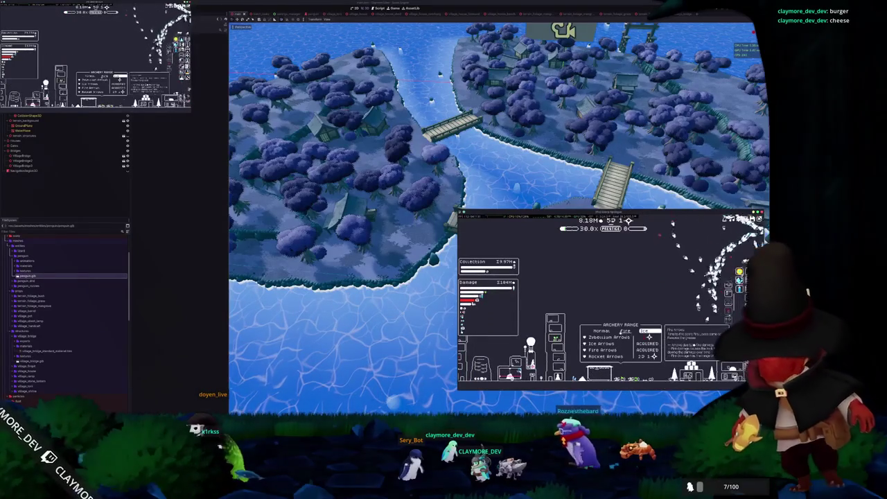
left_click(650, 331)
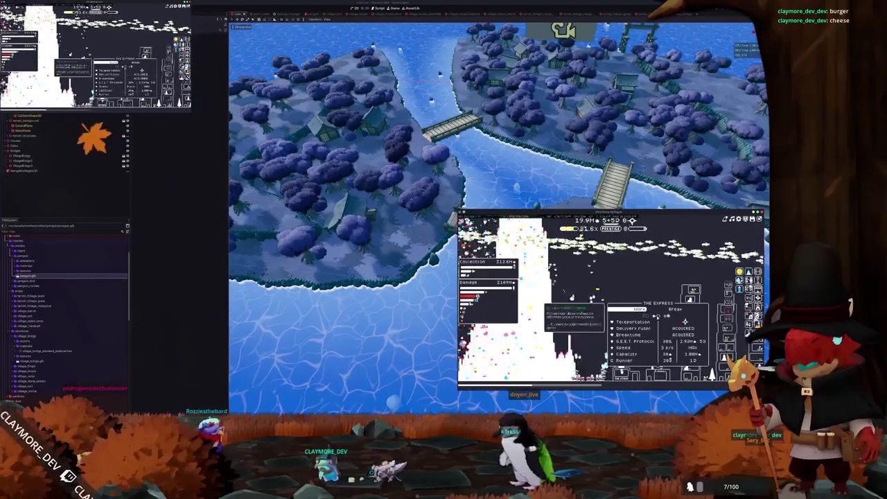
mouse_move(603, 294)
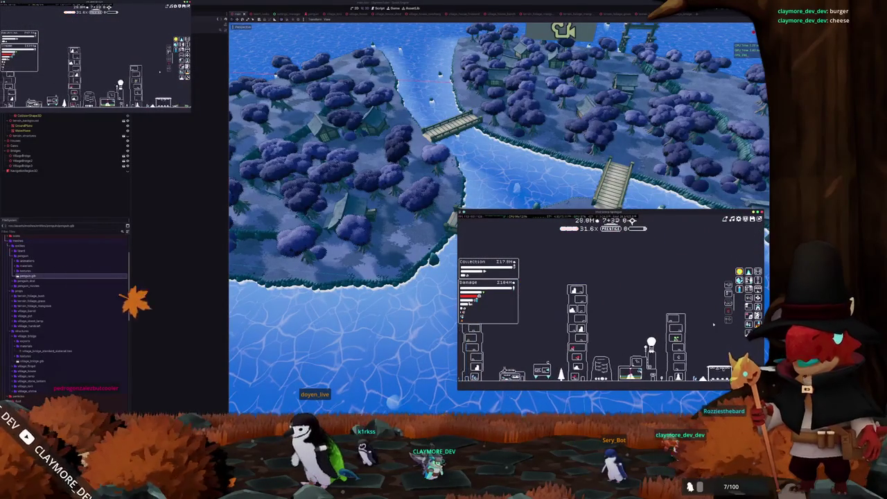
mouse_move(592, 350)
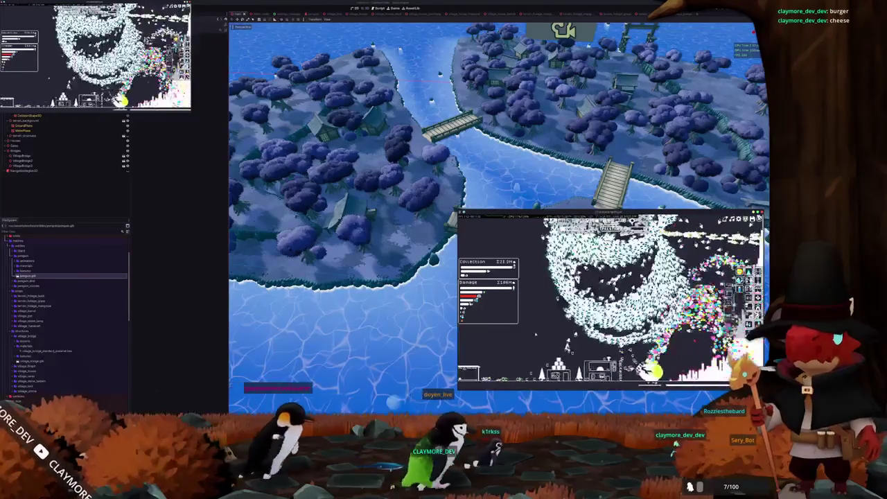
key("d")
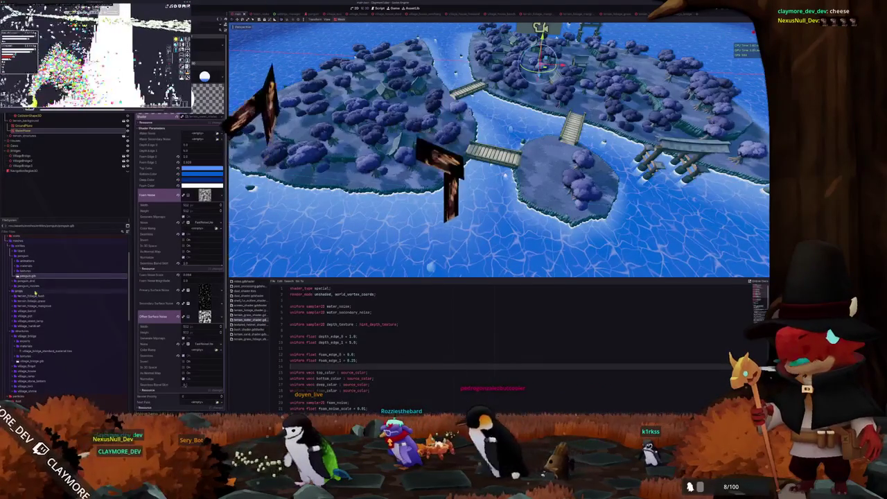
- Collapse the materials, village_bridge and penguin folders in FileSystem and select village_bridge
left_click(32, 292)
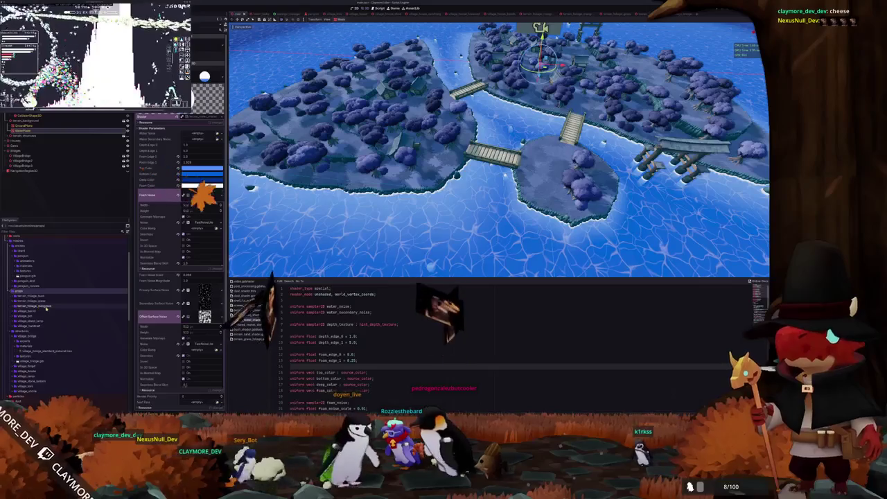
scroll(38, 315, "down", 5)
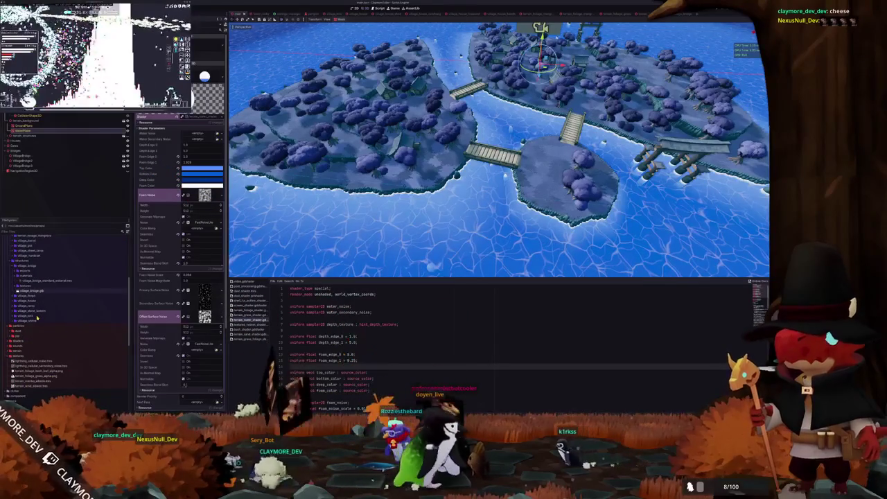
key("alt+Tab")
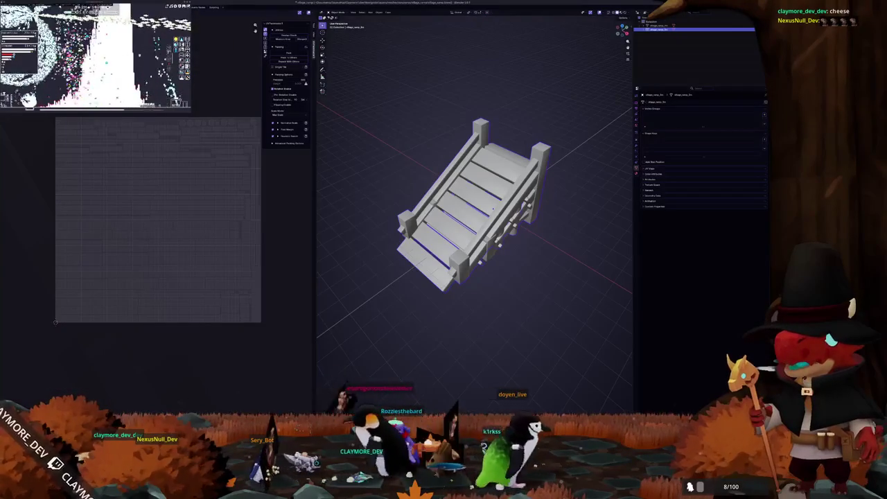
key("alt+Tab")
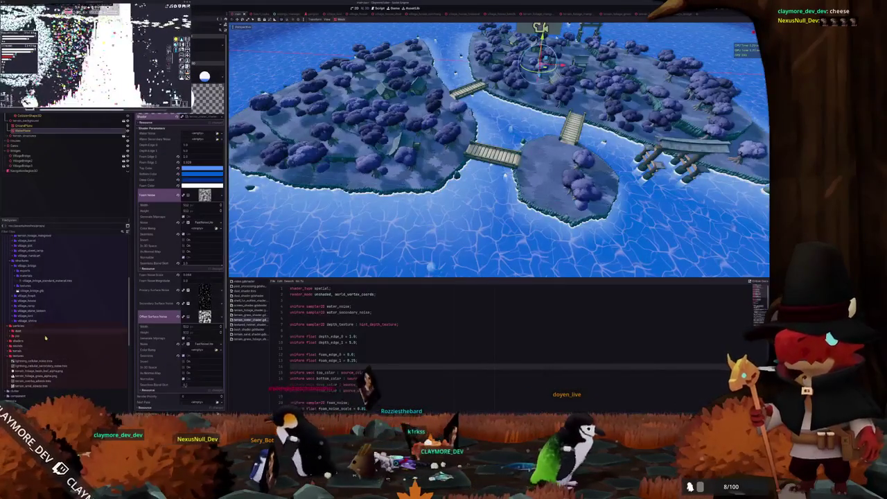
double_click(26, 275)
double_click(27, 266)
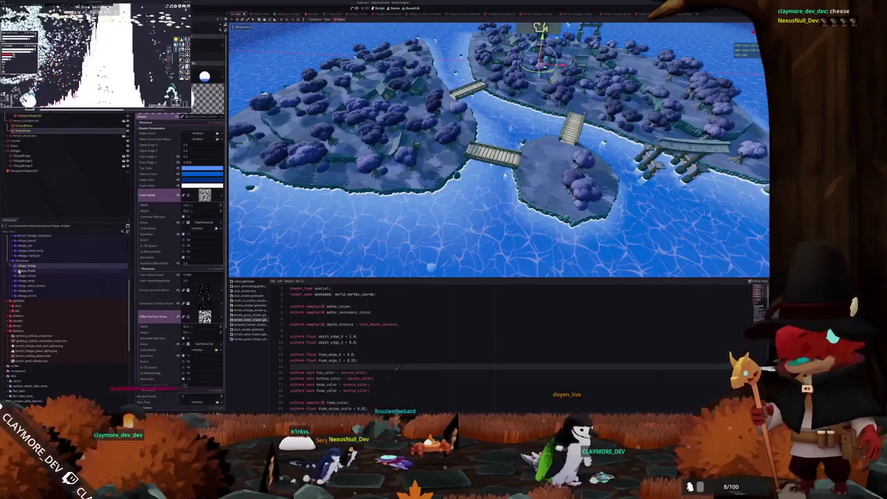
scroll(28, 277, "up", 4)
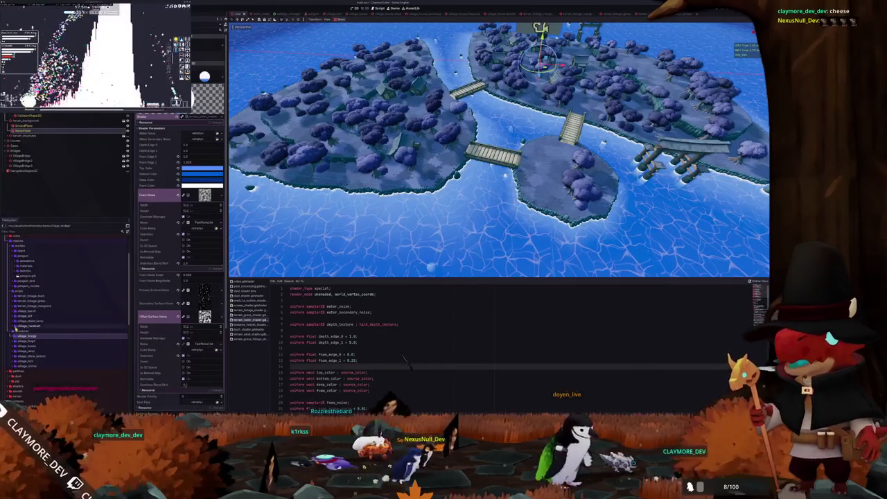
left_click(27, 330)
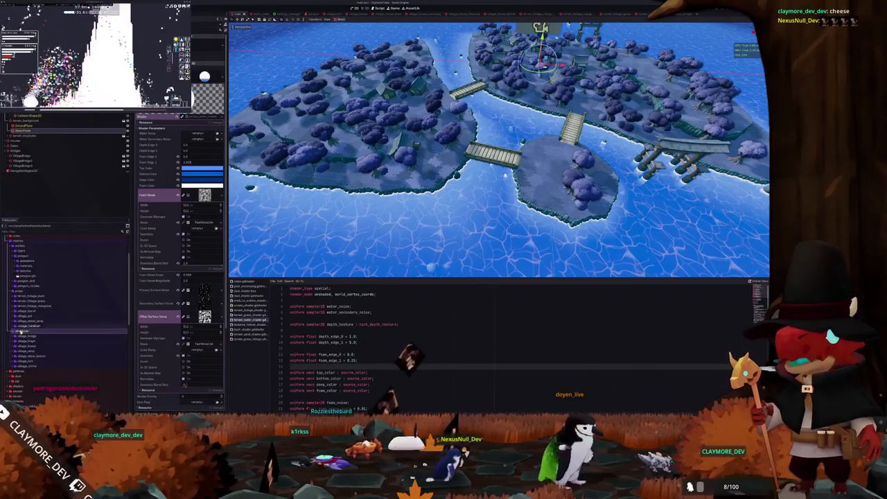
double_click(28, 256)
left_click(26, 316)
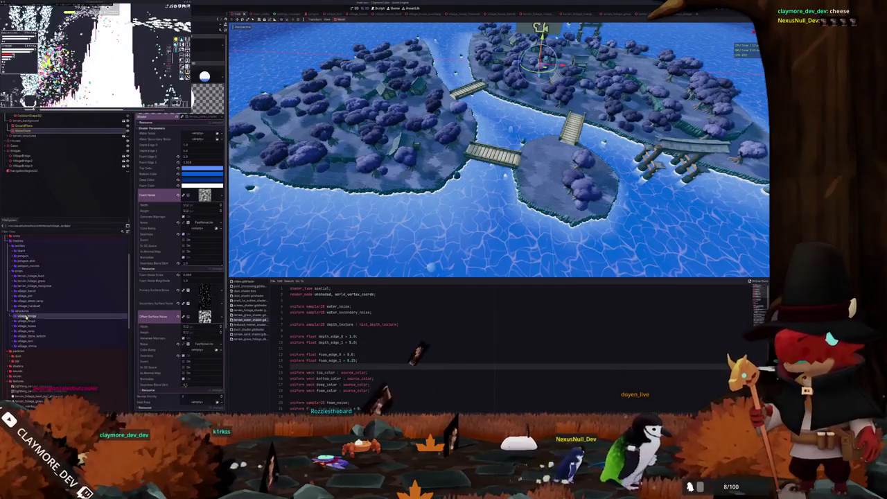
scroll(31, 322, "down", 2)
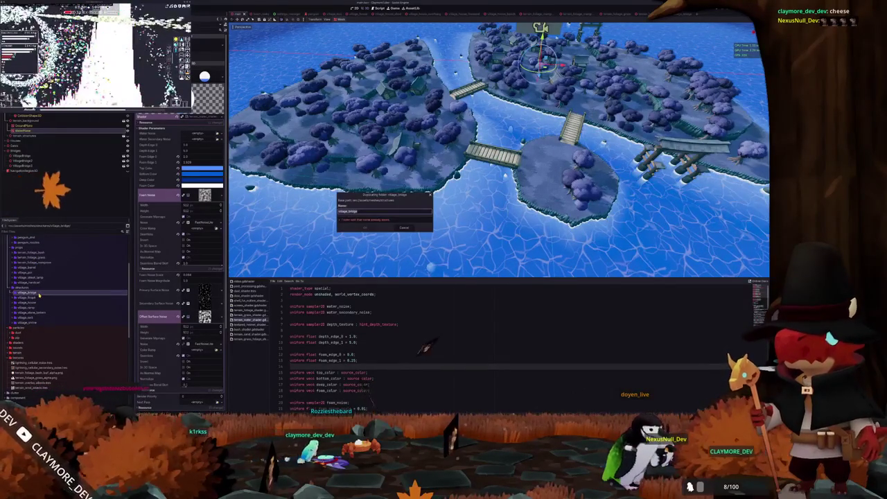
- Create a new folder named 'rail' in the project files
right_click(34, 307)
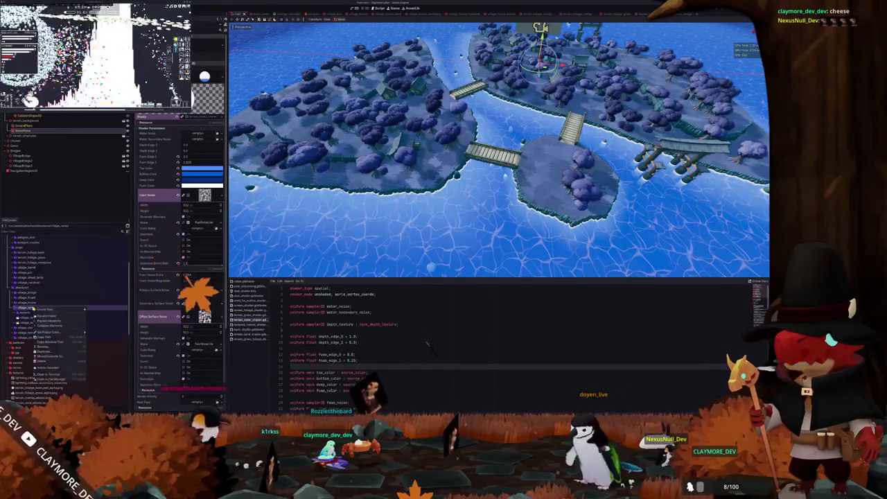
mouse_move(58, 310)
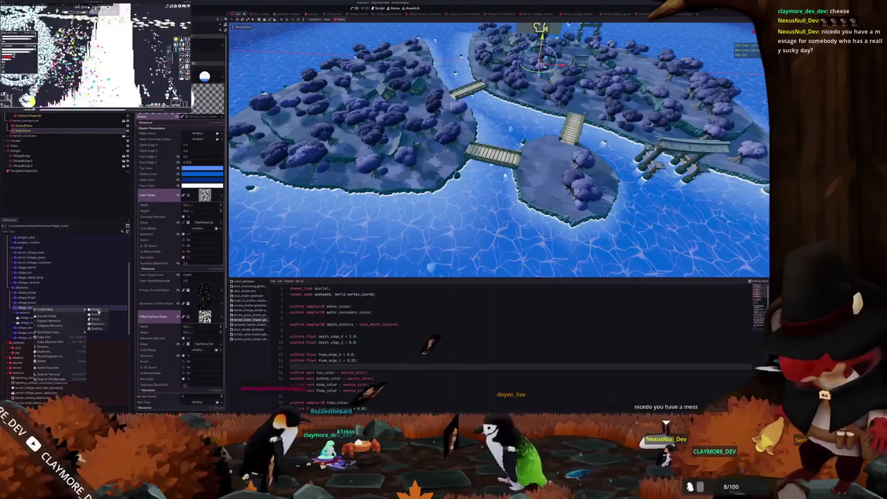
left_click(95, 309)
type("rail")
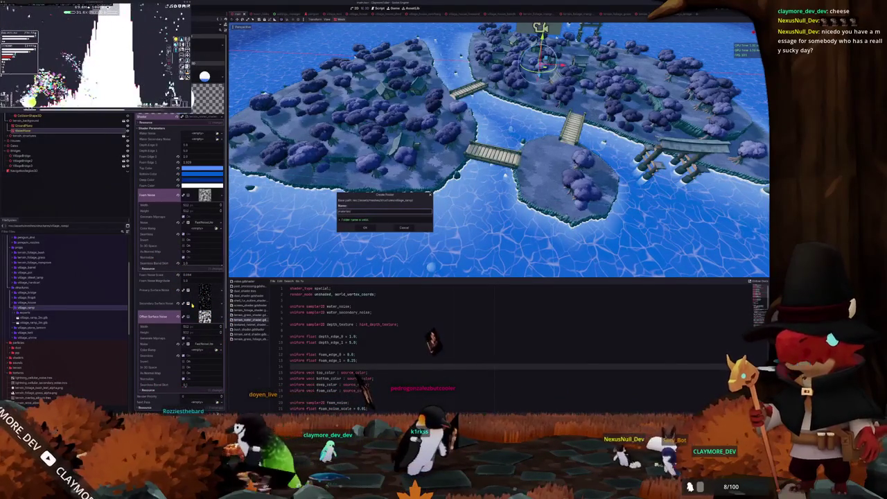
key("Return")
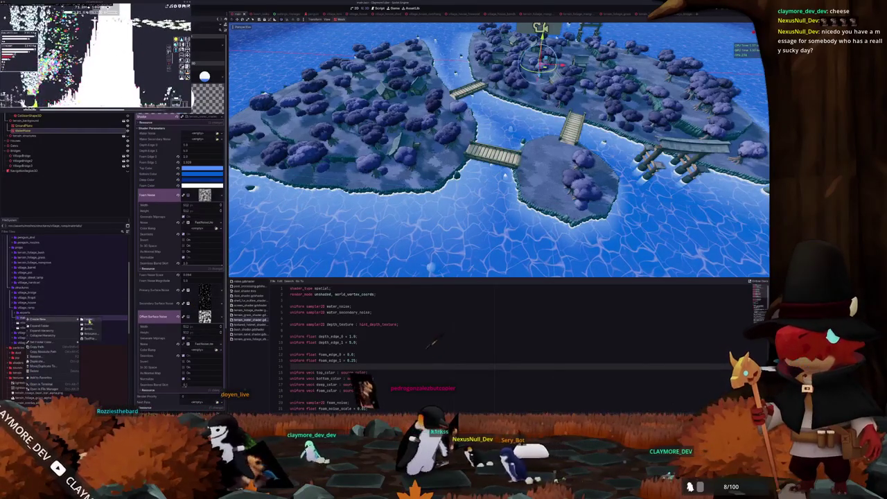
- Create a StandardMaterial3D resource saved as 'water'
left_click(90, 333)
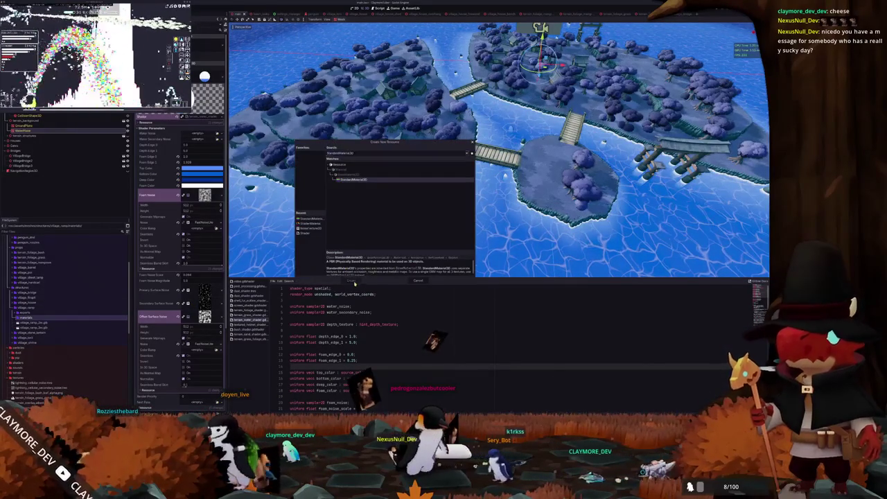
left_click(354, 280)
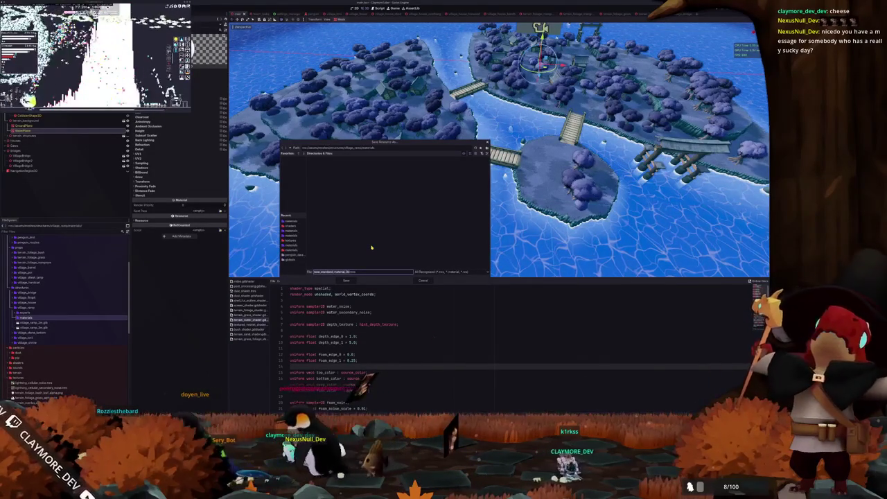
type("water")
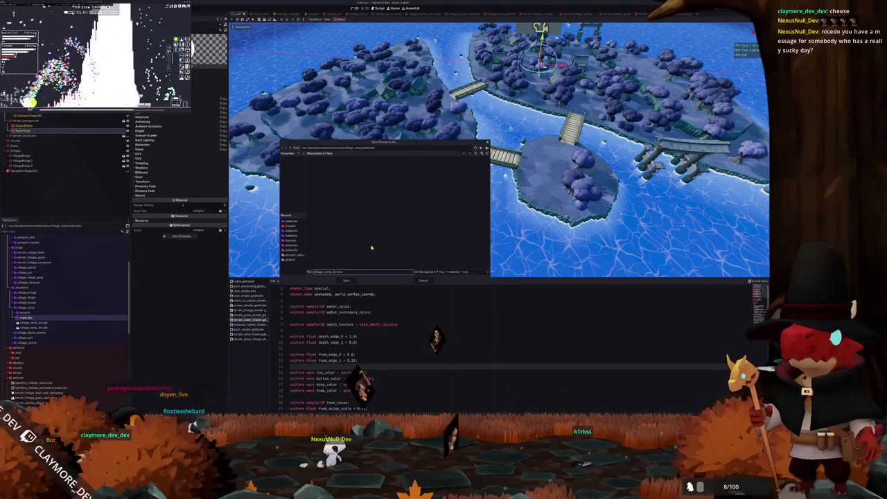
key("Return")
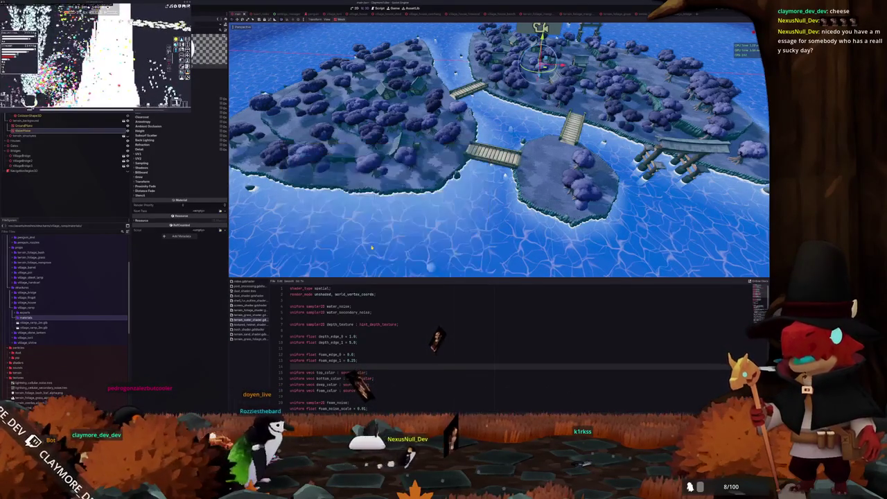
- Create a second StandardMaterial3D in the materials folder named 'village_ramp_lines'
right_click(21, 318)
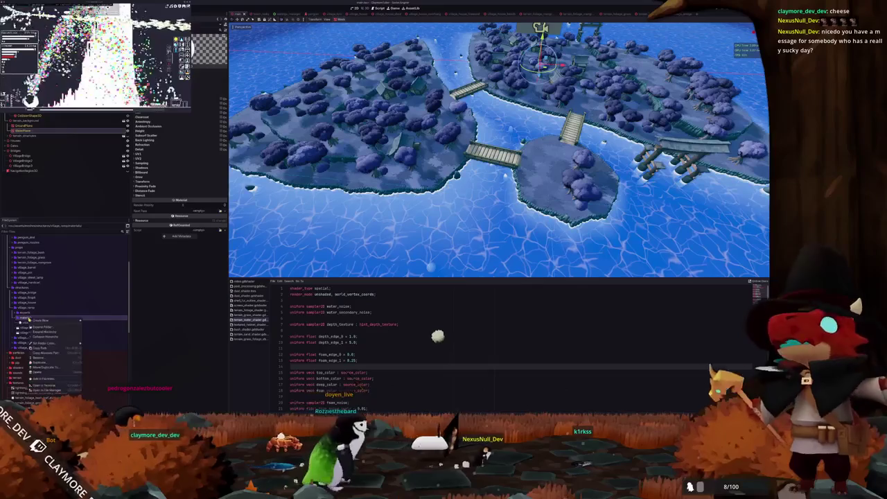
mouse_move(41, 320)
left_click(95, 329)
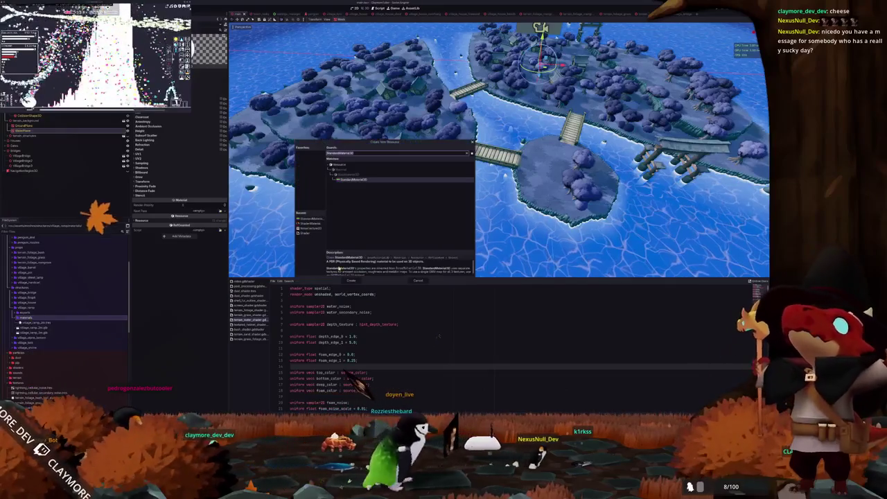
left_click(351, 280)
type("village_ramp_lines")
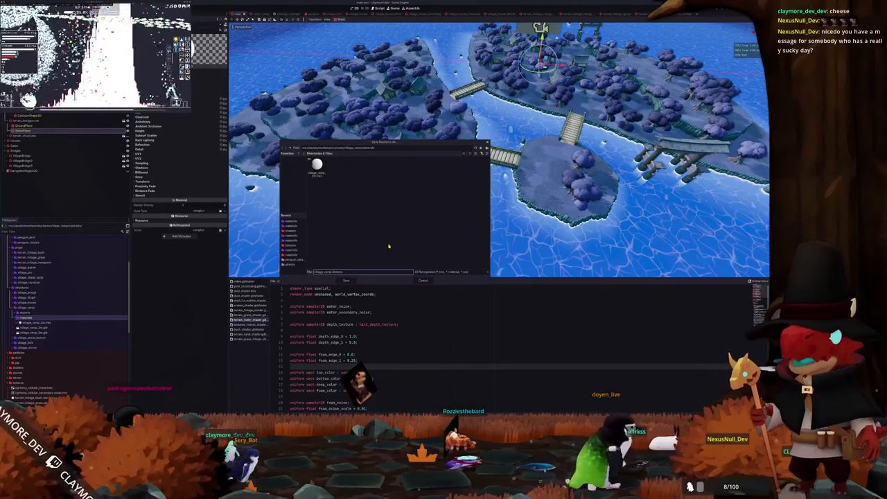
key("Return")
- Search for a 'village_ramp_2' texture for the new ramp material's texture slot
left_click(49, 323)
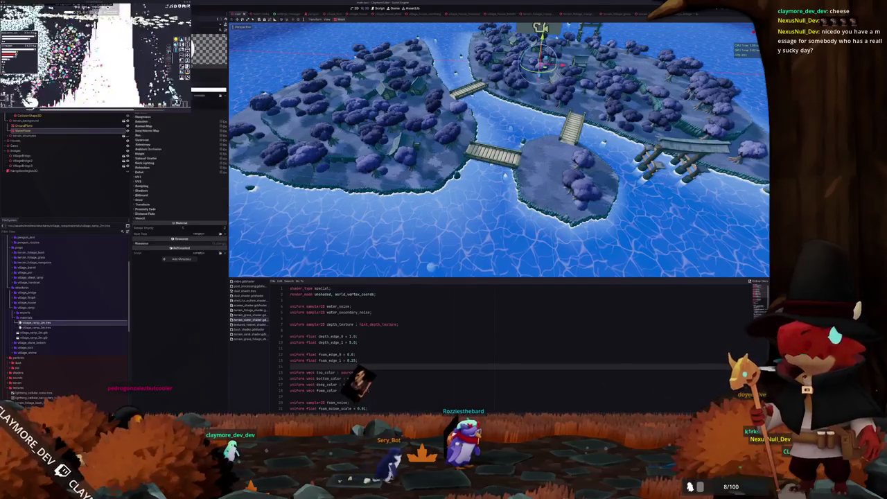
left_click(221, 97)
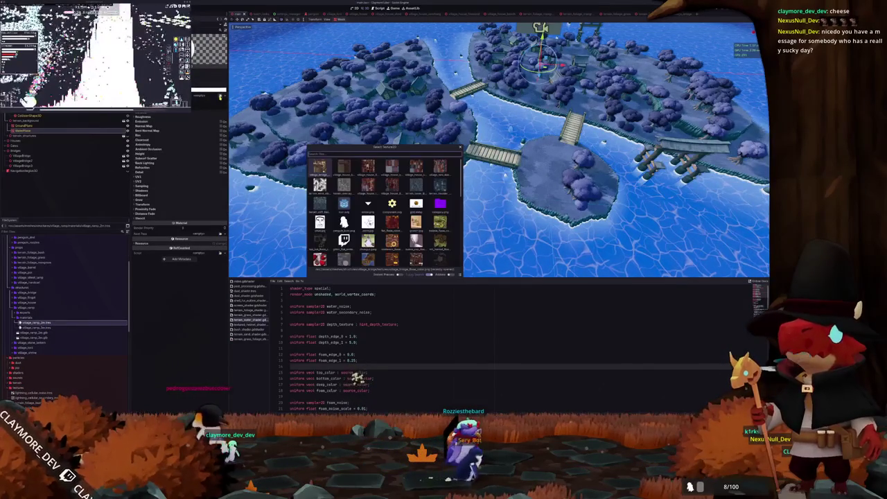
type("ramp")
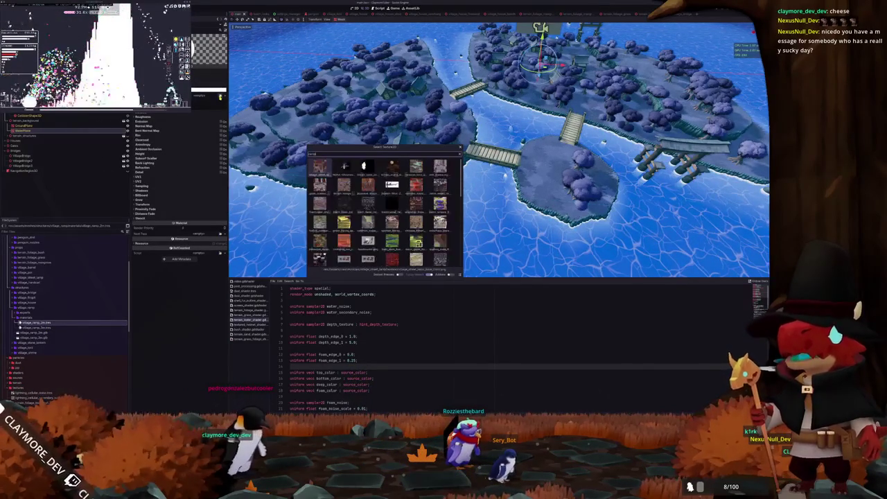
key("ctrl+a")
type("village_ramp")
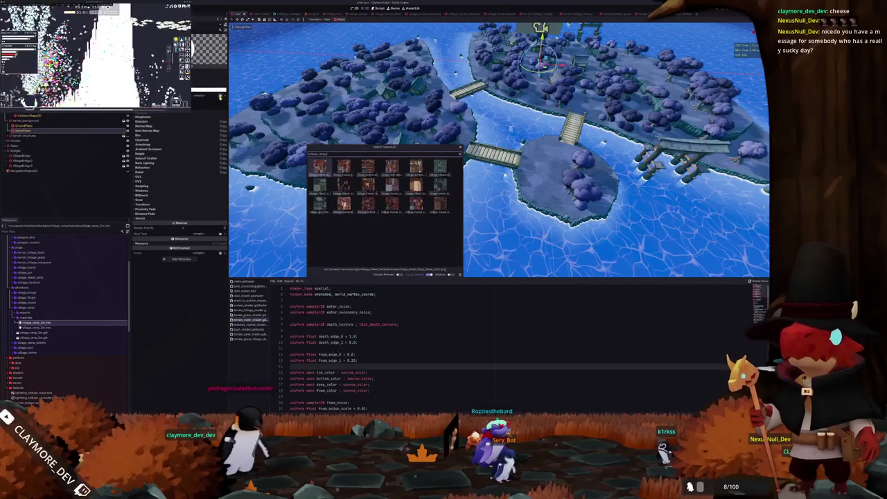
type("_2")
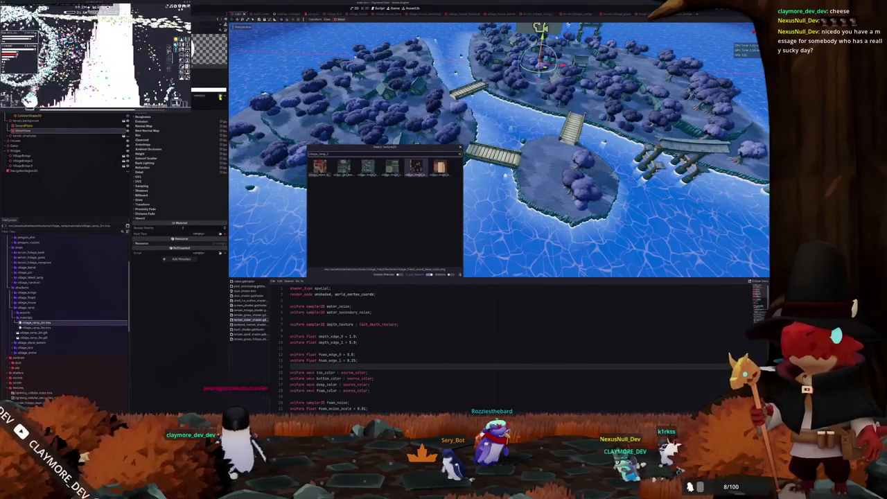
key("alt+Tab")
scroll(486, 224, "down", 3)
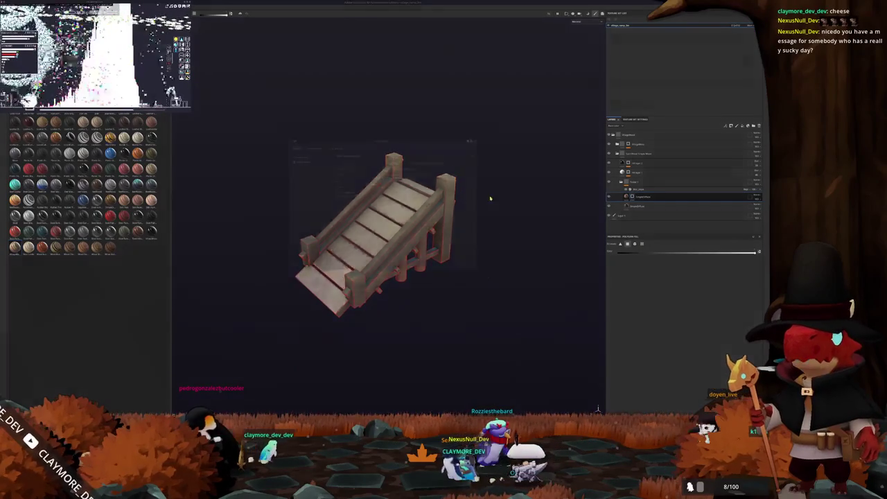
- Export the ramp textures into a newly created output folder
key("ctrl+shift+e")
left_click(407, 159)
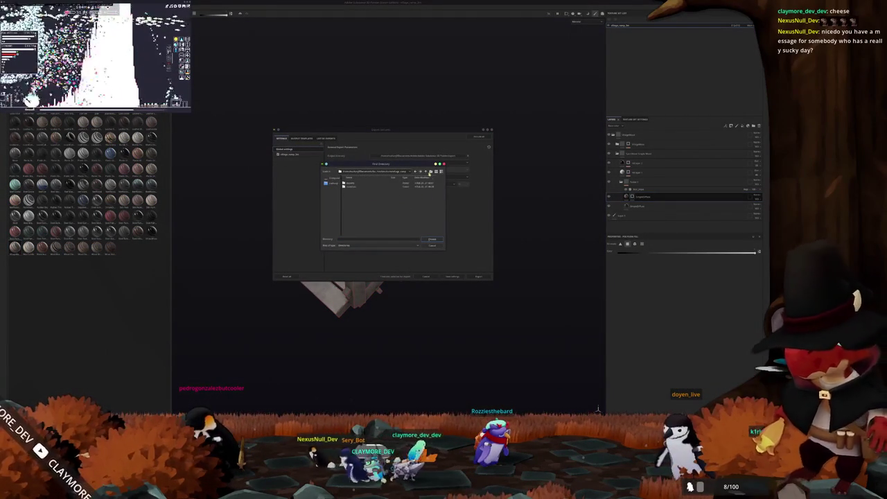
left_click(431, 171)
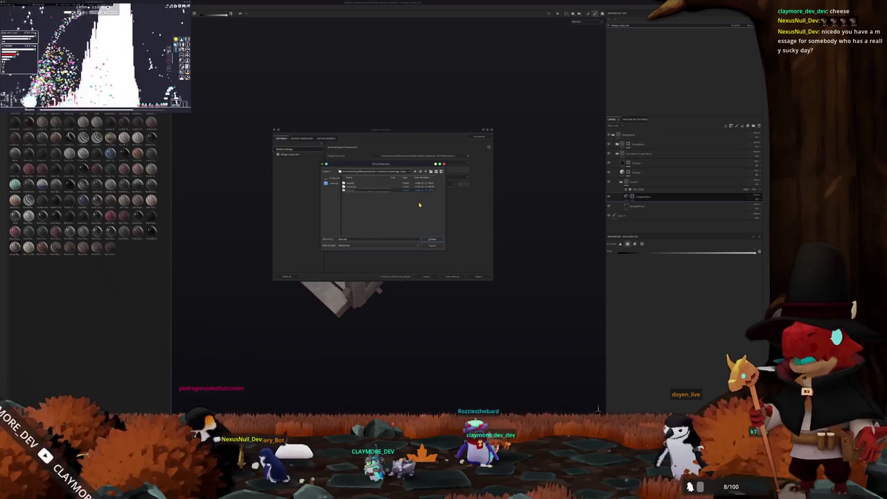
left_click(432, 239)
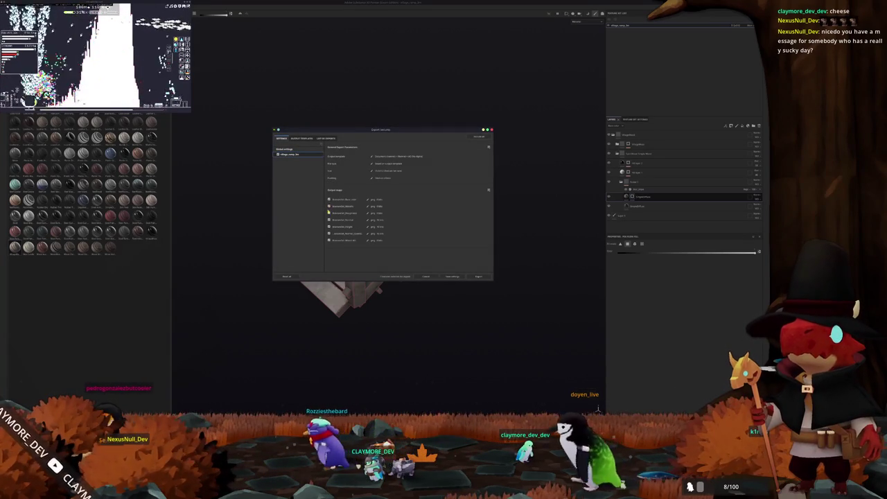
left_click(479, 276)
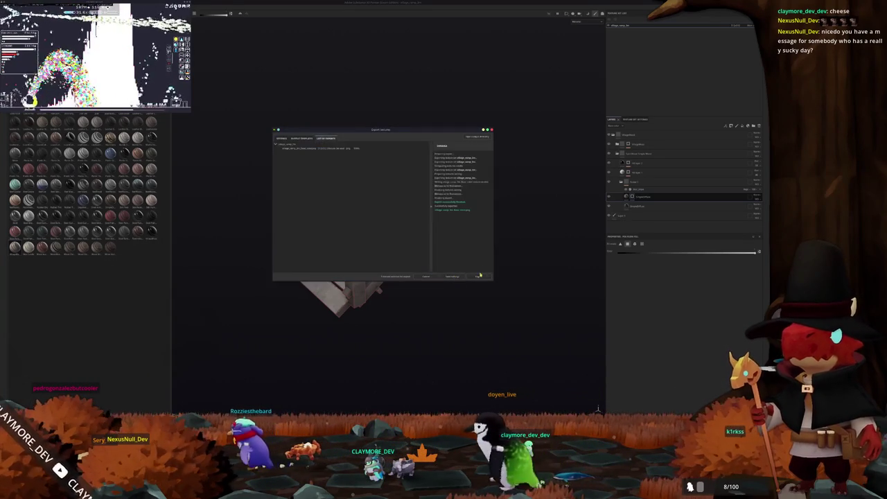
left_click(426, 275)
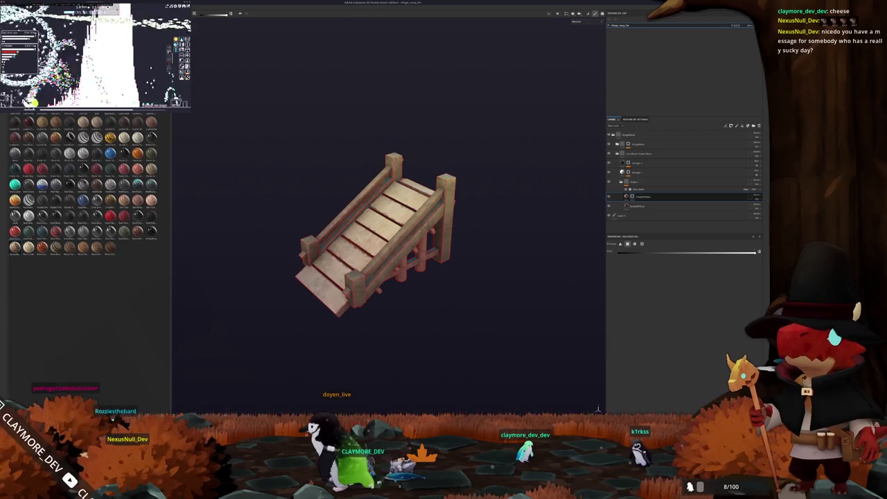
key("1")
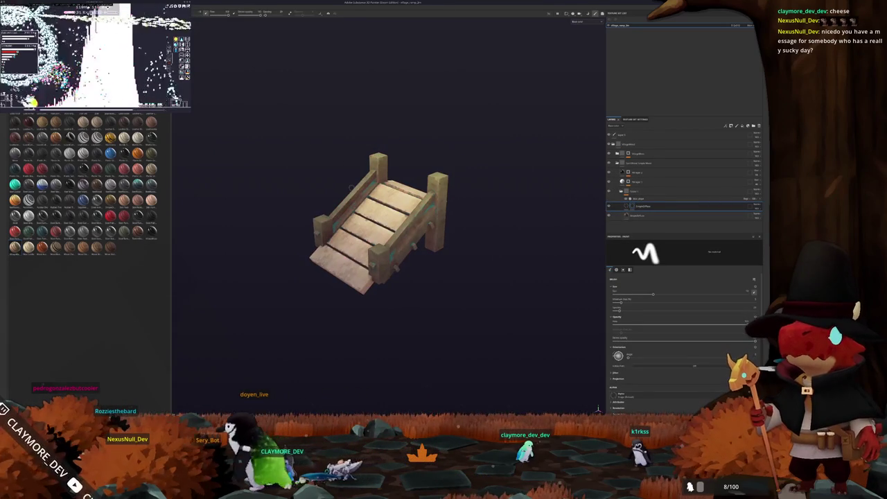
key("ctrl+shift+e")
key("Escape")
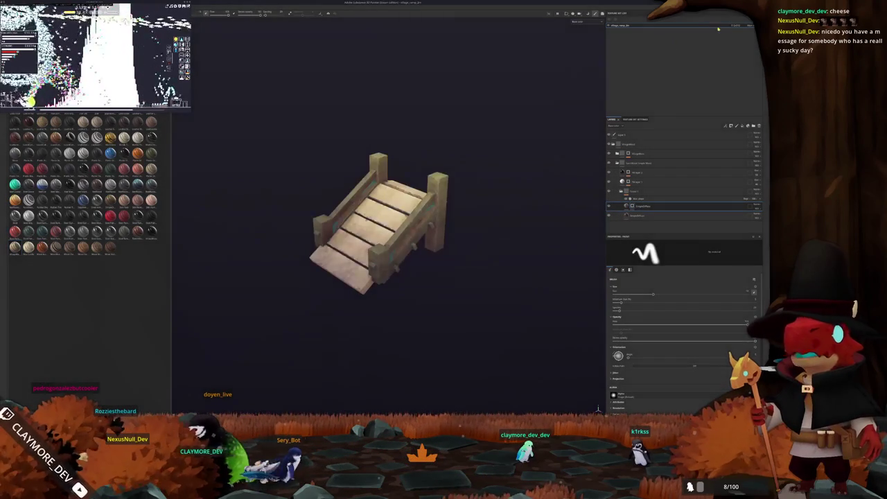
left_click_drag(474, 132, 472, 171)
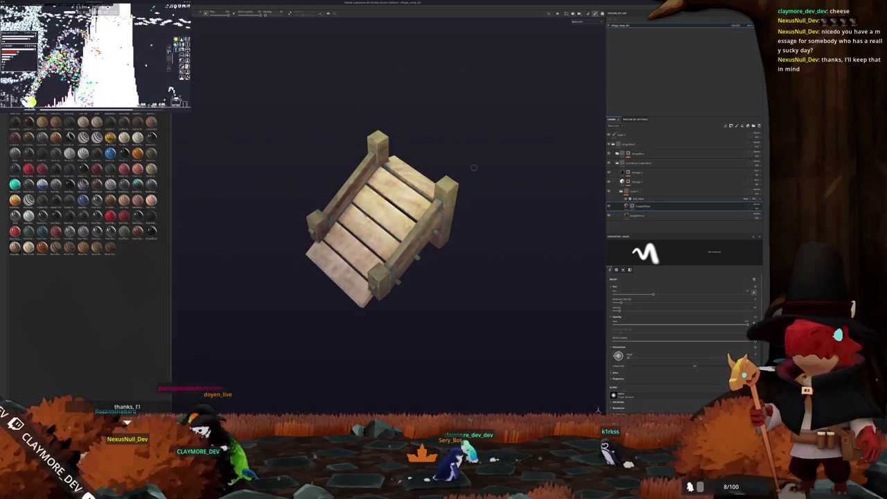
- Re-export the textures to a different recently used folder
key("ctrl+shift+e")
left_click(402, 156)
left_click(390, 170)
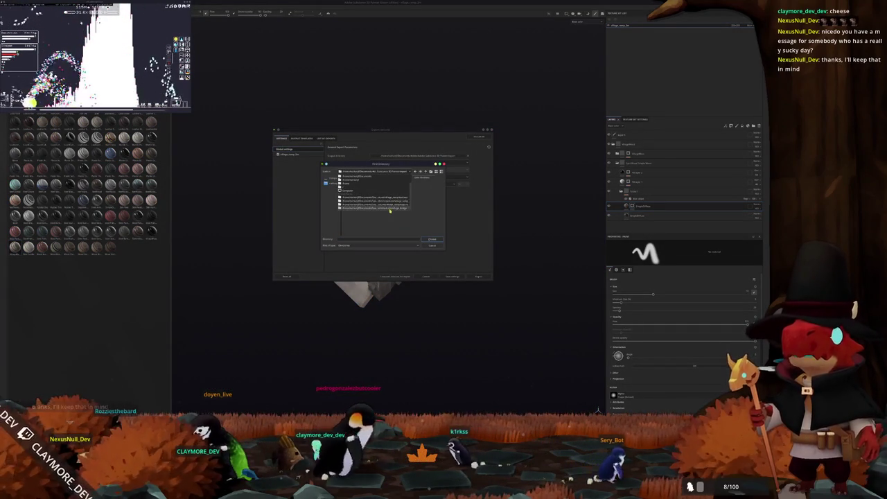
left_click(391, 209)
left_click(405, 171)
left_click(386, 202)
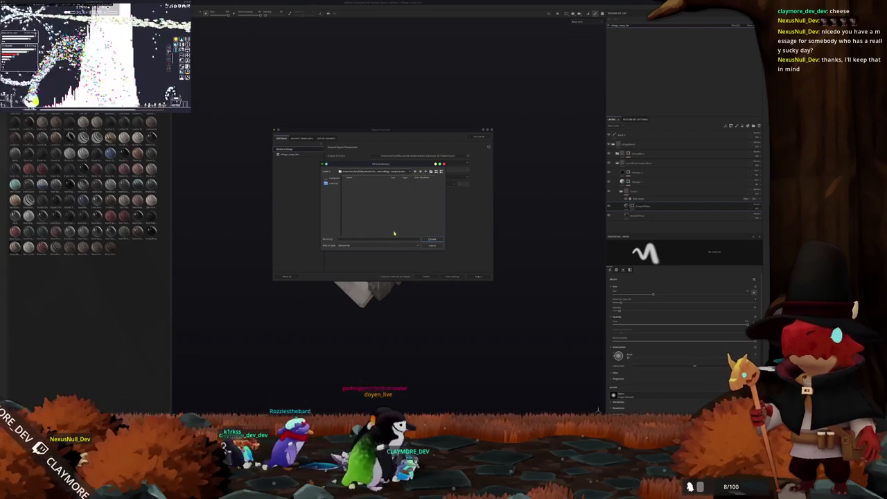
left_click(429, 239)
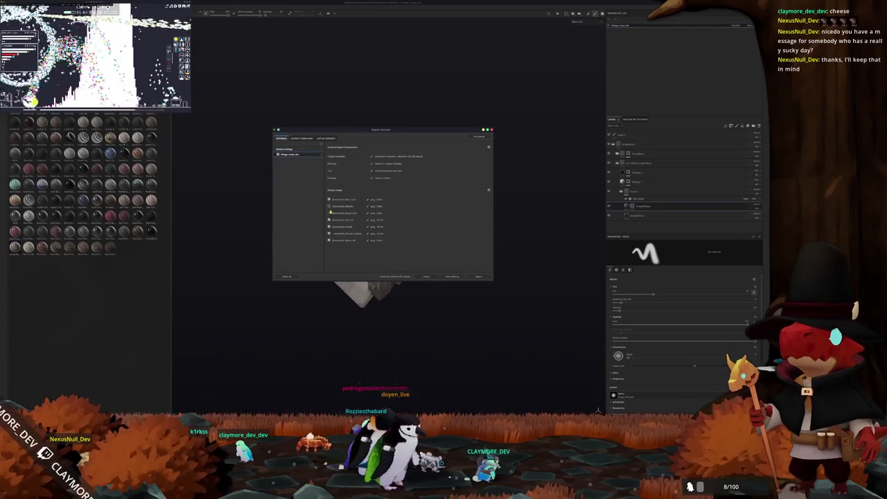
left_click(478, 277)
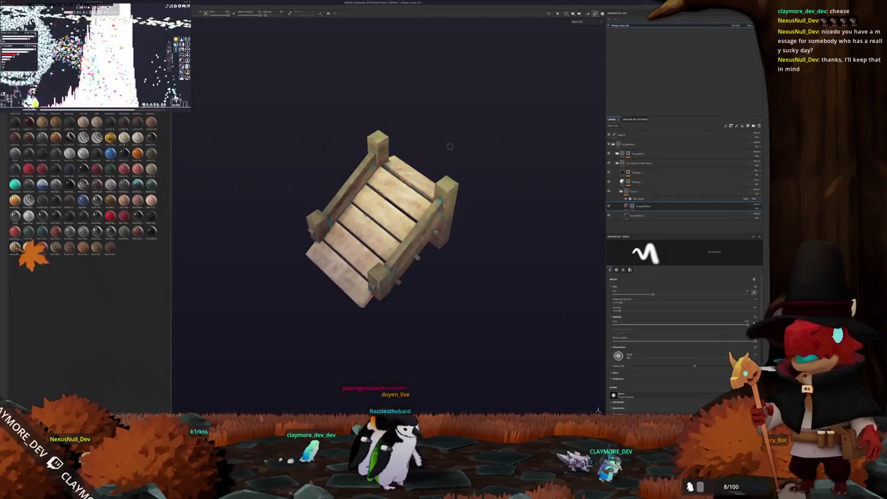
- Review the village_ramp export maps, then return to the Godot editor
key("ctrl+shift+e")
left_click(303, 155)
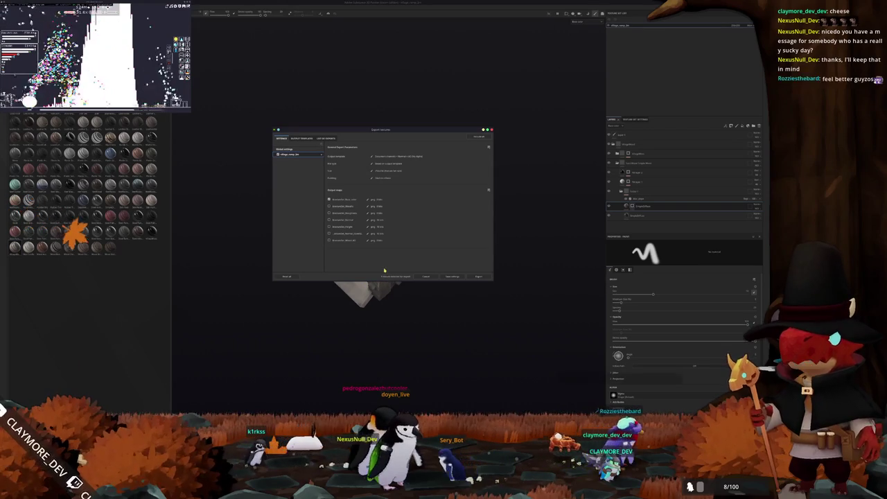
key("Escape")
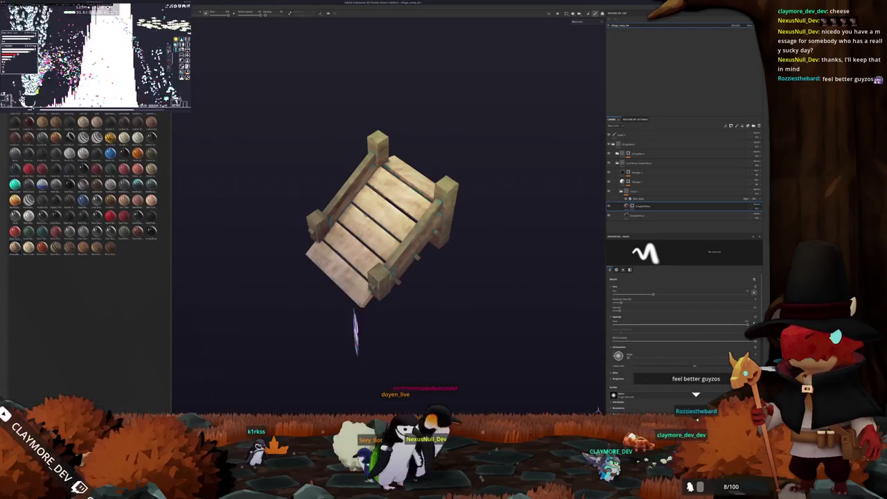
key("alt+Tab")
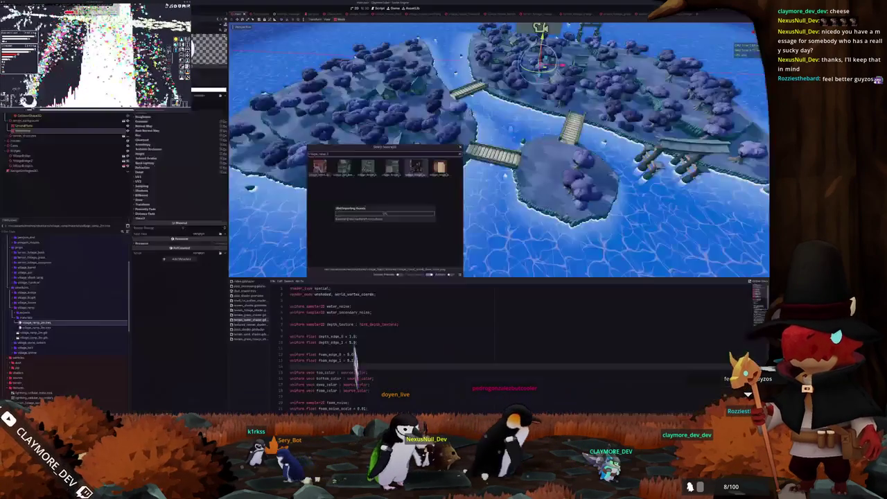
- Quick Load the imported ramp textures into two texture slots of the ramp material
key("Escape")
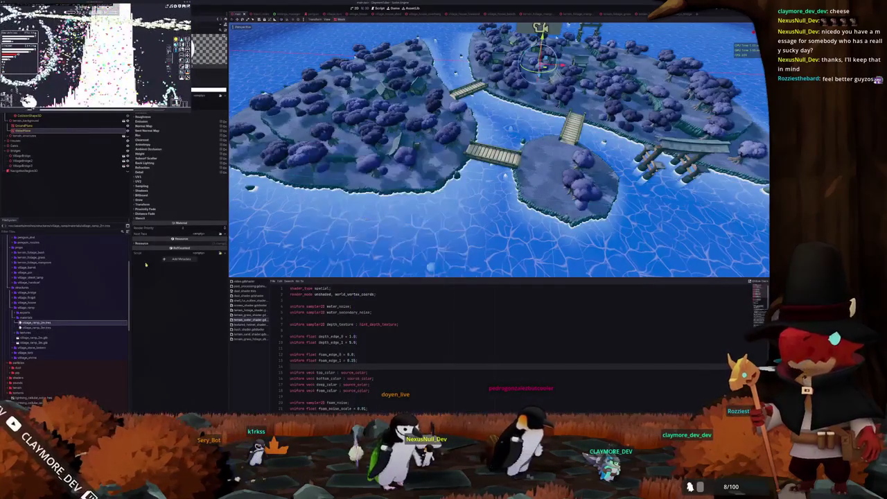
left_click(220, 96)
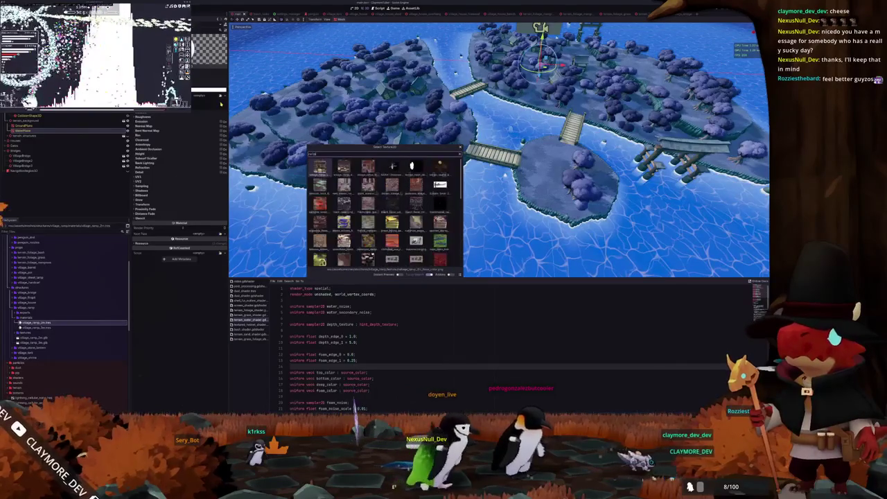
key("Return")
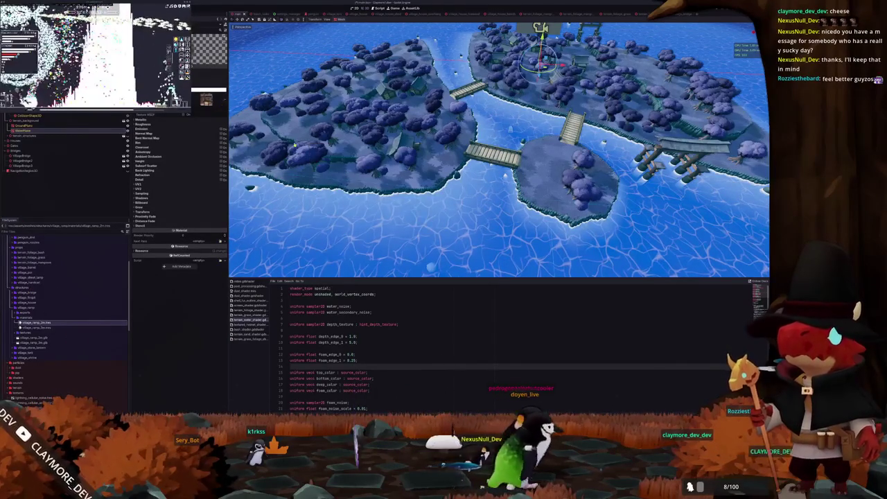
left_click(35, 327)
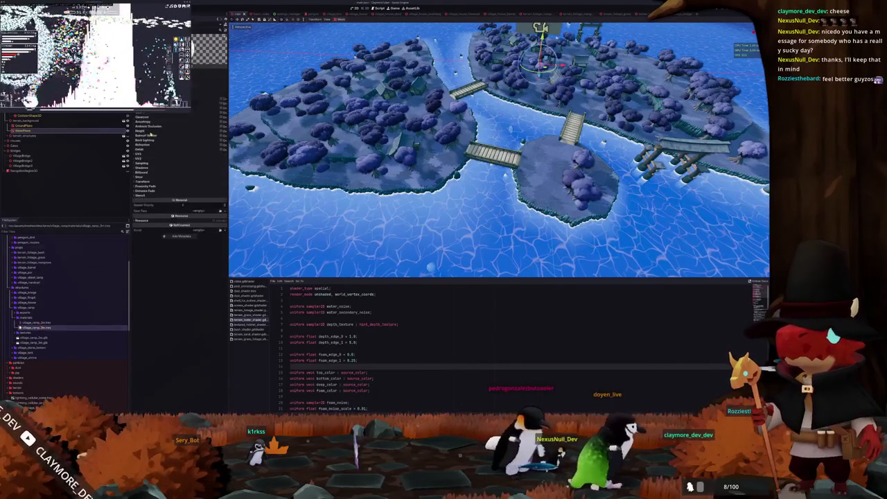
left_click(221, 98)
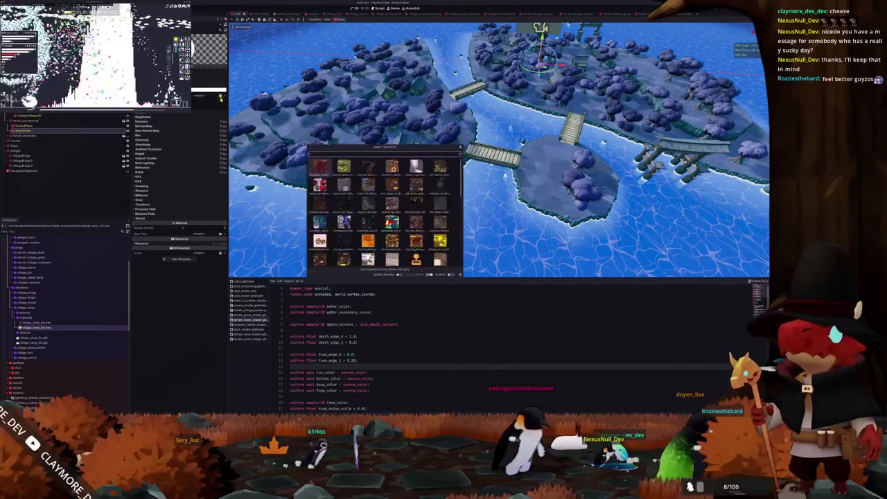
key("Return")
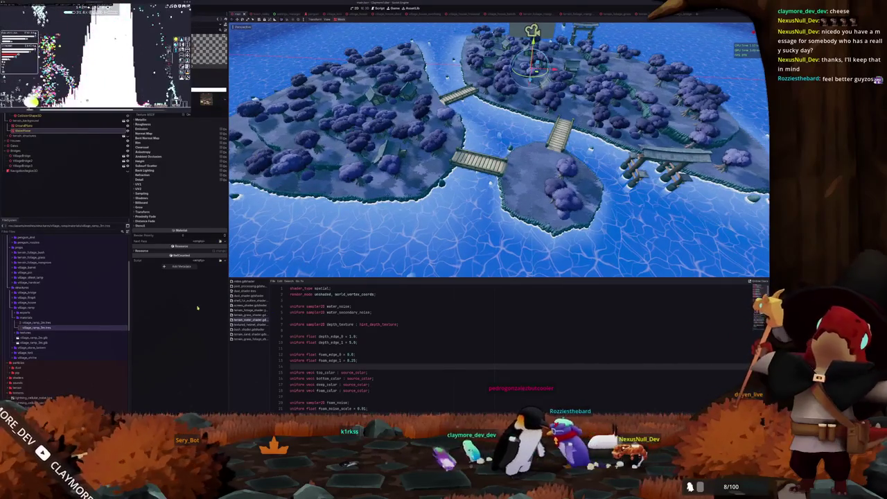
- Select the village_bridge folder in the FileSystem dock
scroll(80, 329, "up", 5)
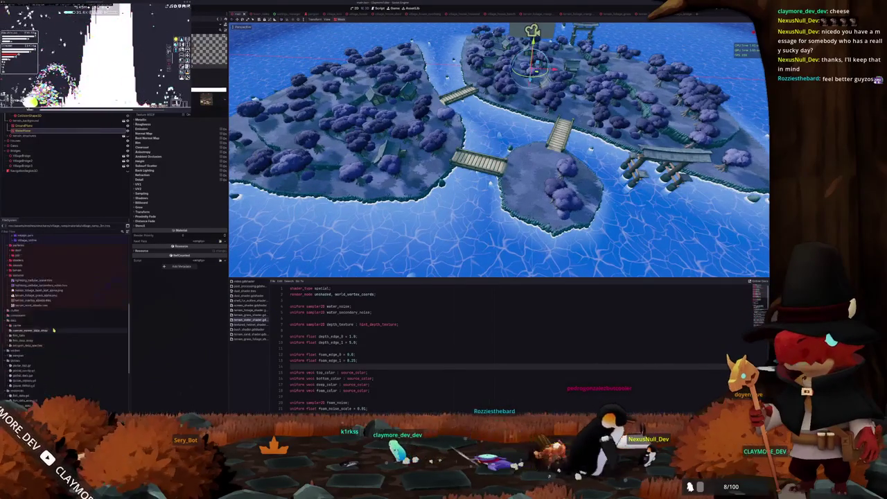
scroll(80, 329, "down", 3)
left_click(23, 331)
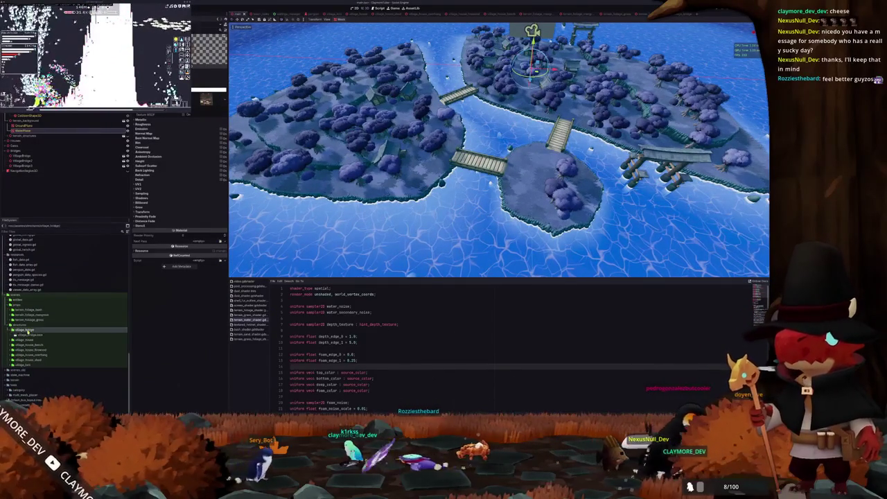
- Duplicate the village_bridge folder as 'village_ramp_2d'
key("ctrl+d")
type("village_")
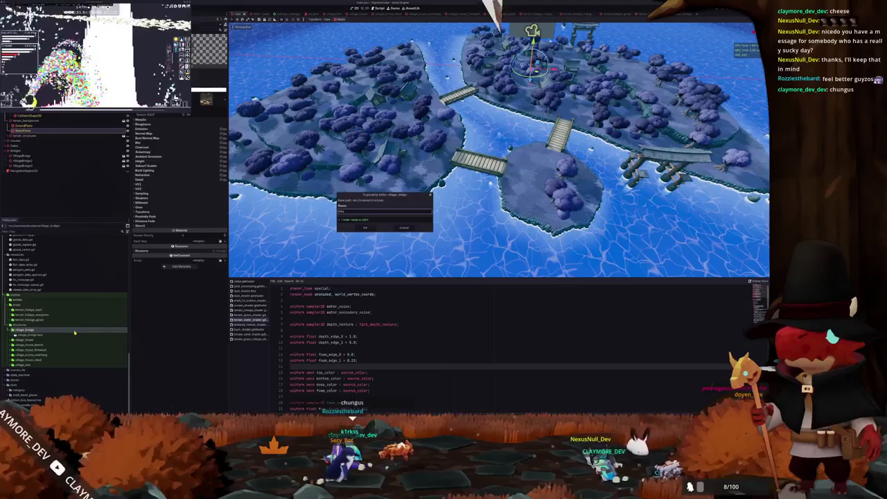
type("ramp_2d")
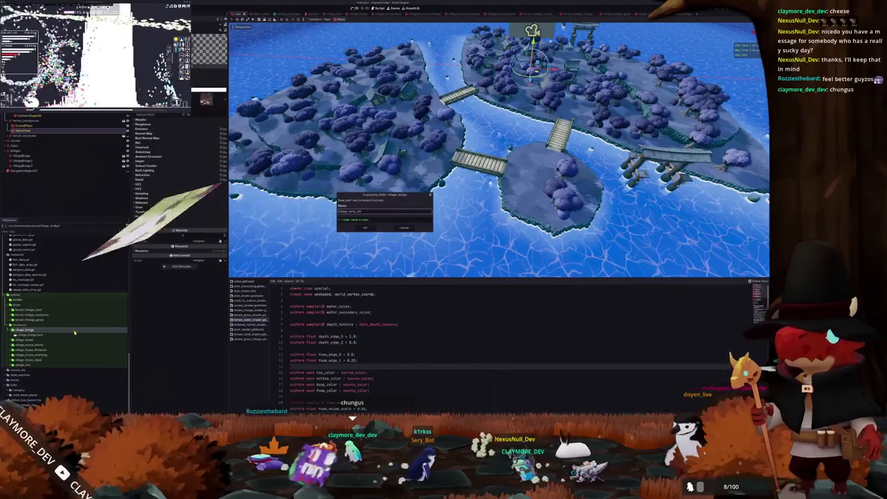
key("Return")
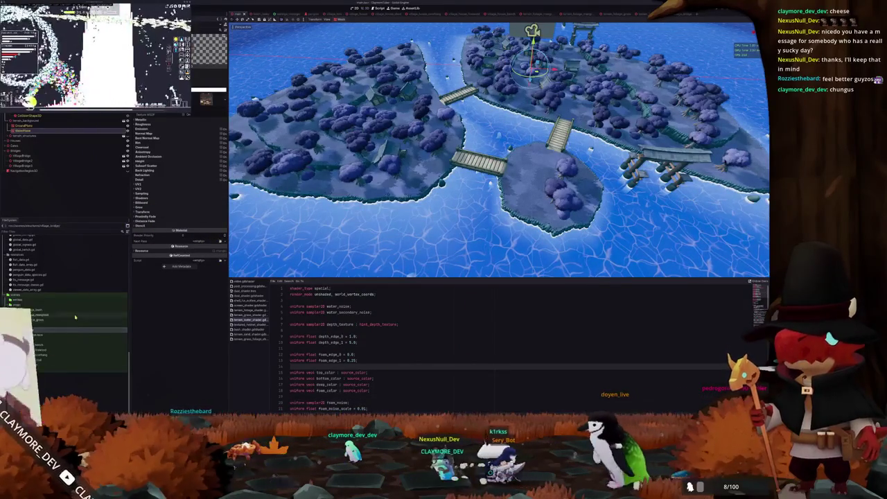
- Open the copied village_ramp_2d scene and delete the bridge model from it
double_click(28, 364)
left_click(33, 370)
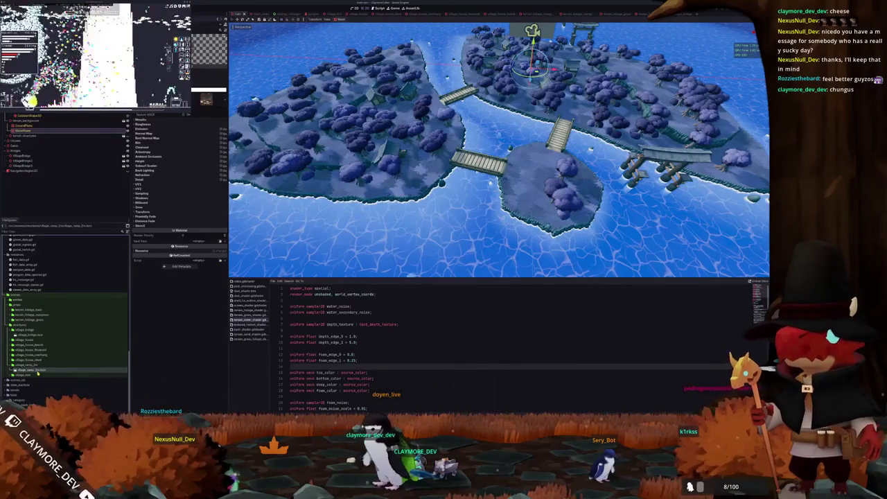
left_click(35, 371)
double_click(35, 371)
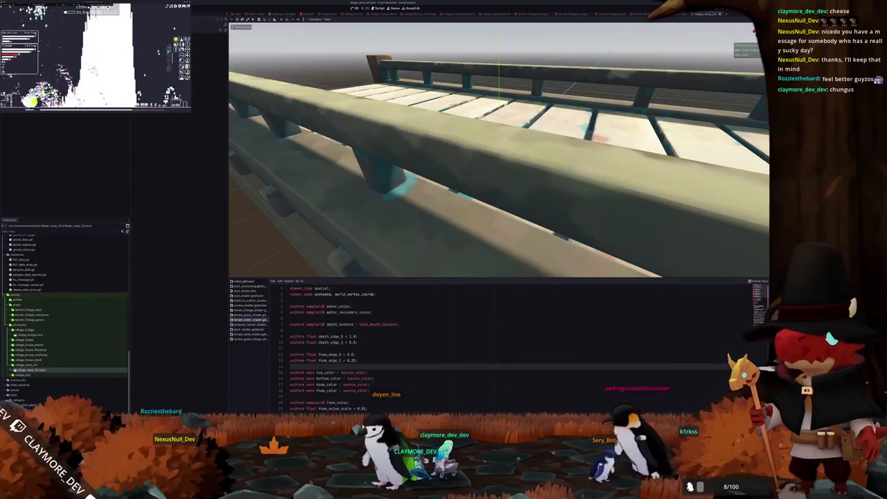
left_click(207, 73)
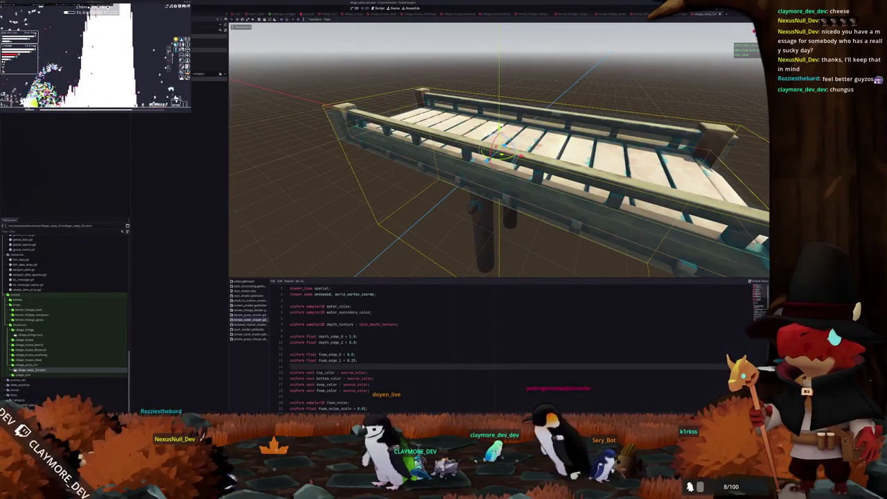
key("Delete")
left_click(198, 73)
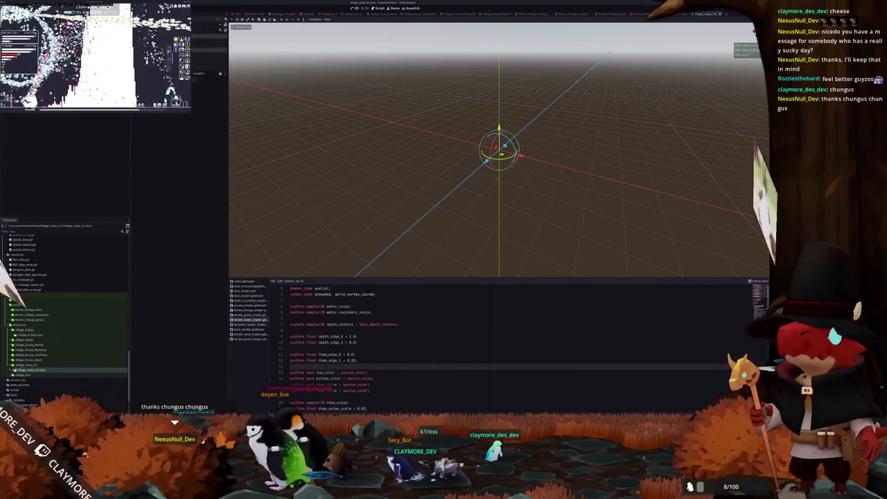
scroll(47, 330, "up", 10)
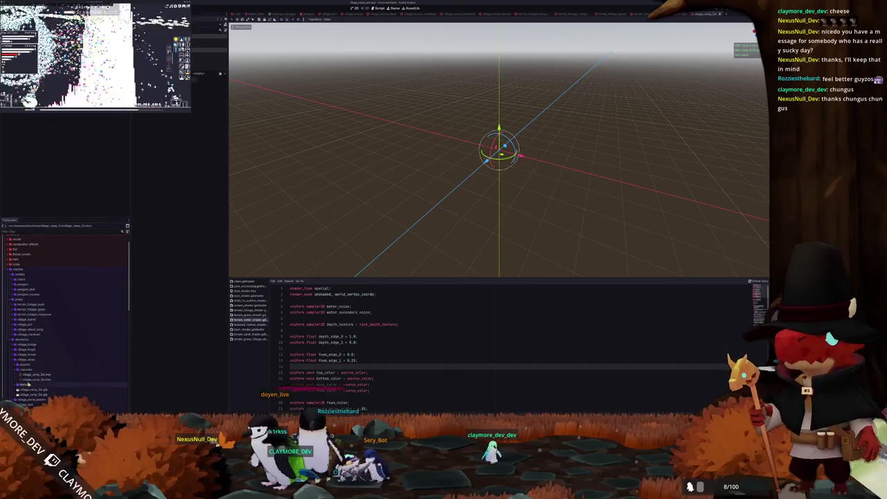
- Apply the ramp_2 wood material to the ramp model
scroll(68, 306, "down", 1)
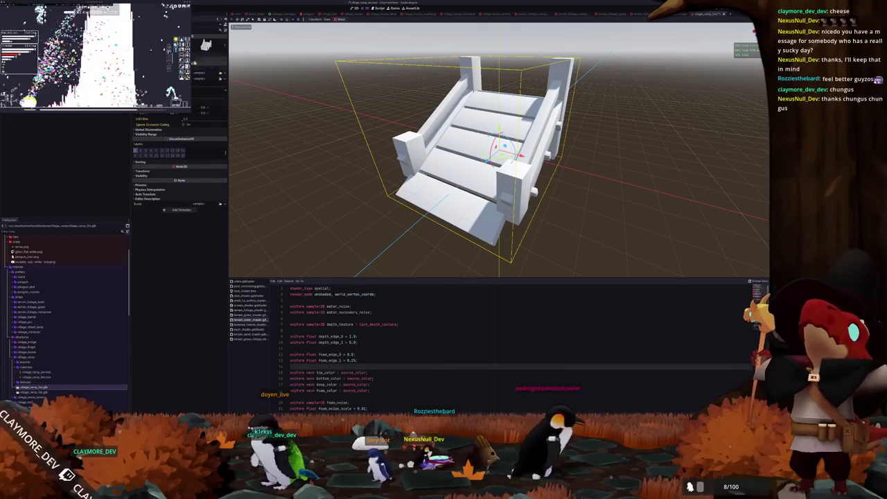
key("shift+alt+o")
type("ramp")
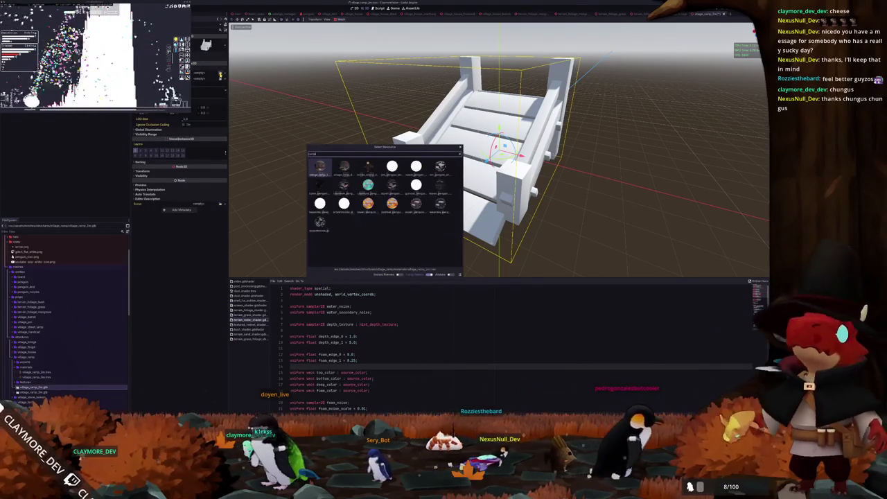
type("_2")
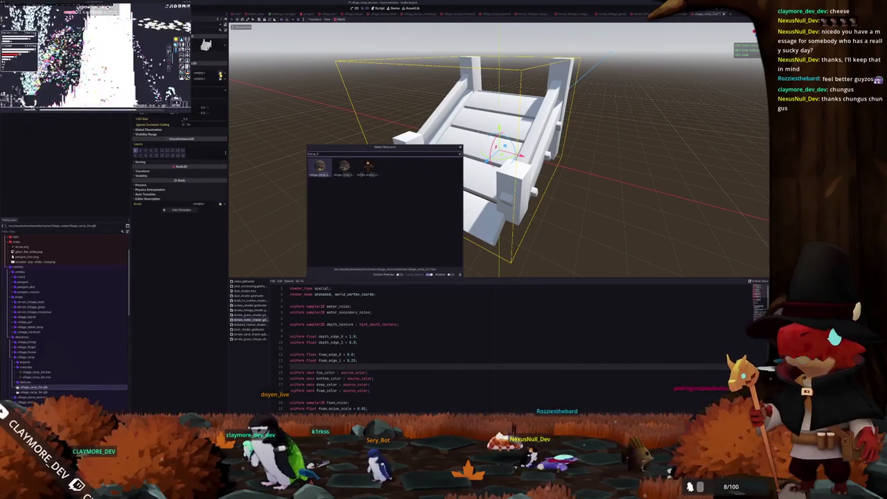
key("Return")
scroll(297, 192, "down", 3)
left_click_drag(297, 192, 388, 177)
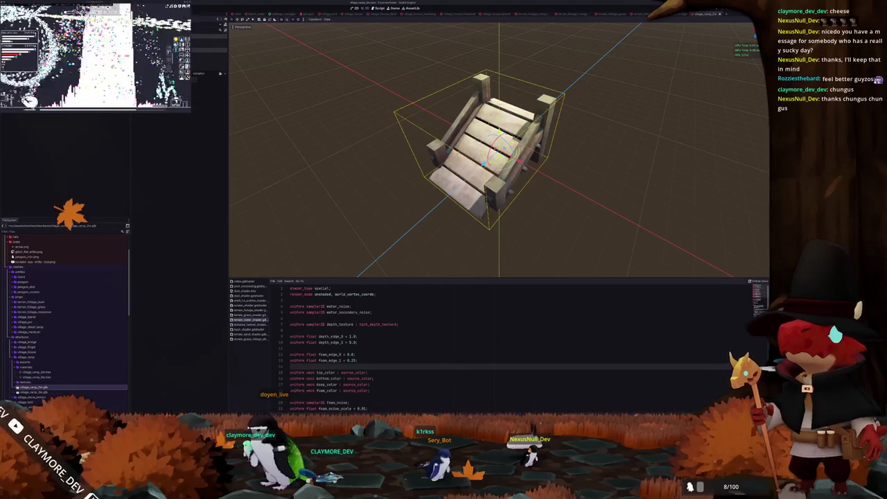
- Add a StaticBody3D to the scene and begin adding a collision shape child
key("ctrl+a")
type("stat")
double_click(352, 236)
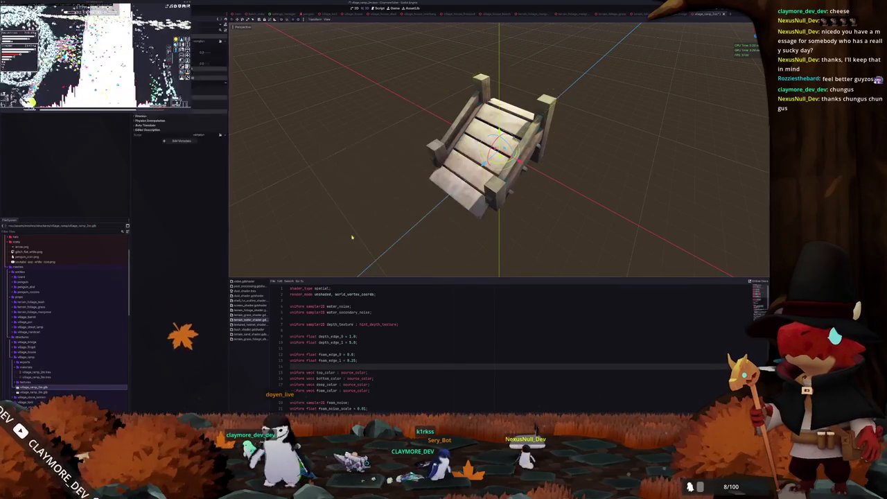
right_click(98, 111)
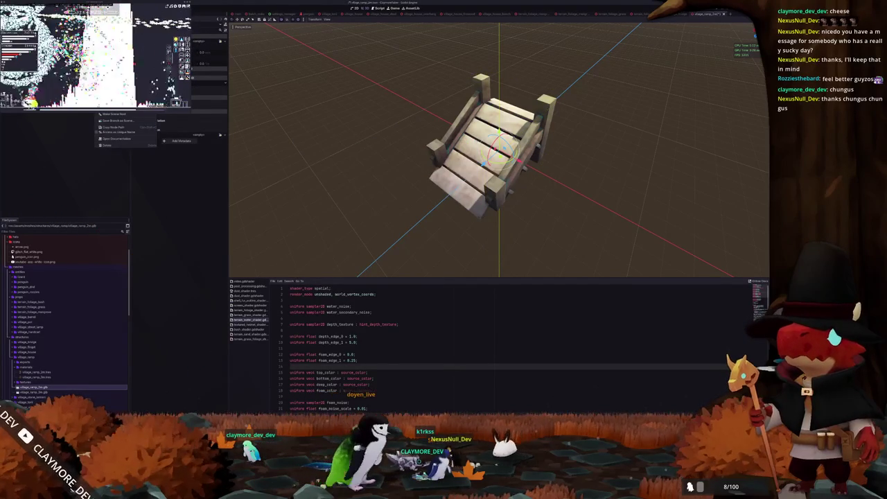
key("ctrl+a")
type("collision")
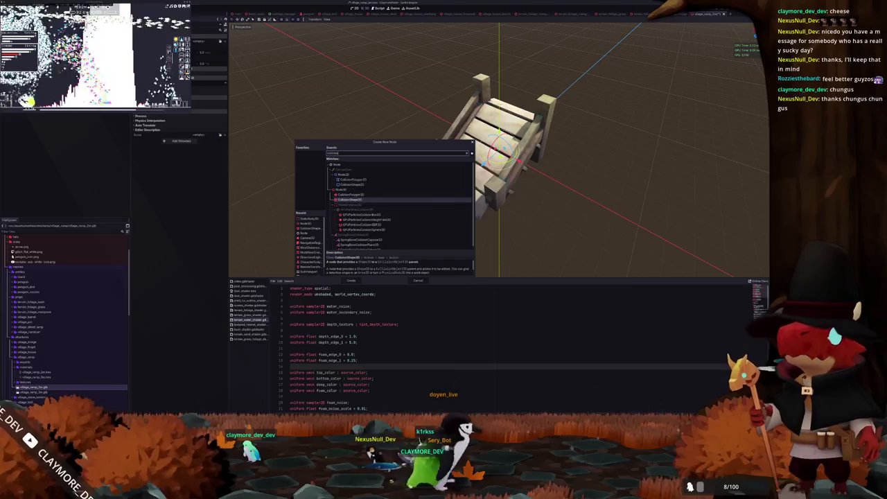
type("_sha")
- Add a CollisionShape3D with a box shape under the static body
key("ctrl+a")
type("shape3")
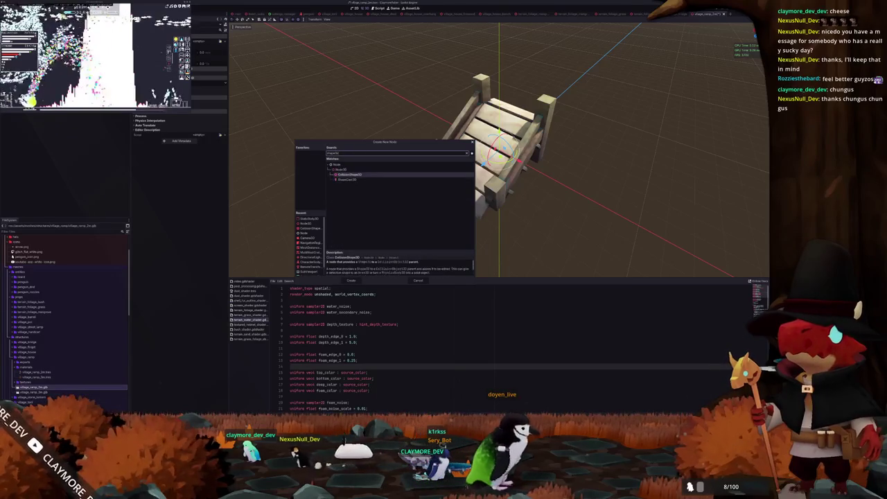
key("Return")
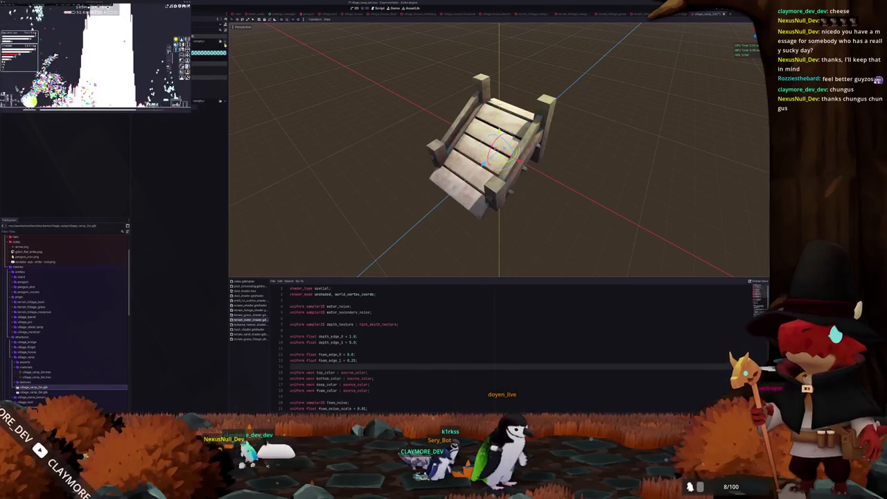
left_click(206, 62)
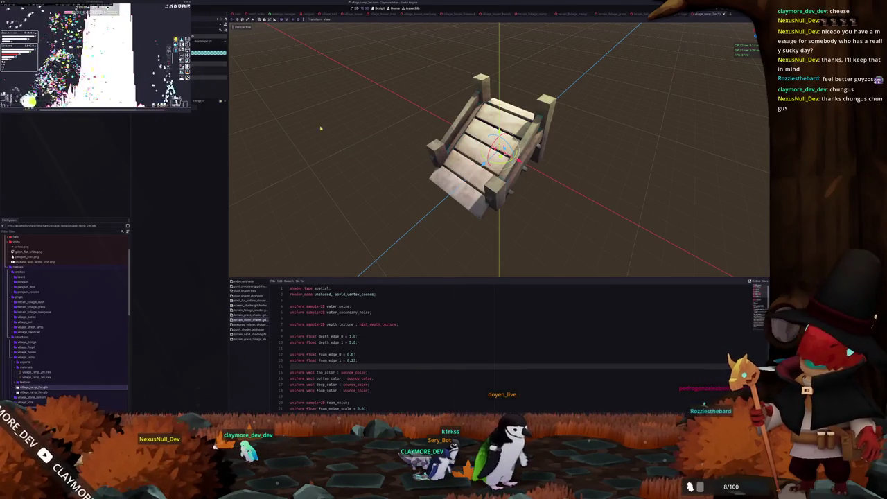
key("KP_3")
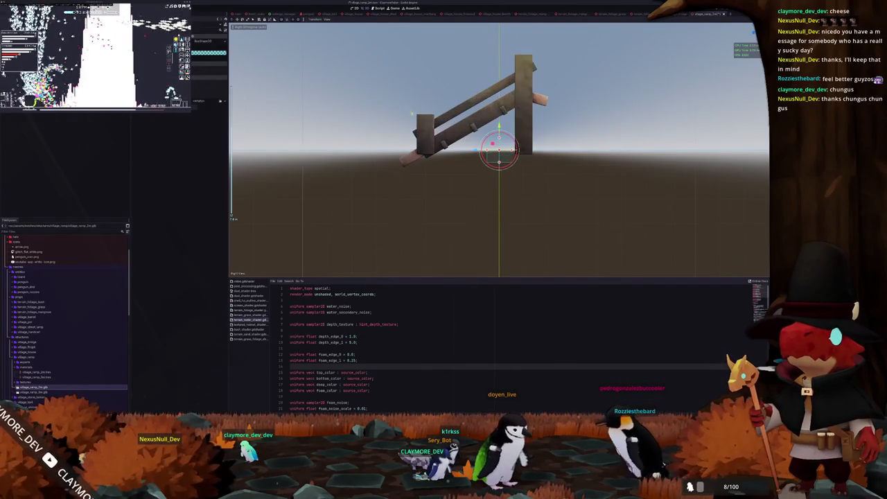
scroll(543, 185, "up", 4)
- Tilt the collision box to the ramp slope and move it up the ramp
left_click_drag(556, 194, 537, 185)
mouse_move(529, 217)
left_mouse_down()
mouse_move(505, 175)
mouse_move(524, 161)
mouse_move(505, 175)
left_mouse_up()
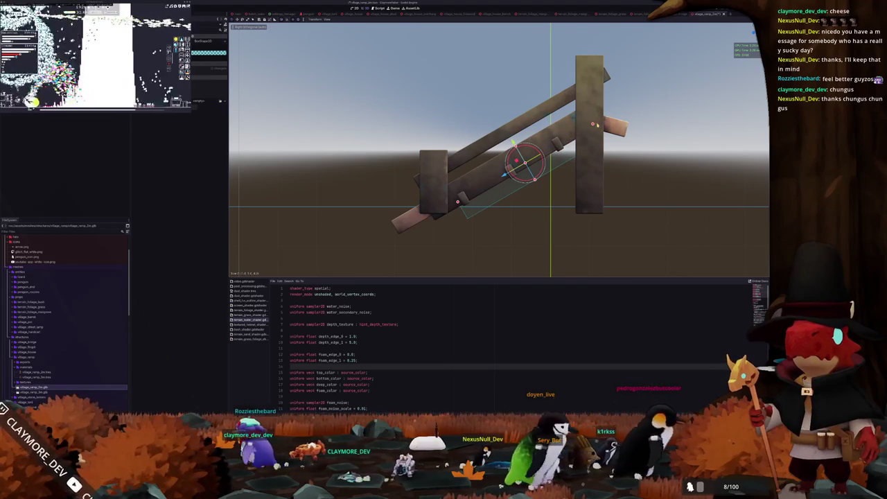
left_click_drag(459, 201, 402, 230)
key("ctrl+z")
key("ctrl+z")
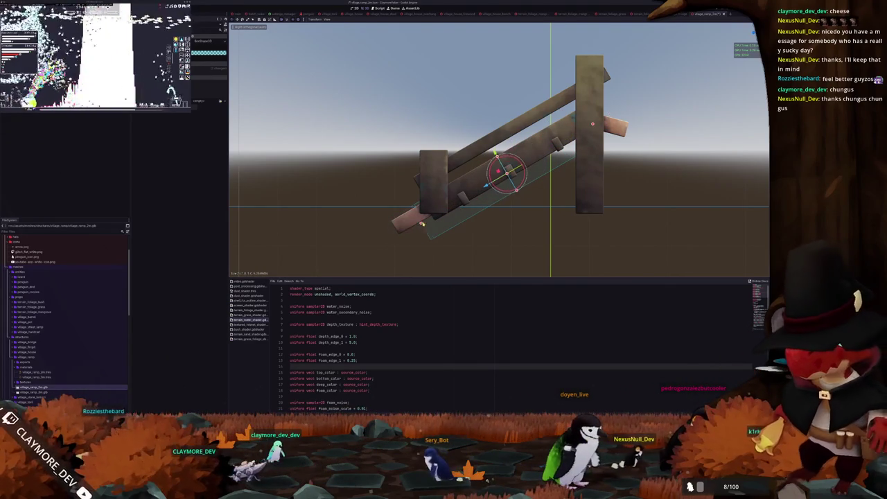
- Widen the collision box on both sides and fix its position in side view
left_click_drag(423, 223, 473, 205)
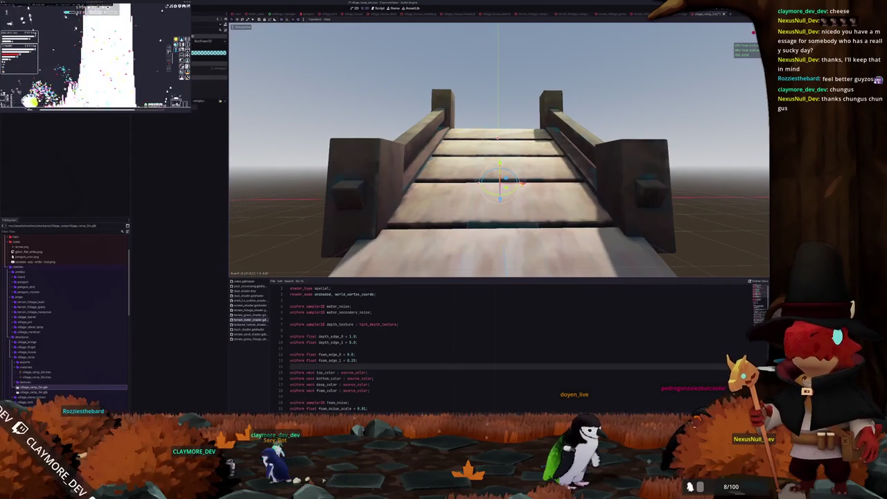
mouse_move(558, 184)
left_mouse_down()
mouse_move(585, 185)
mouse_move(548, 181)
mouse_move(561, 181)
mouse_move(499, 208)
mouse_move(508, 194)
mouse_move(541, 198)
mouse_move(577, 163)
left_mouse_up()
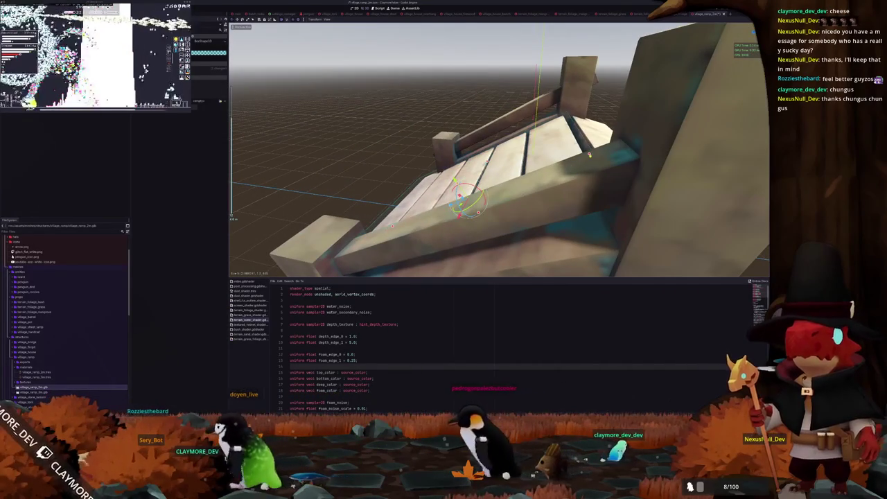
scroll(584, 158, "down", 3)
left_click_drag(584, 158, 546, 153)
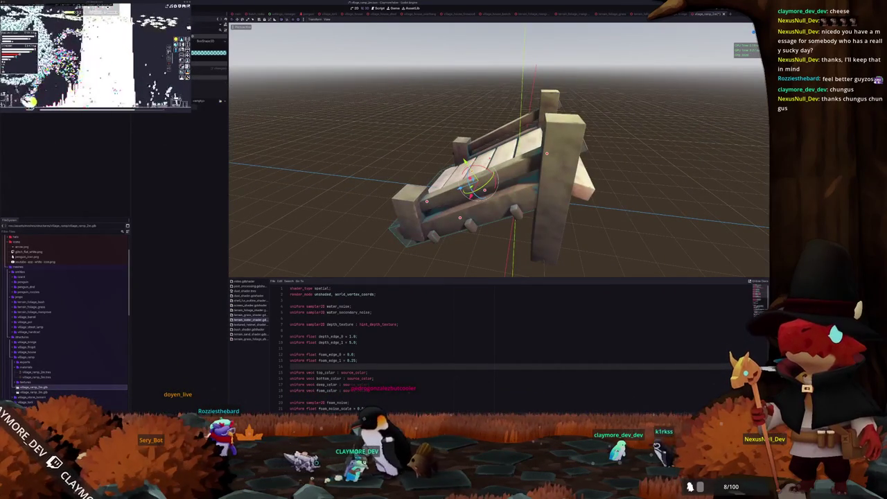
mouse_move(485, 189)
left_mouse_down()
mouse_move(490, 169)
mouse_move(650, 179)
mouse_move(541, 194)
left_mouse_up()
key("KP_3")
scroll(419, 141, "up", 2)
left_click(649, 179)
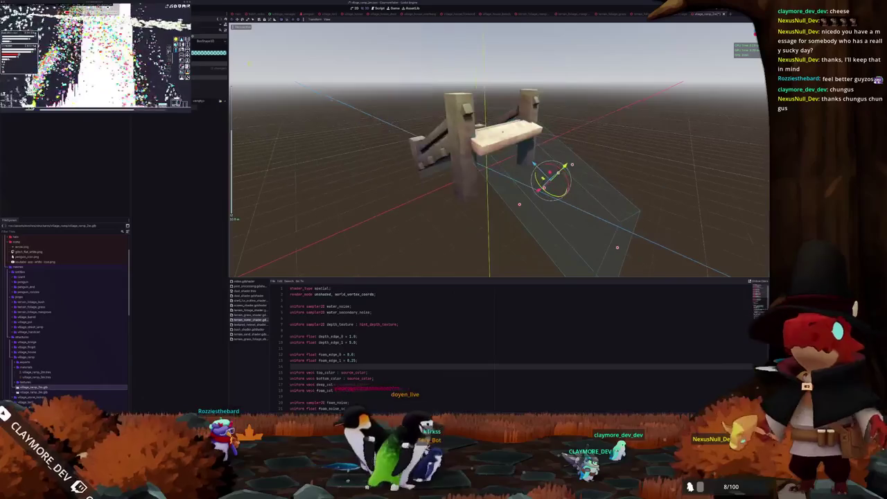
left_click(208, 41)
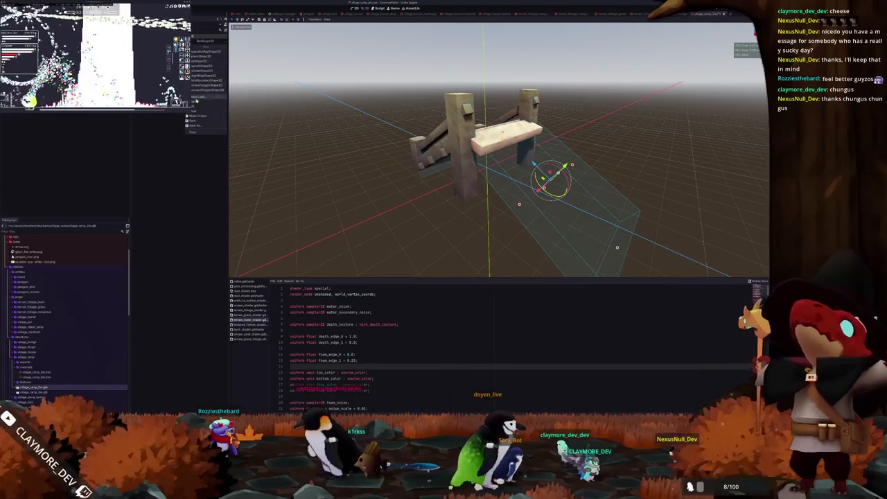
- Shrink the collision box onto the ramp's top plank
left_click_drag(547, 178, 509, 143)
scroll(508, 158, "up", 6)
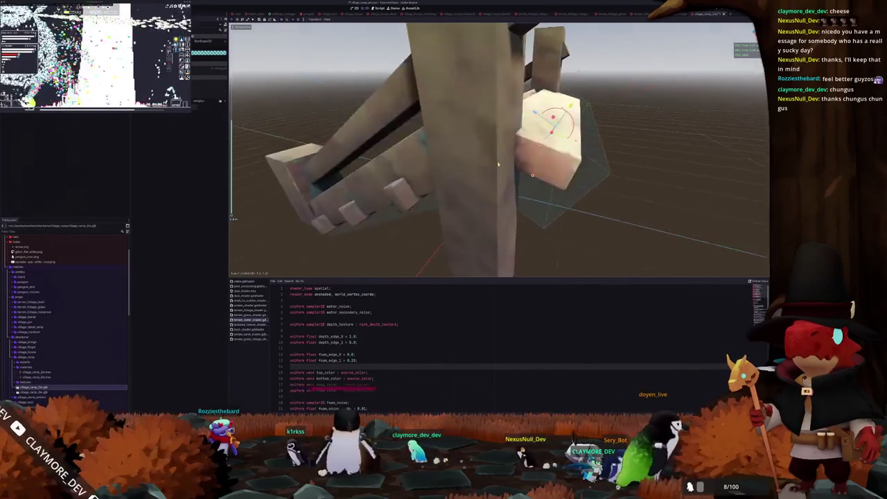
left_click_drag(508, 158, 472, 158)
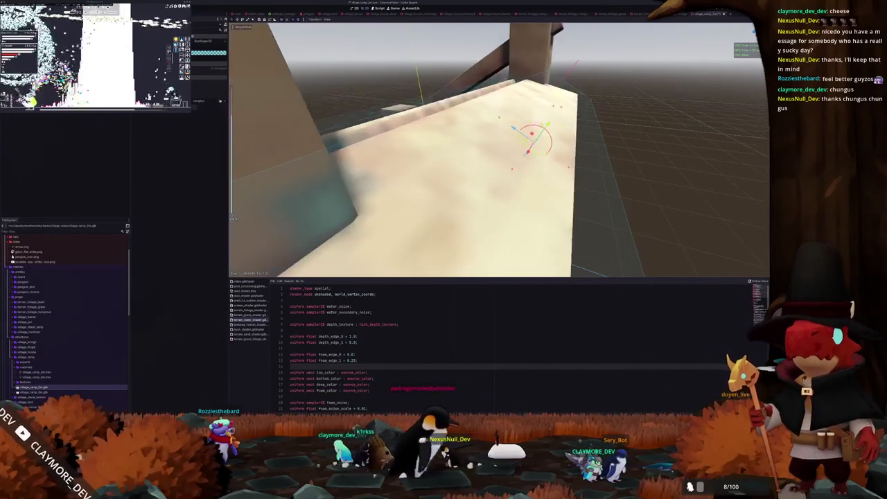
key("e")
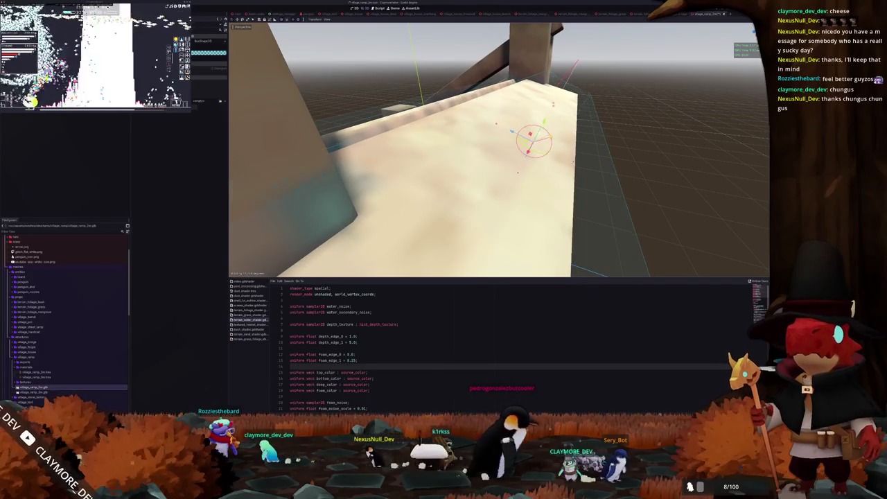
mouse_move(534, 140)
left_mouse_down()
mouse_move(517, 132)
mouse_move(542, 231)
mouse_move(521, 217)
left_mouse_up()
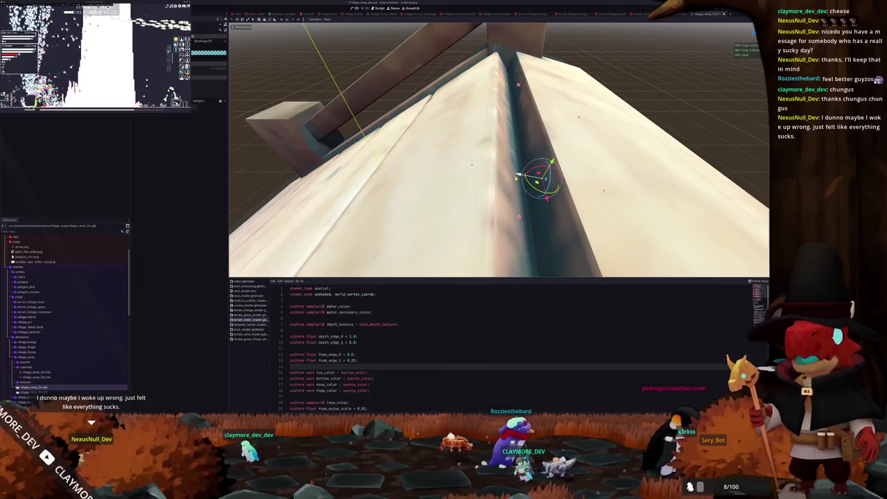
mouse_move(519, 217)
left_mouse_down()
mouse_move(496, 145)
mouse_move(590, 148)
mouse_move(469, 265)
mouse_move(472, 241)
mouse_move(495, 223)
mouse_move(506, 235)
left_mouse_up()
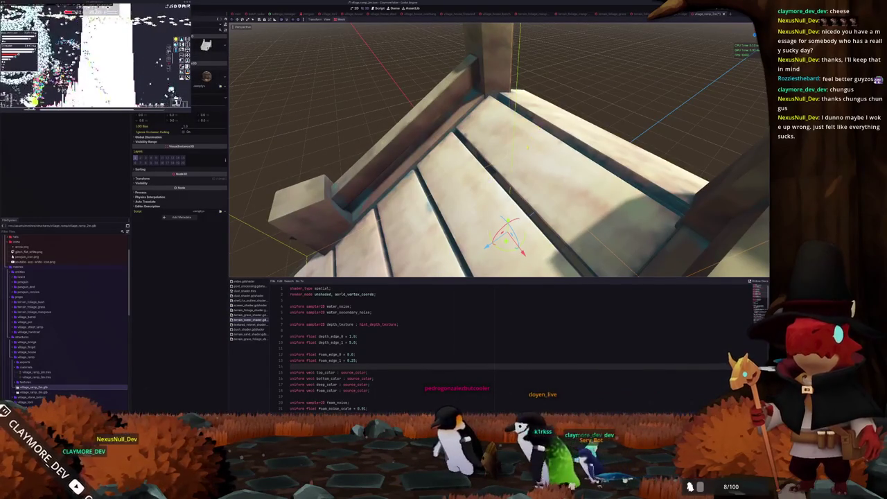
left_click_drag(506, 235, 555, 169)
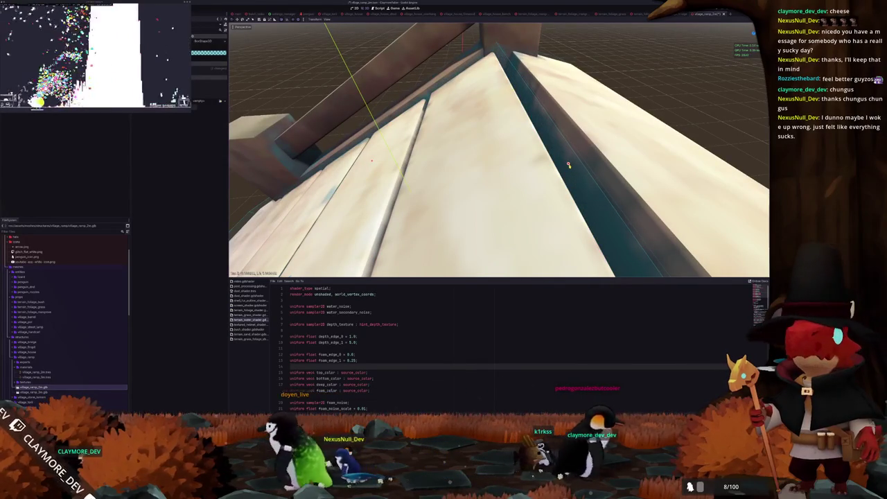
left_click_drag(567, 165, 513, 144)
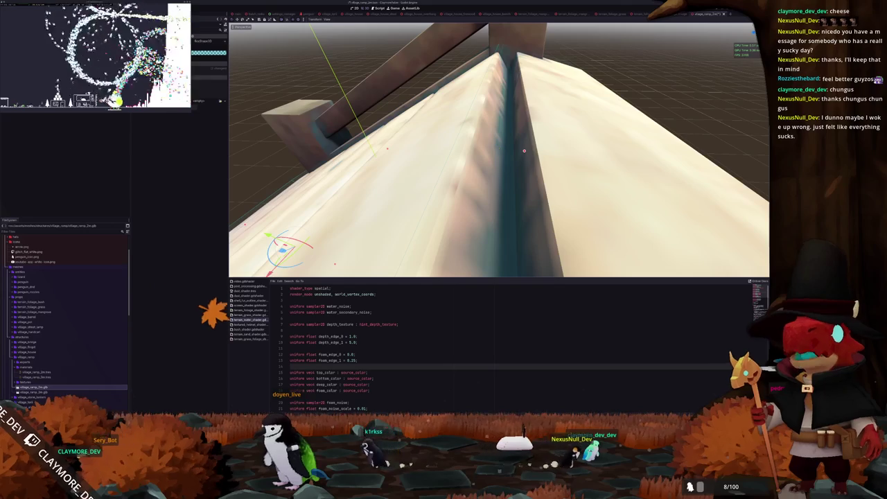
- Select and inspect the other plank collision shapes around the ramp
left_click(524, 150)
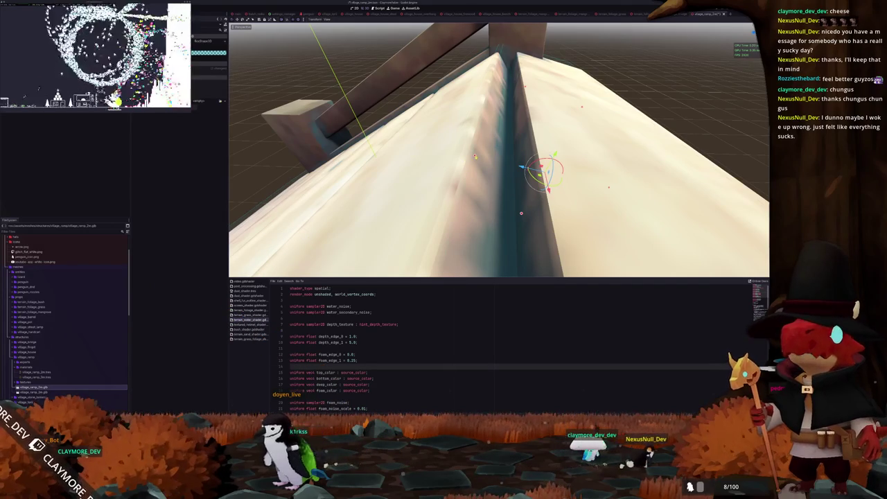
mouse_move(524, 150)
left_mouse_down()
mouse_move(601, 99)
mouse_move(577, 177)
left_mouse_up()
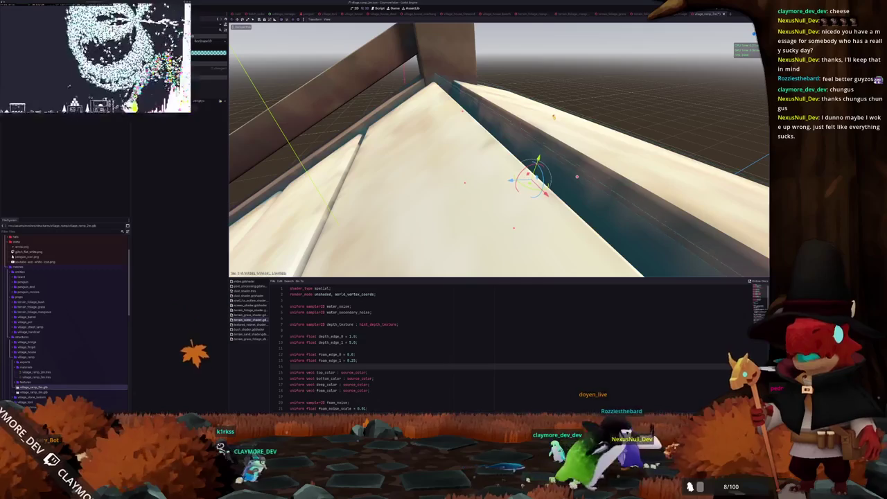
mouse_move(576, 177)
left_mouse_down()
mouse_move(504, 204)
mouse_move(385, 214)
left_mouse_up()
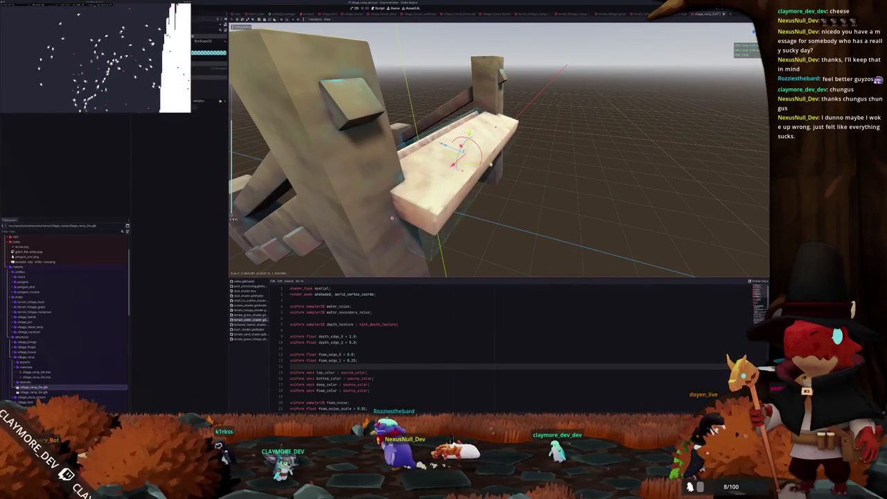
left_click(516, 176)
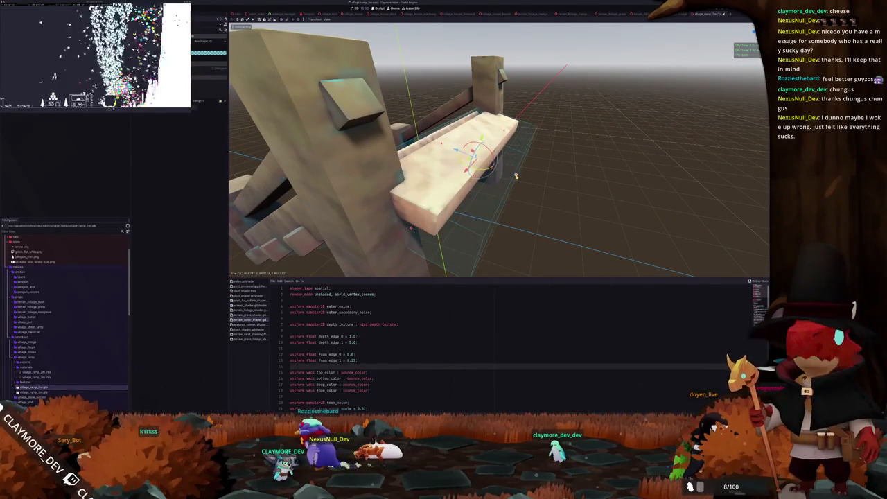
left_click_drag(506, 173, 529, 155)
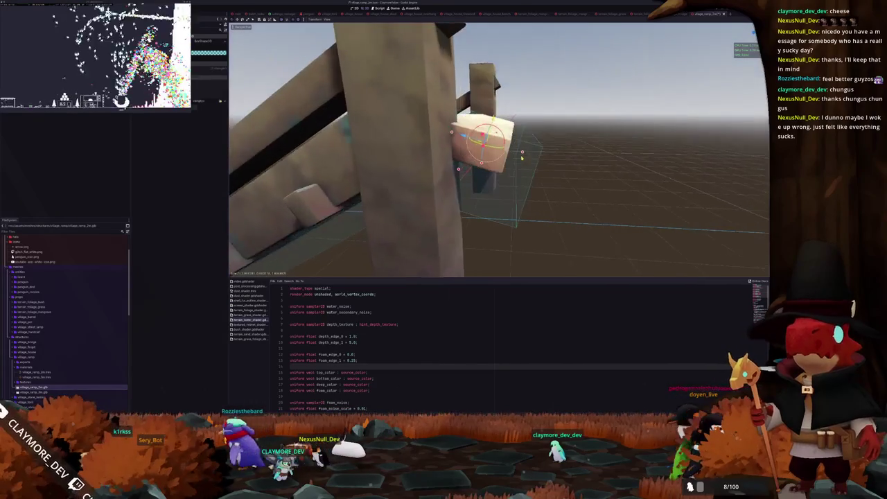
key("f")
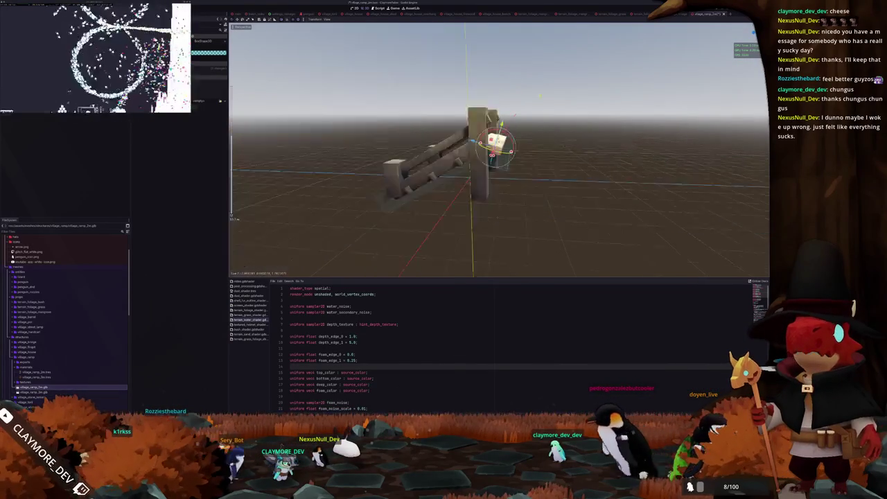
mouse_move(499, 152)
left_mouse_down()
mouse_move(513, 125)
mouse_move(520, 145)
mouse_move(457, 156)
left_mouse_up()
left_click(516, 145)
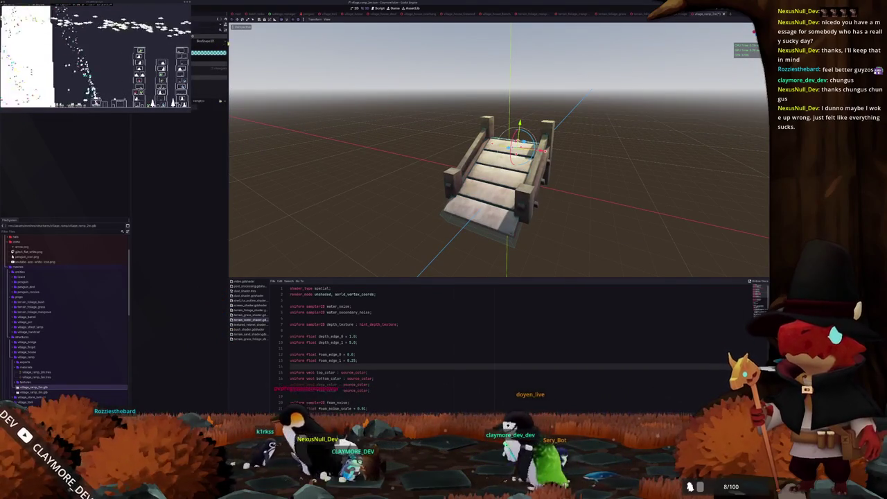
- Select the top and middle section collision shapes and check their shape type
key("Escape")
left_click(516, 145)
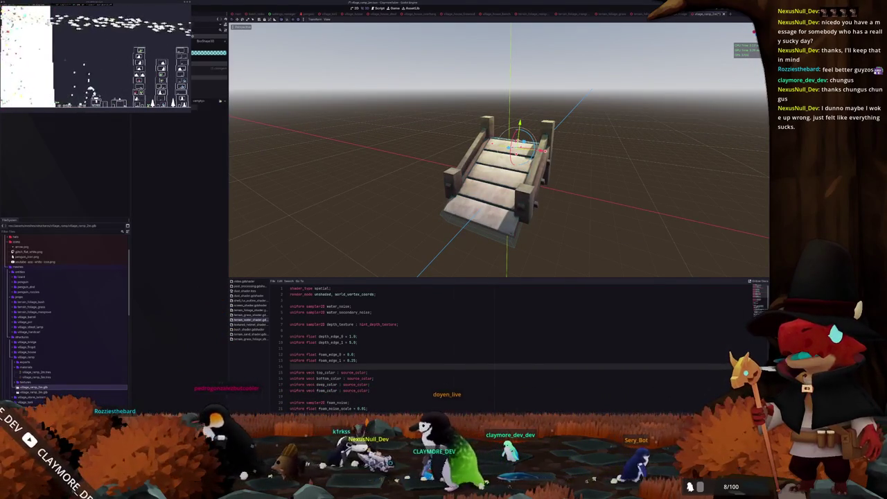
left_click(513, 175)
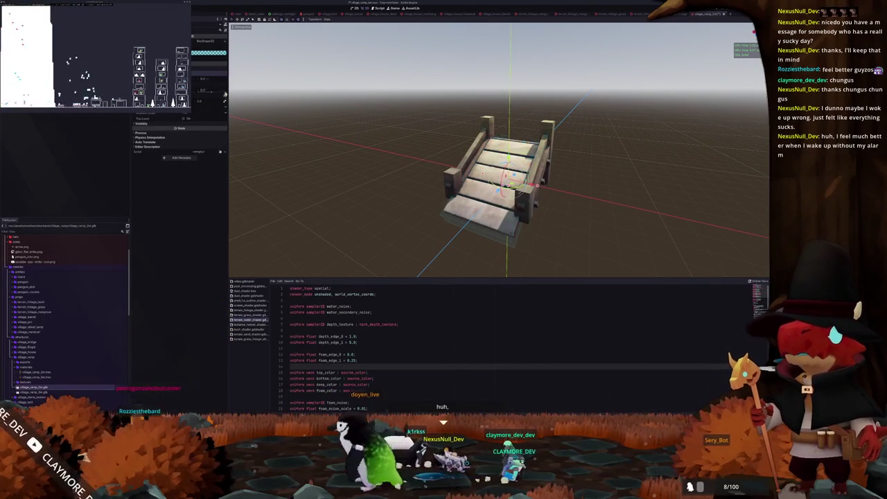
left_click(205, 41)
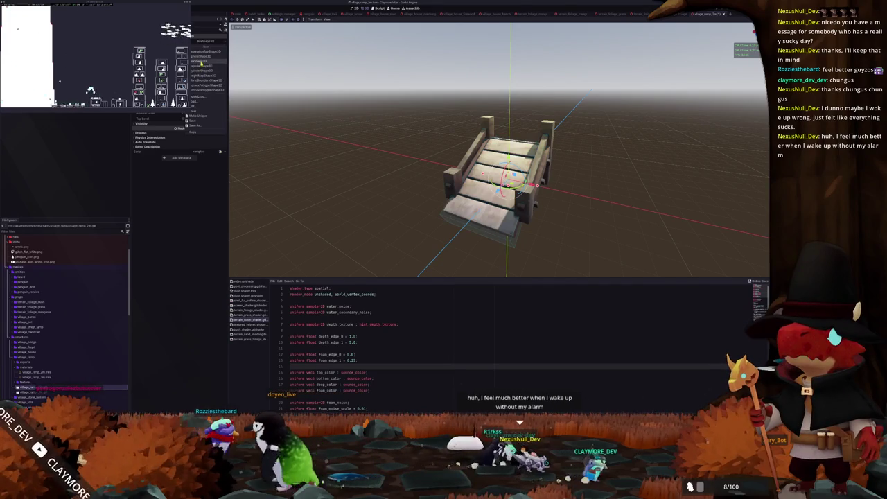
left_click(201, 62)
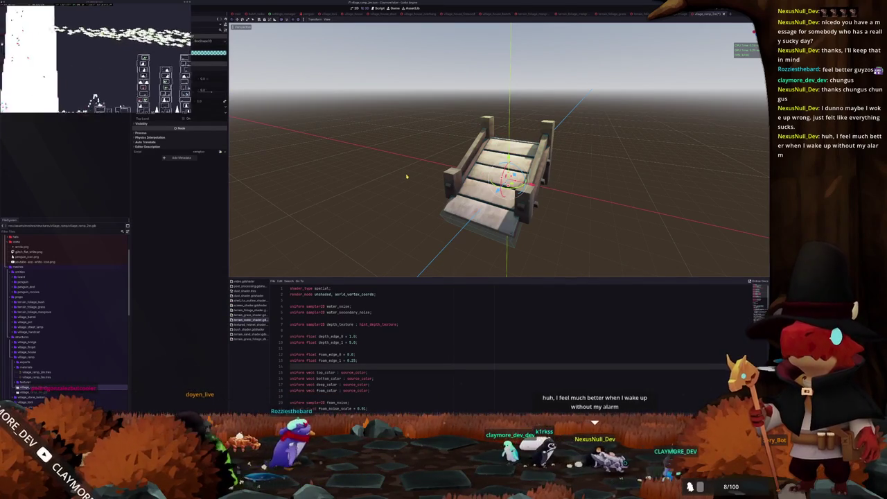
- Stretch the post's collision shape along X in top-down view
key("KP_7")
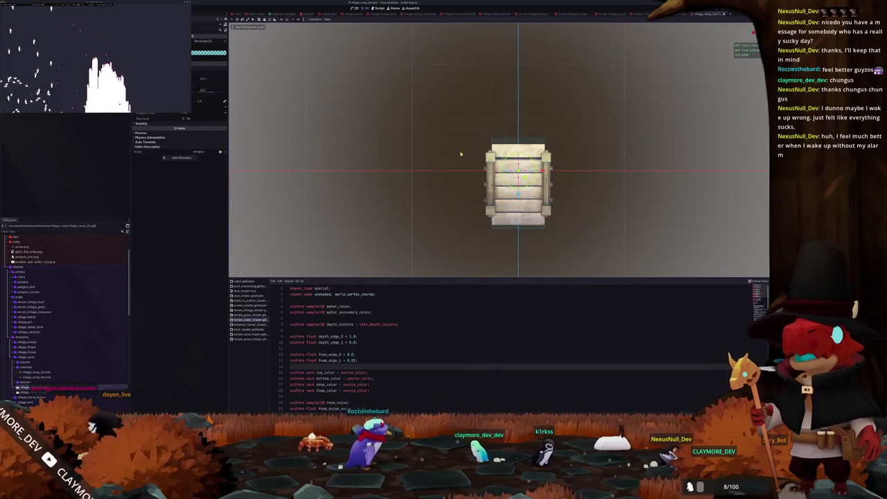
scroll(442, 158, "up", 5)
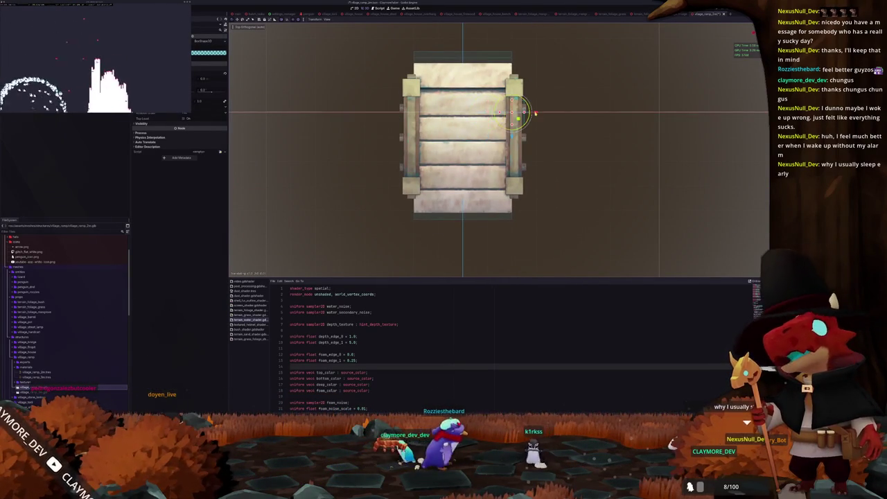
scroll(539, 113, "up", 5)
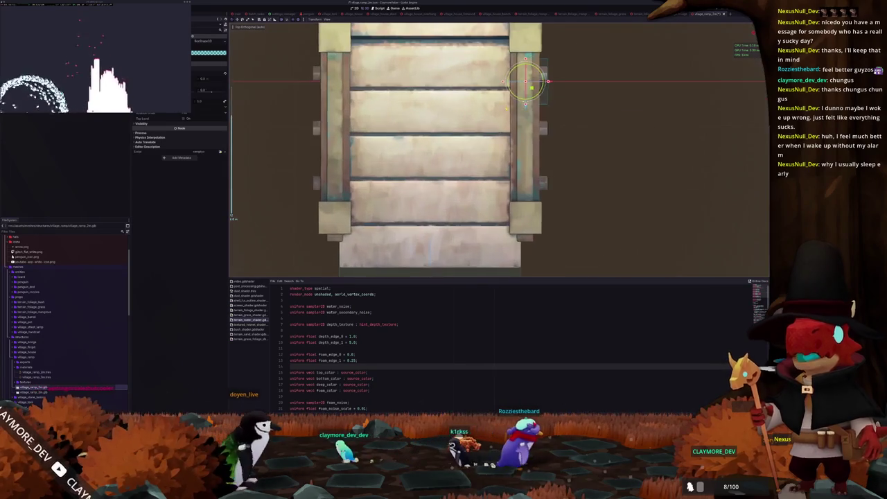
left_click_drag(518, 125, 494, 267)
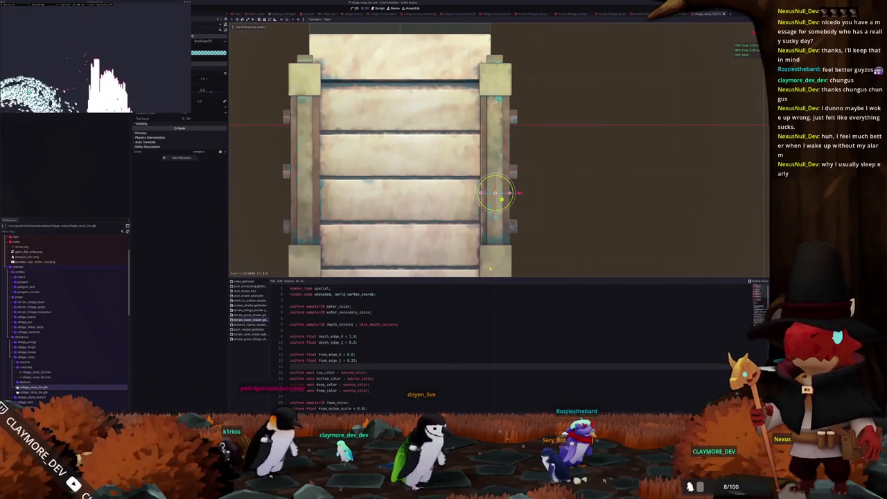
scroll(492, 271, "down", 2)
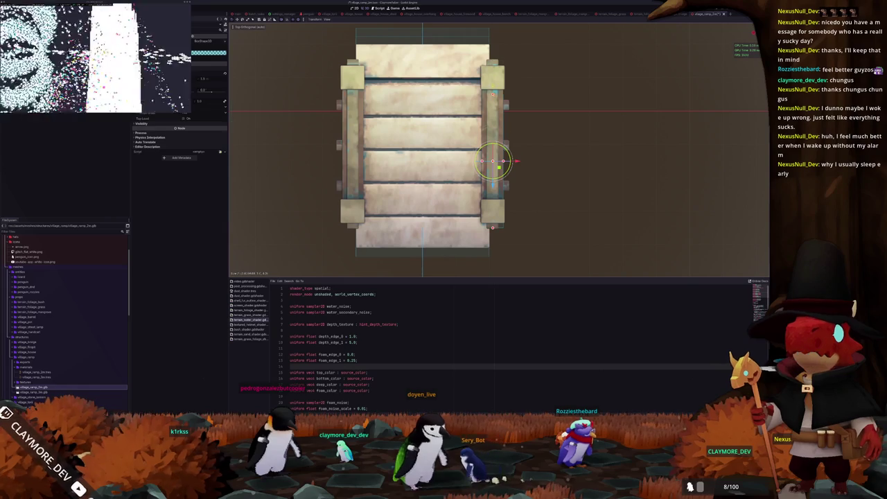
mouse_move(494, 145)
left_mouse_down()
mouse_move(478, 177)
mouse_move(499, 187)
mouse_move(498, 142)
mouse_move(526, 147)
mouse_move(485, 146)
mouse_move(500, 147)
left_mouse_up()
left_click_drag(416, 149, 388, 153)
key("KP_7")
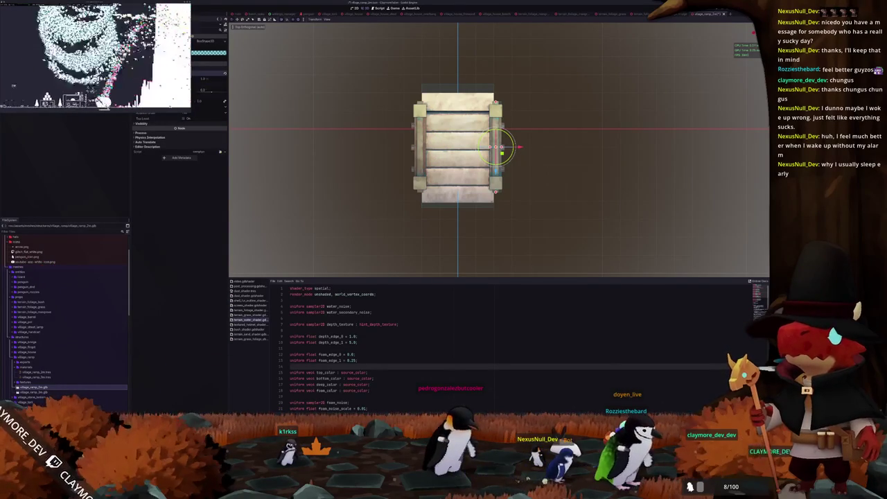
- Select the left rail collision shape, then return to the island world scene
left_click(416, 147)
left_click_drag(260, 156, 322, 173)
scroll(323, 172, "down", 2)
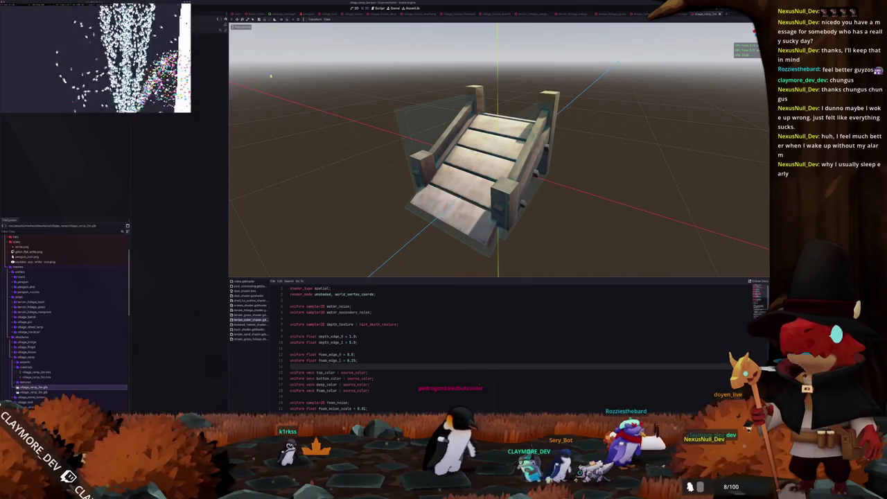
left_click(239, 14)
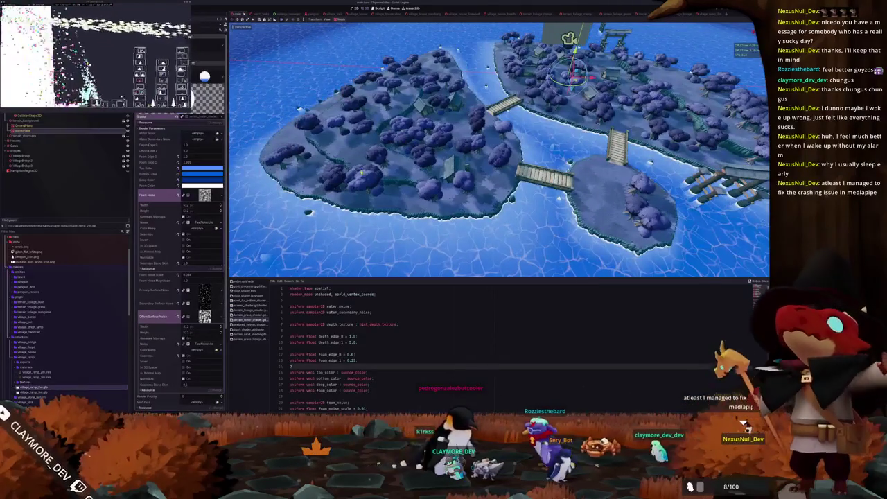
- From top view, drop the village_ramp scene into the world and move it onto the forest path
scroll(367, 170, "up", 3)
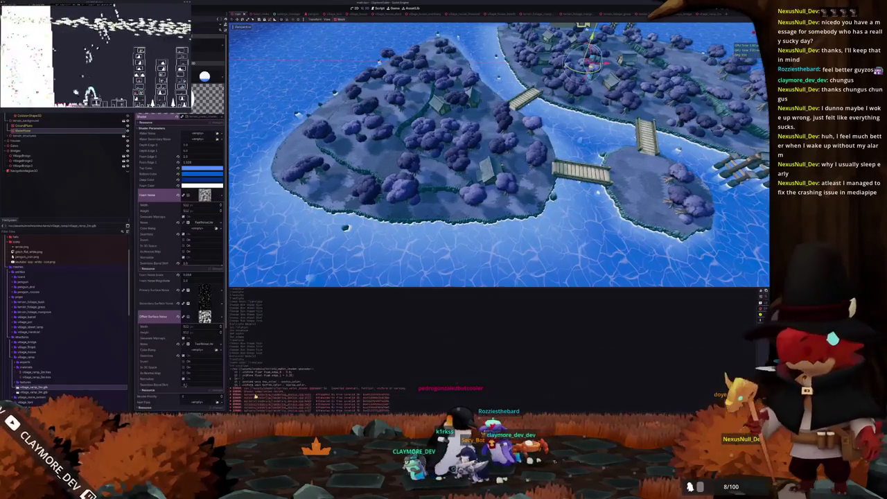
key("KP_7")
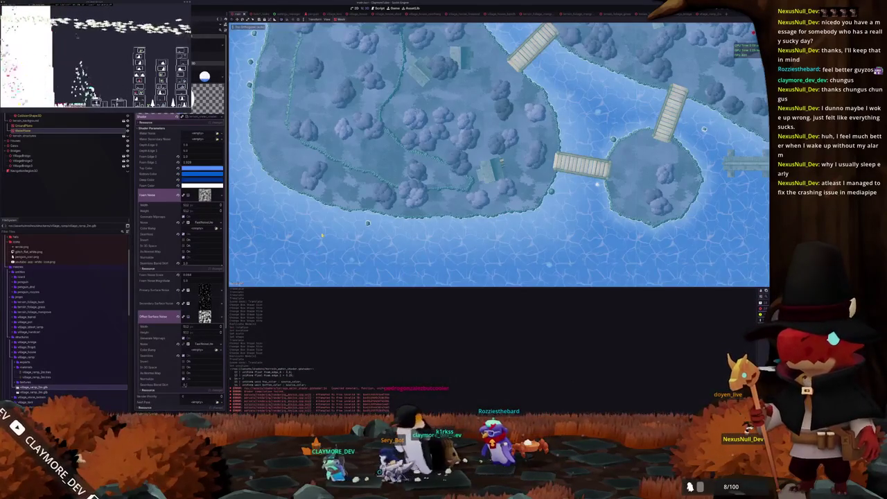
scroll(318, 246, "up", 5)
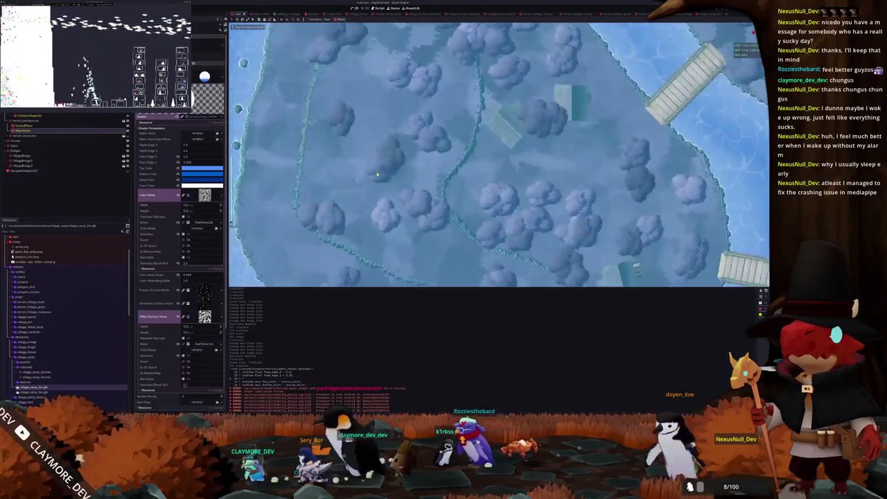
scroll(377, 175, "up", 2)
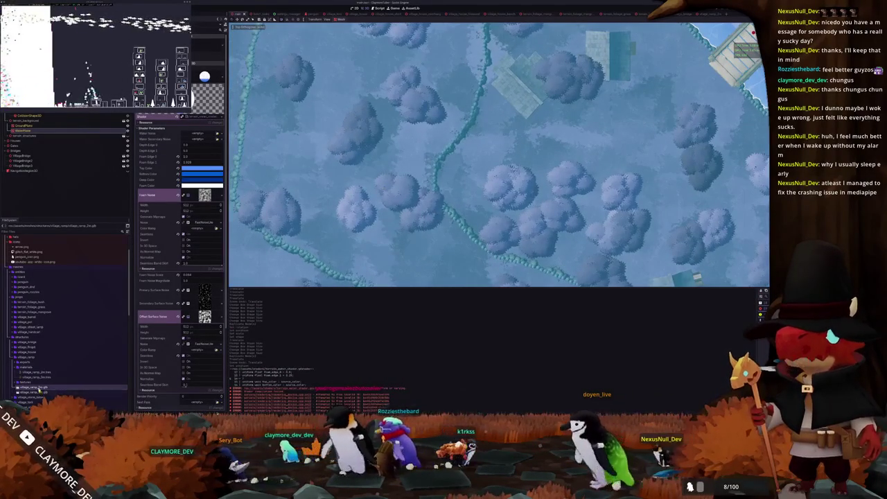
scroll(40, 392, "up", 5)
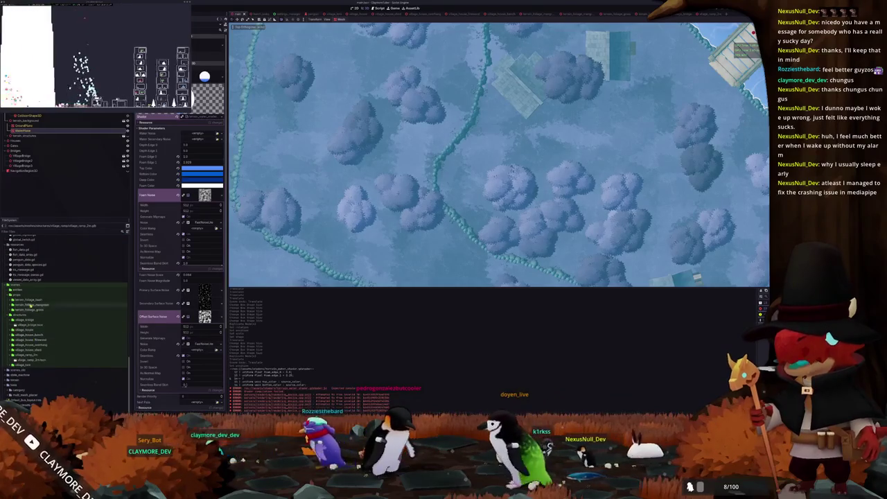
mouse_move(24, 361)
left_mouse_down()
mouse_move(382, 234)
mouse_move(461, 174)
mouse_move(451, 193)
mouse_move(464, 169)
mouse_move(451, 161)
mouse_move(451, 243)
mouse_move(435, 240)
left_mouse_up()
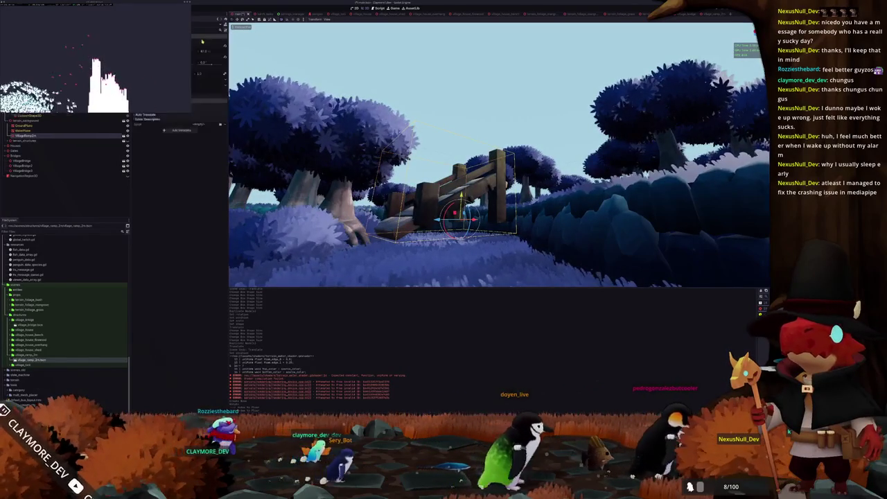
left_click_drag(460, 200, 459, 222)
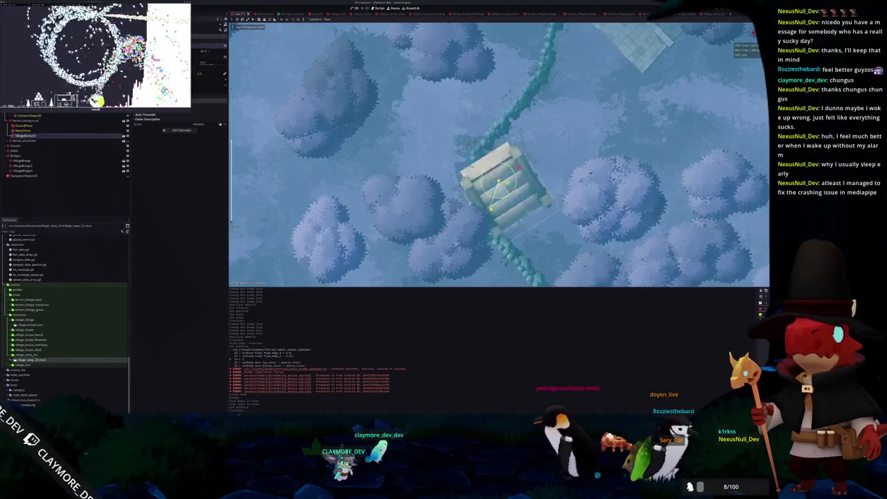
left_click_drag(499, 181, 530, 126)
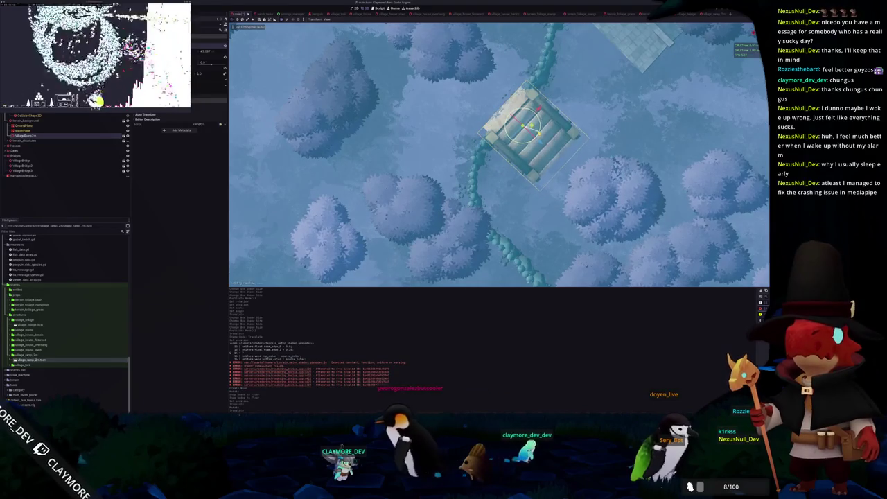
- Orbit around the placed ramp in perspective, reselecting it and nearby nodes to inspect them
mouse_move(530, 127)
left_mouse_down()
mouse_move(555, 138)
mouse_move(456, 176)
mouse_move(440, 194)
left_mouse_up()
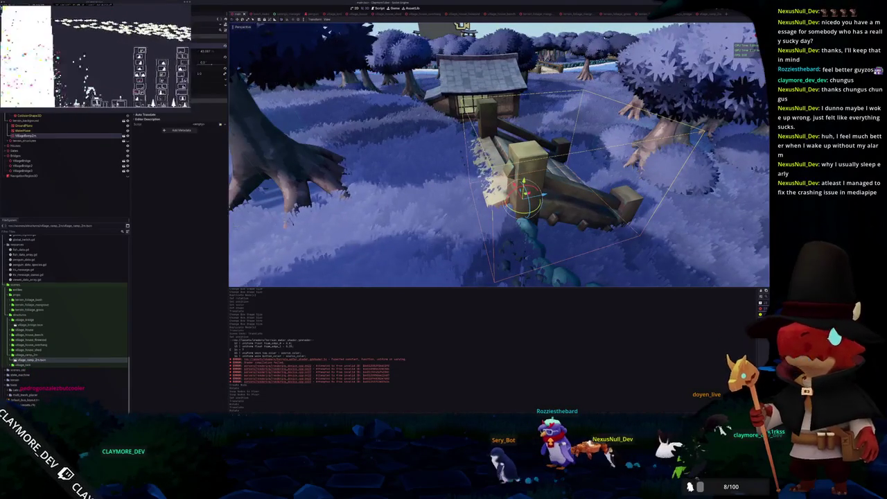
left_click(441, 193)
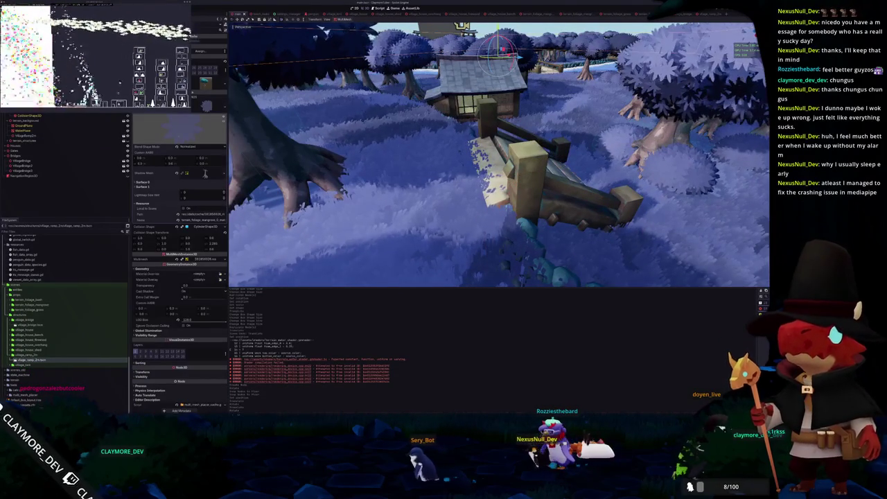
scroll(447, 207, "up", 3)
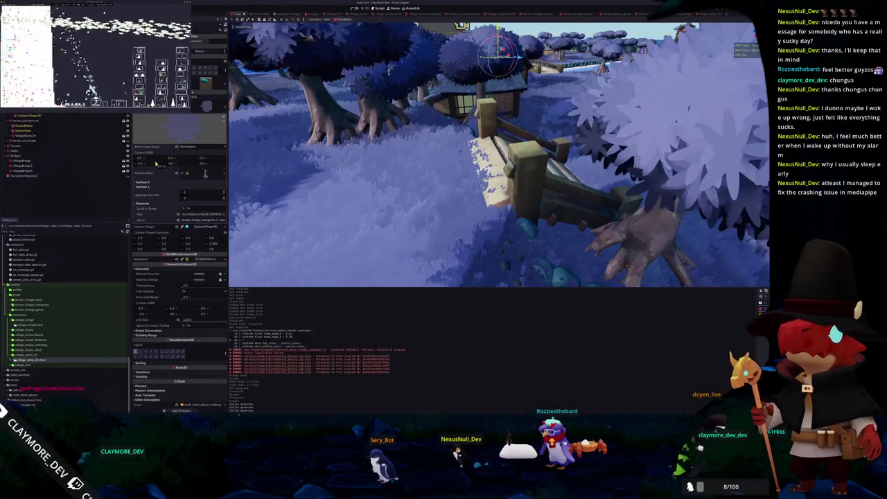
left_click_drag(447, 207, 475, 206)
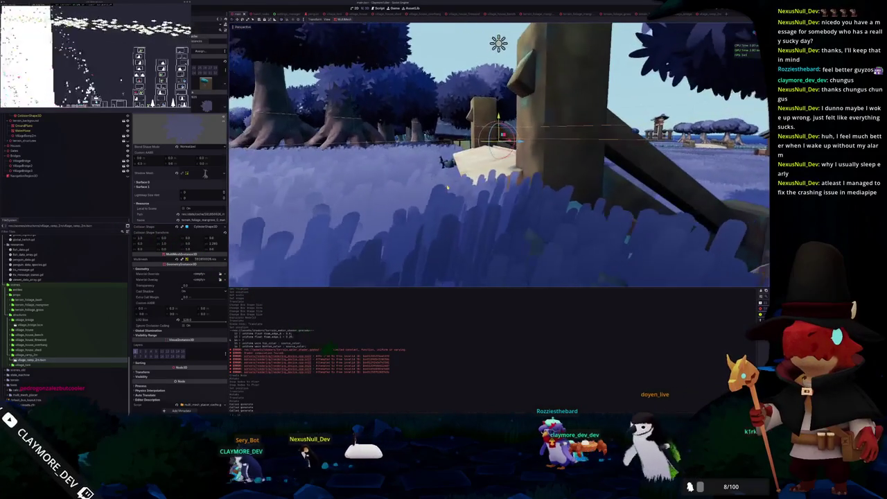
mouse_move(447, 187)
left_mouse_down()
mouse_move(445, 218)
mouse_move(451, 208)
mouse_move(527, 197)
mouse_move(516, 194)
left_mouse_up()
left_click(450, 208)
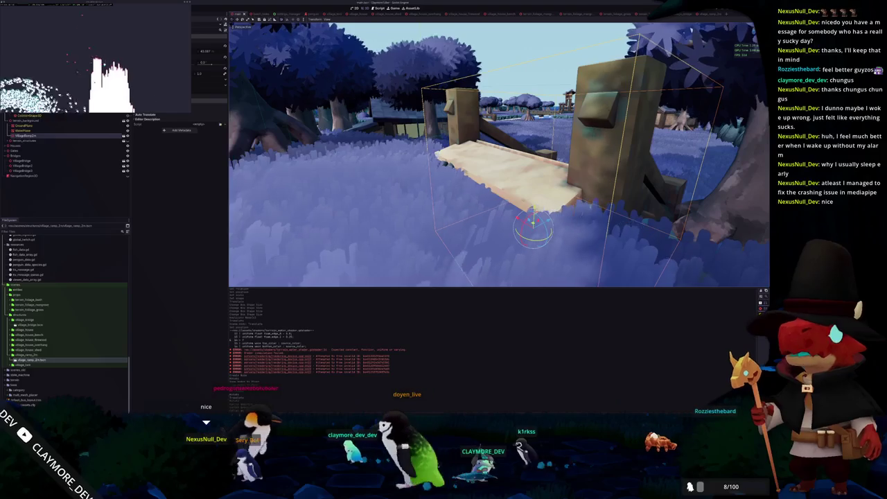
left_click(197, 72)
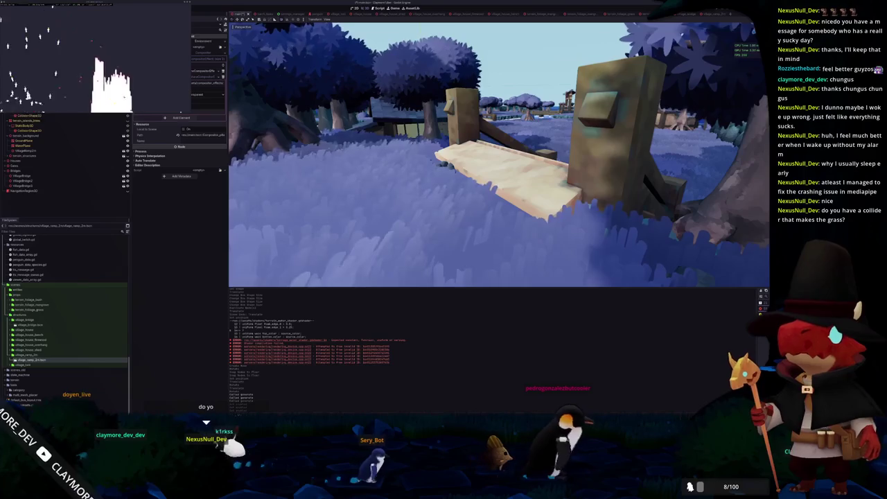
scroll(192, 80, "down", 2)
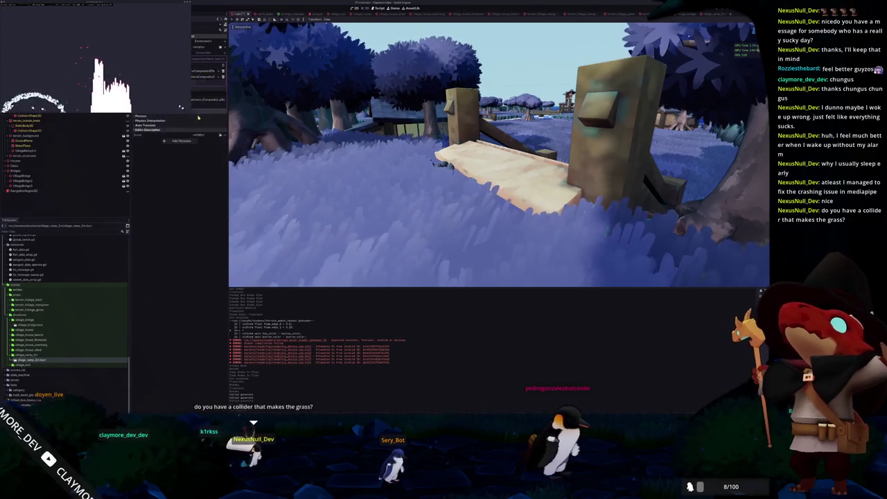
key("w")
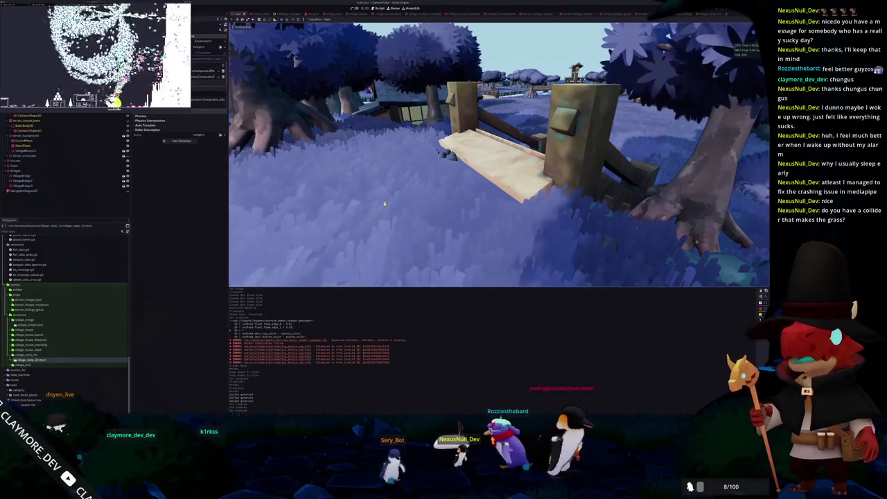
scroll(387, 195, "up", 2)
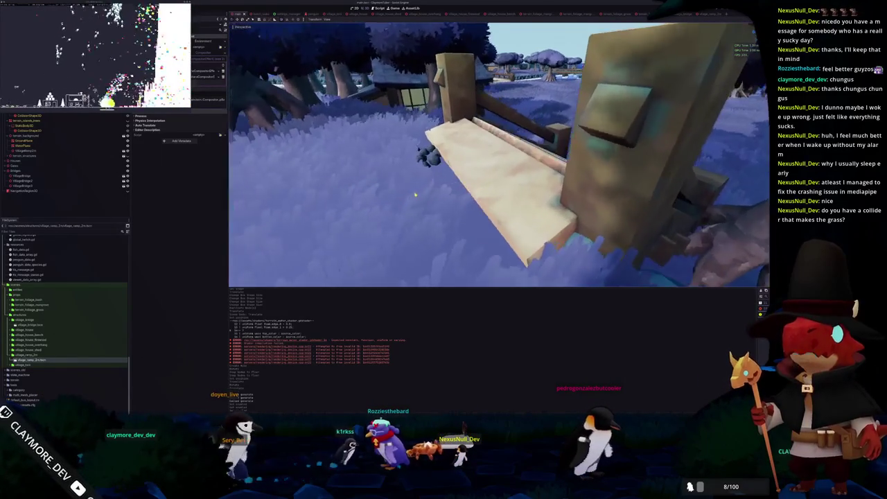
scroll(417, 195, "down", 10)
scroll(422, 189, "up", 2)
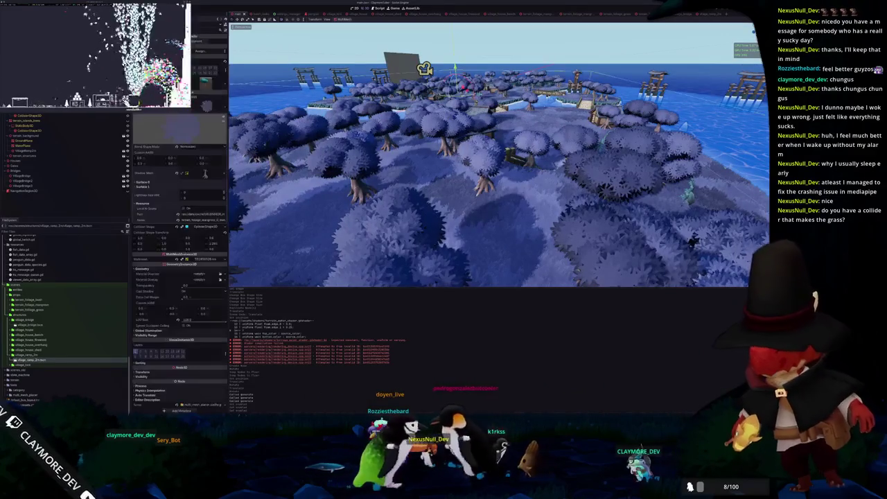
- Inspect the foliage MultiMeshInstance3D, placer Area3D and collision-shape nodes, then bring up VS Code's global_input.rs
left_click(421, 189)
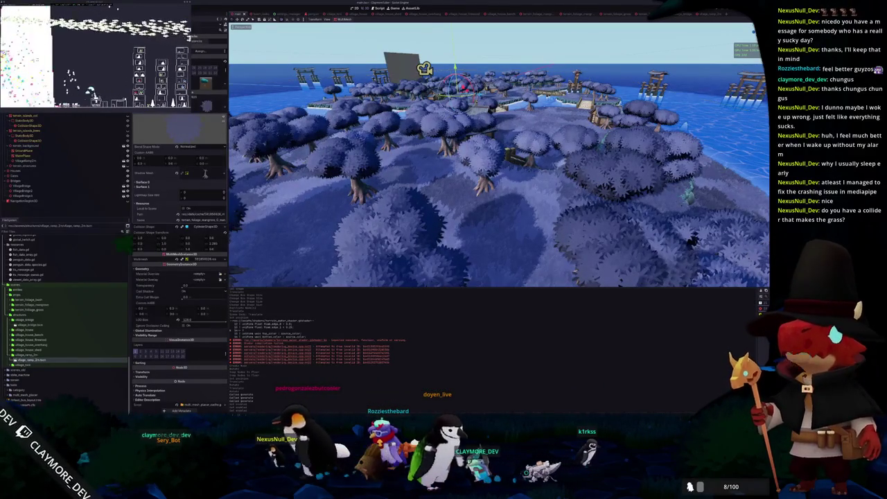
left_click(421, 189)
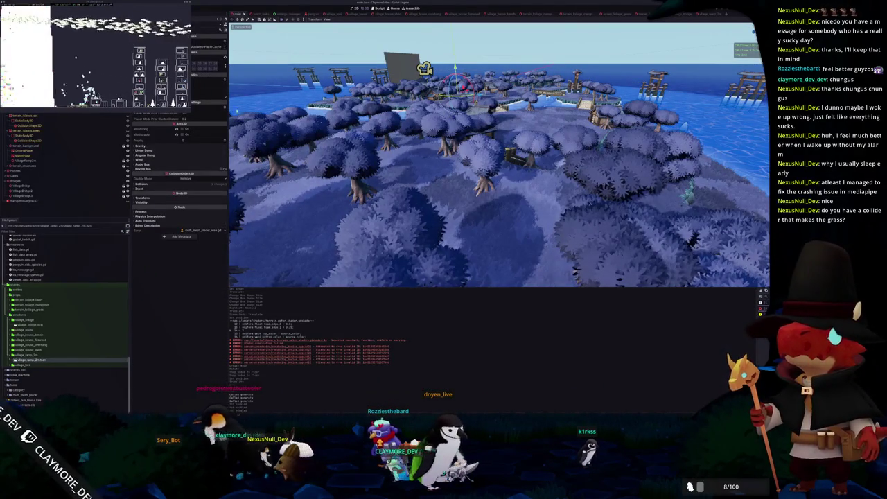
scroll(348, 179, "down", 10)
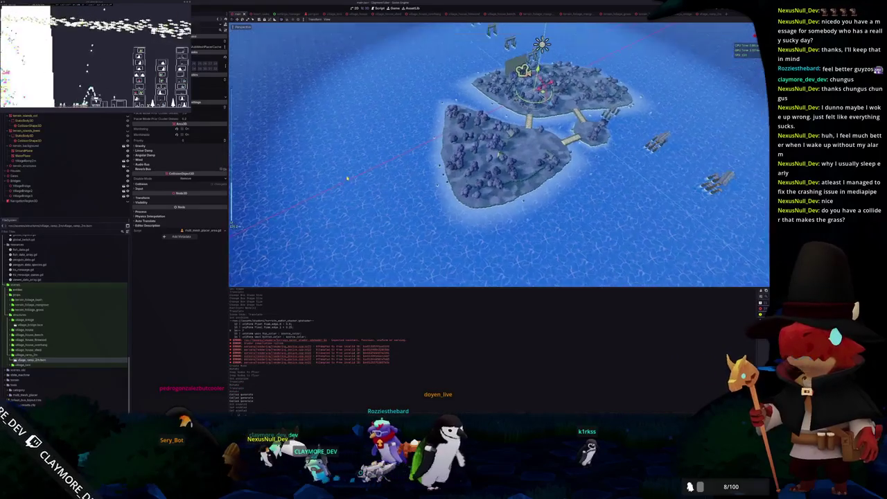
scroll(347, 179, "up", 10)
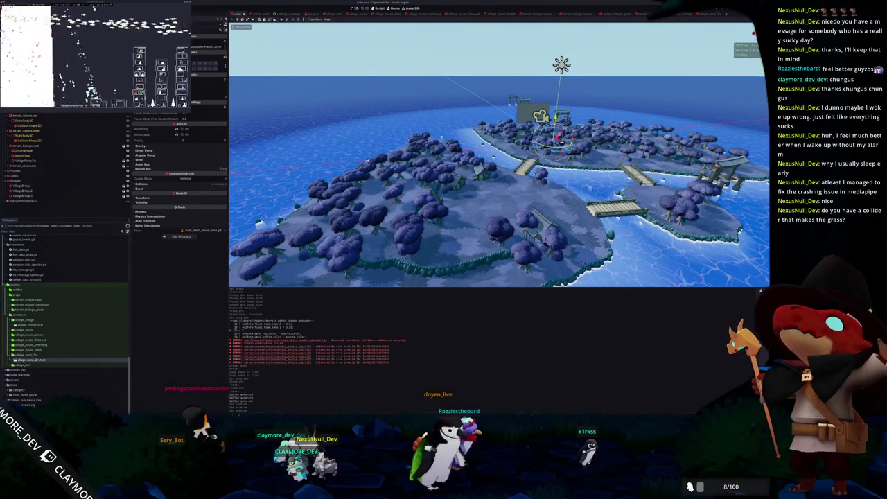
left_click(430, 159)
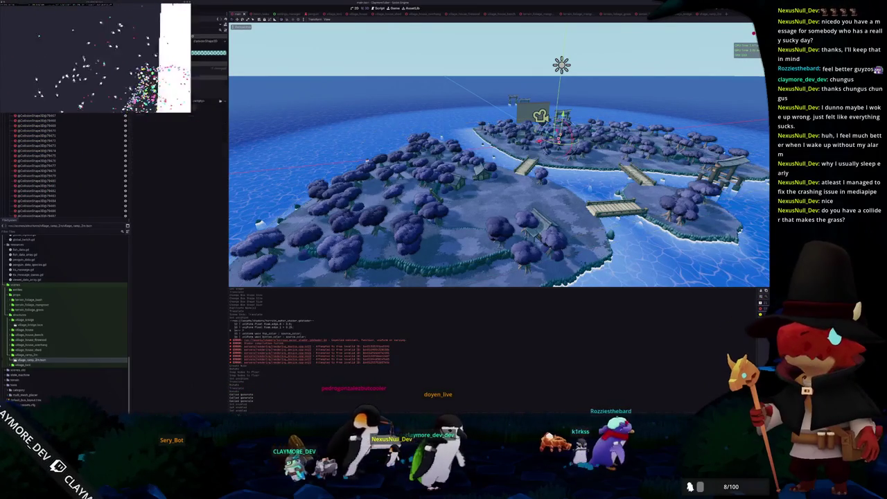
left_click(454, 149)
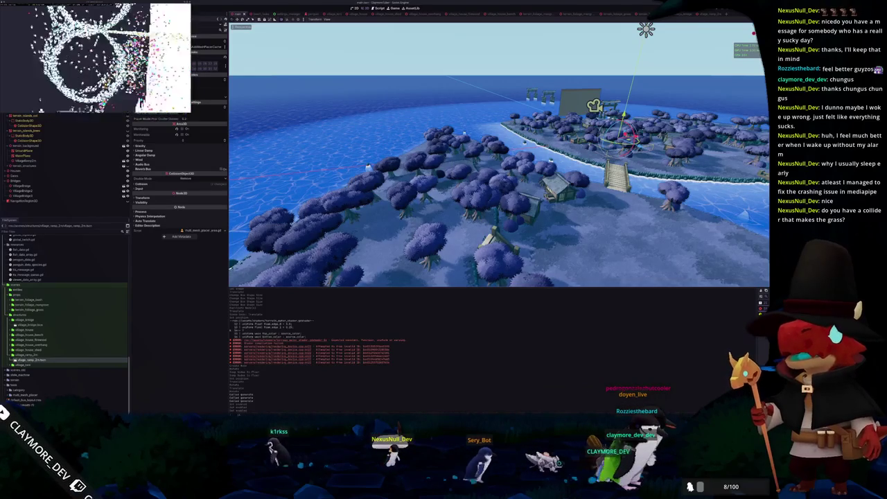
key("alt+Tab")
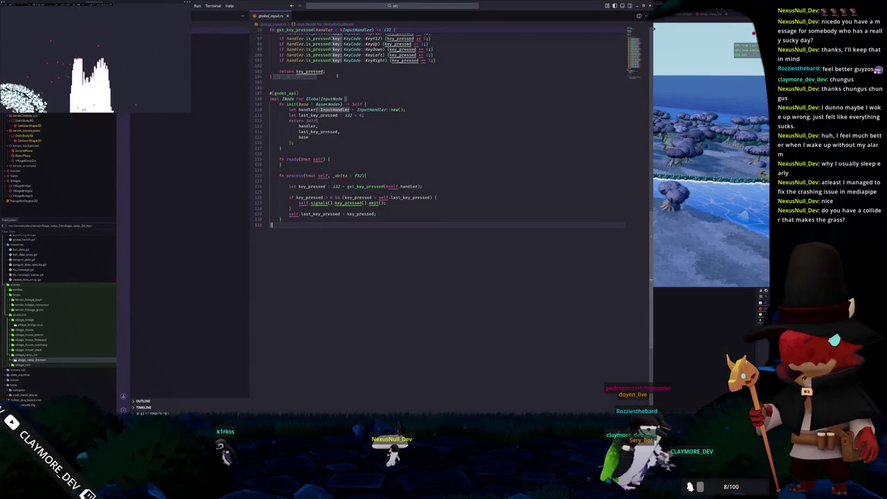
- Scroll multi_mesh_placer_area.gd, highlight the _generate_prior_points call on line 161, then return to Godot
left_click(643, 7)
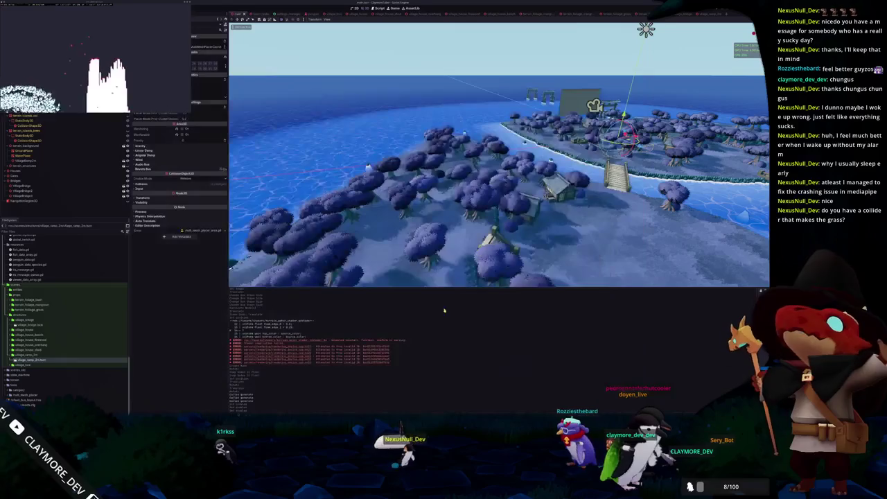
key("alt+Tab")
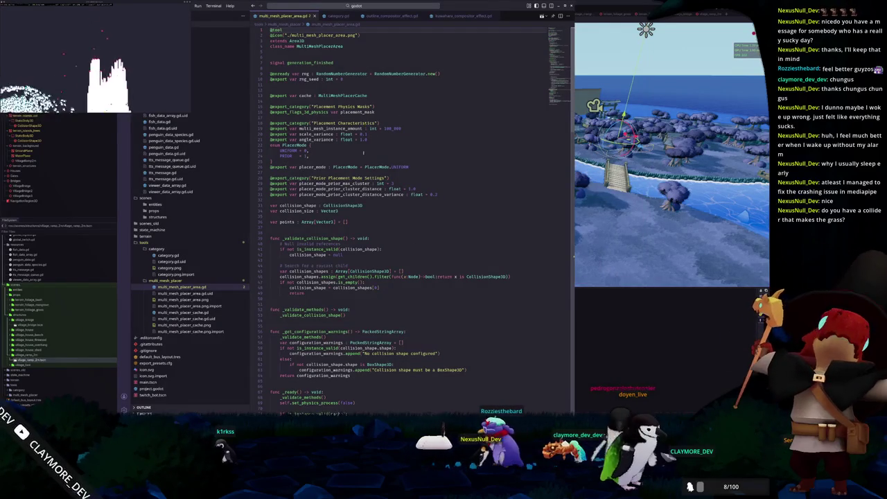
scroll(355, 161, "down", 15)
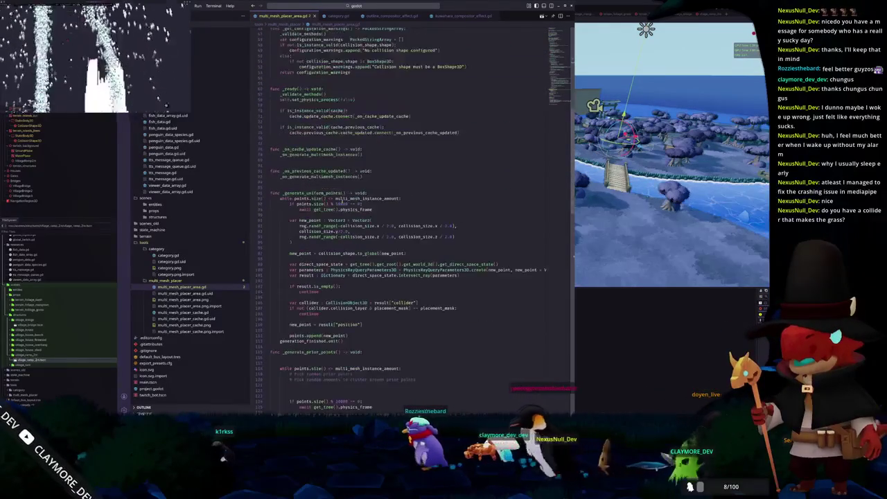
scroll(323, 205, "down", 20)
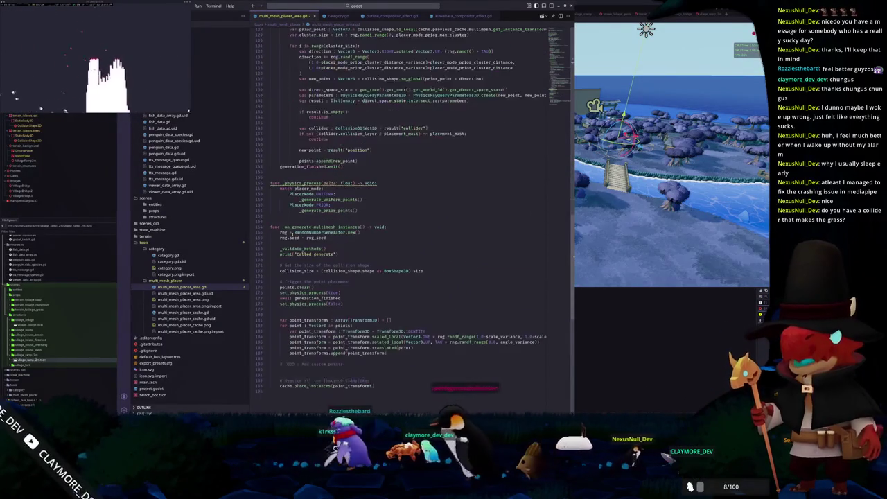
scroll(402, 208, "up", 10)
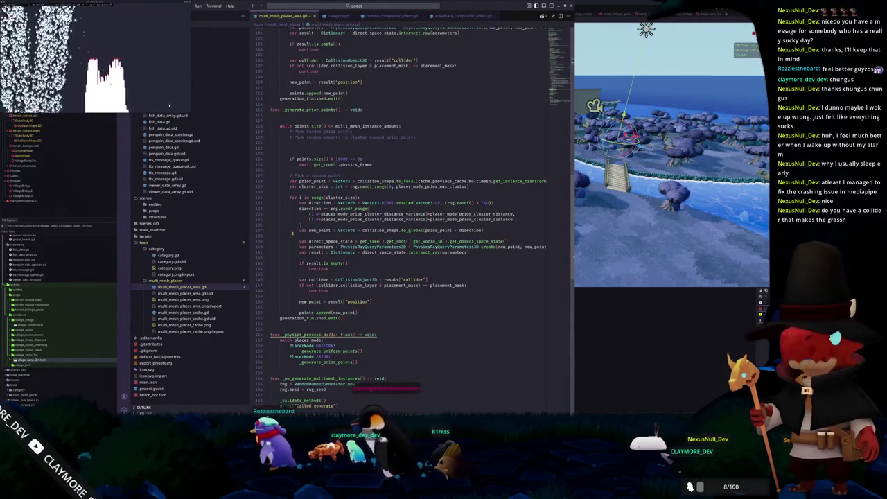
scroll(402, 208, "down", 7)
double_click(329, 230)
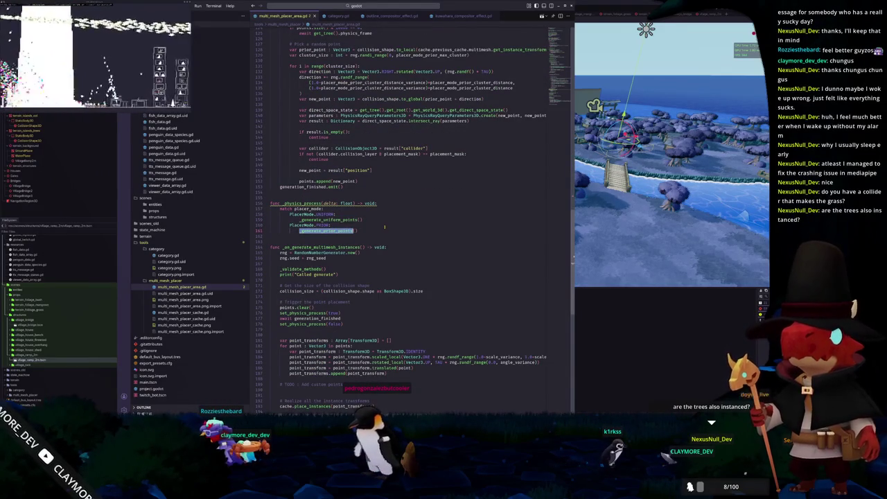
key("alt+Tab")
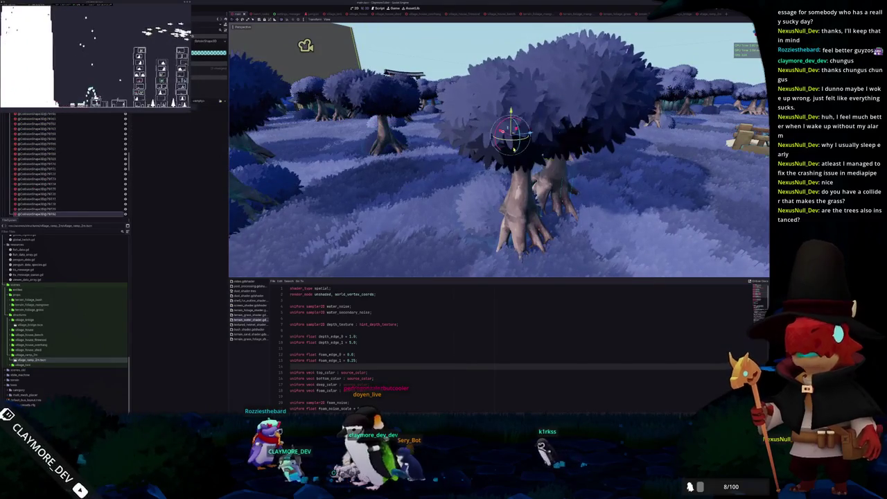
left_click(422, 177)
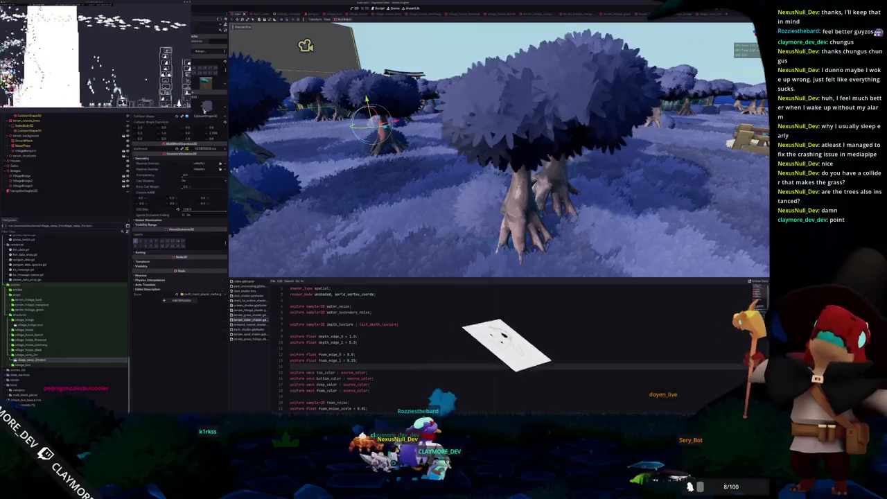
left_click(204, 149)
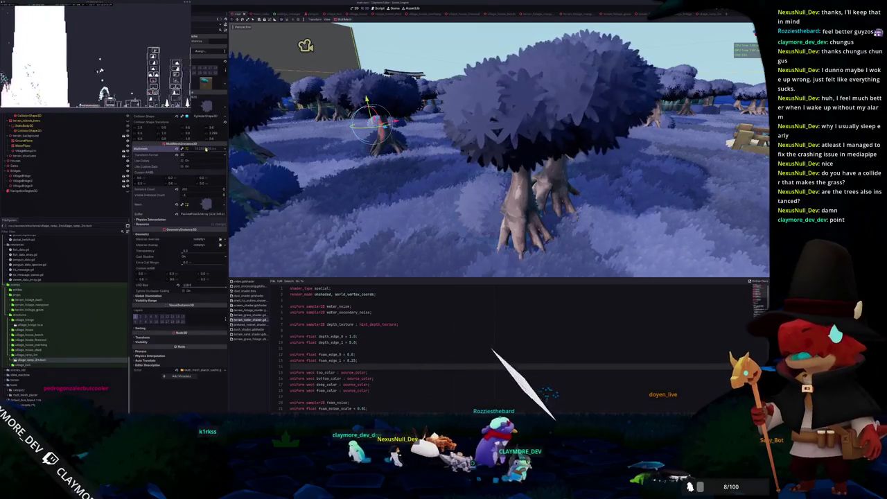
left_click(203, 149)
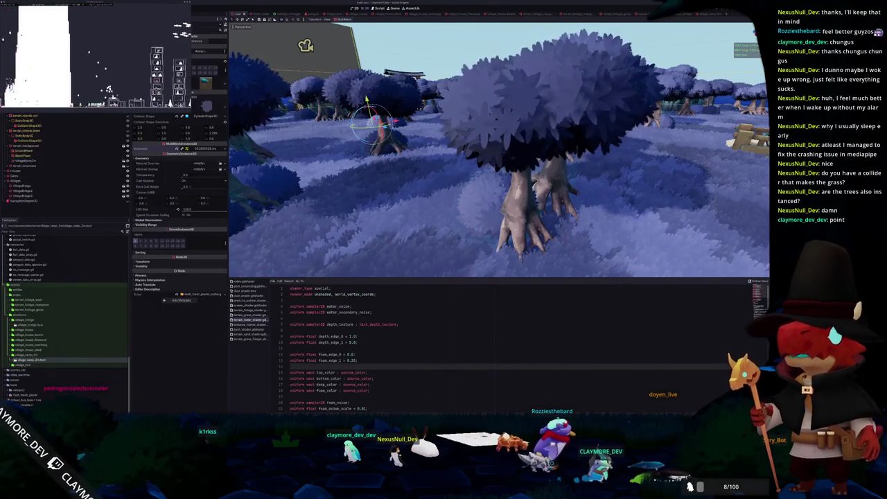
left_click(277, 149)
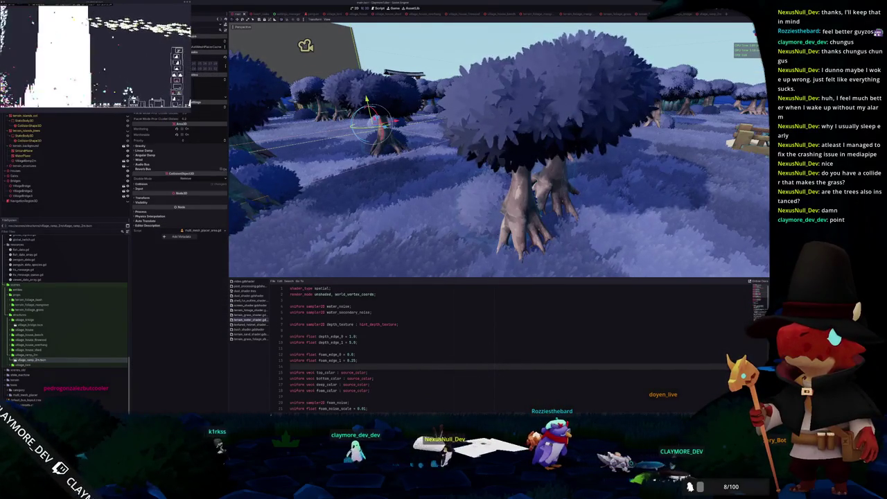
left_click(277, 149)
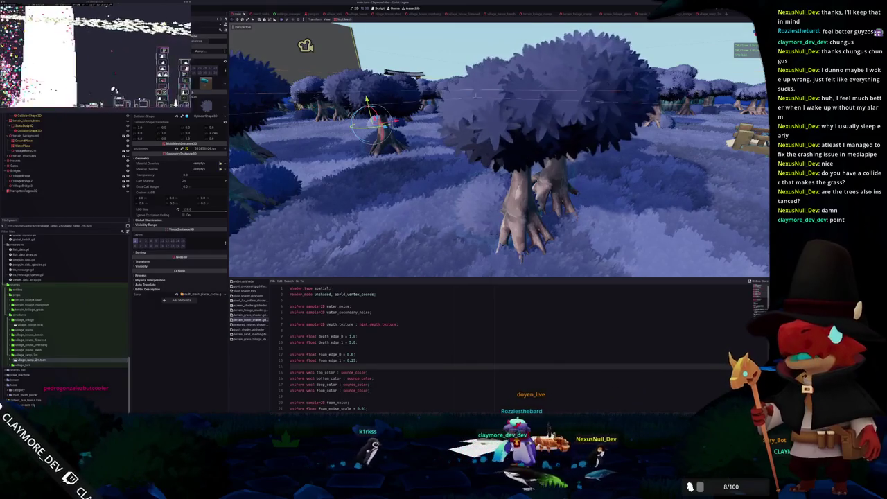
left_click(141, 158)
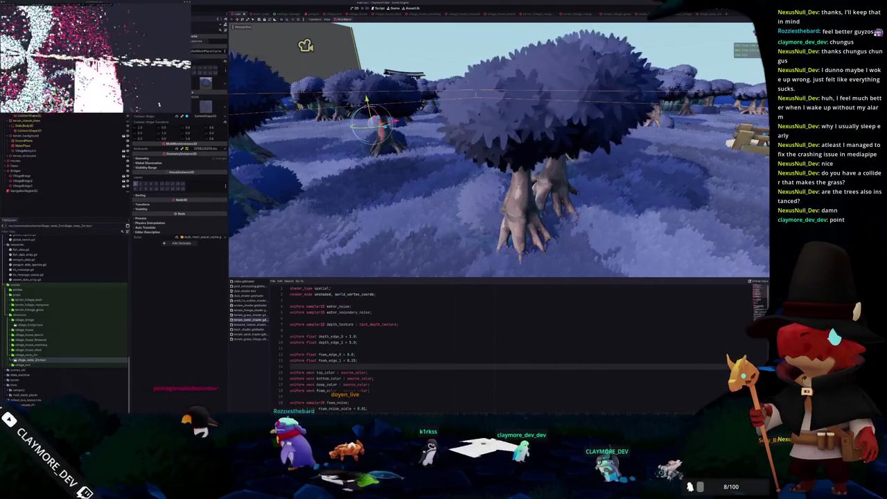
left_click(141, 158)
scroll(499, 149, "down", 5)
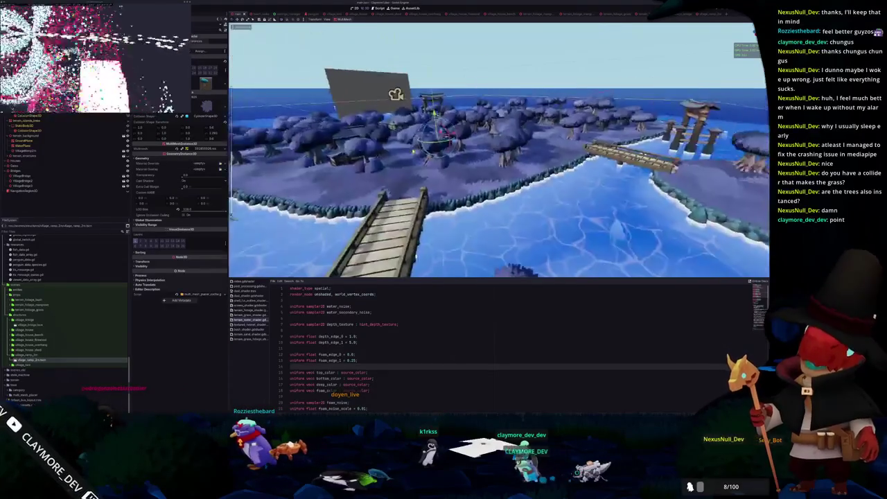
- Hide the tree instances, view the bare island along a bridge, reselect placer nodes, then bring up multi_mesh_placer_cache.gd
key("Delete")
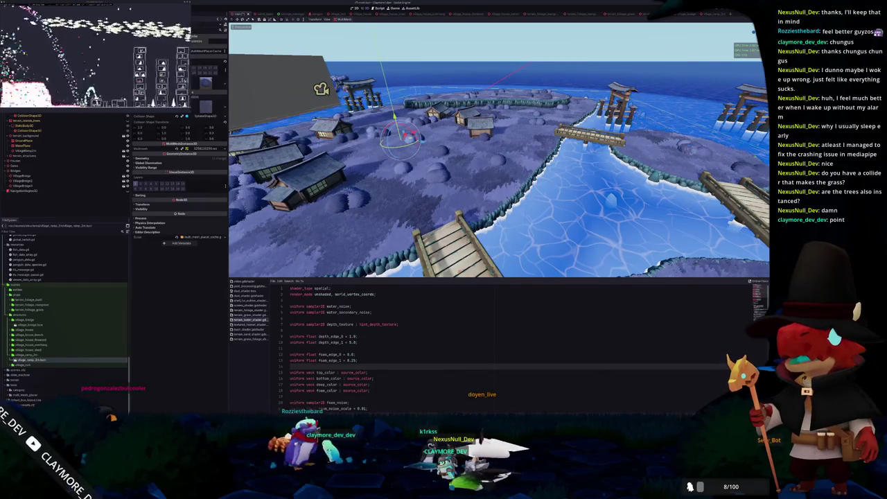
scroll(416, 195, "up", 5)
mouse_move(372, 175)
left_mouse_down()
mouse_move(338, 203)
mouse_move(401, 174)
mouse_move(515, 148)
mouse_move(516, 184)
mouse_move(466, 199)
mouse_move(445, 193)
left_mouse_up()
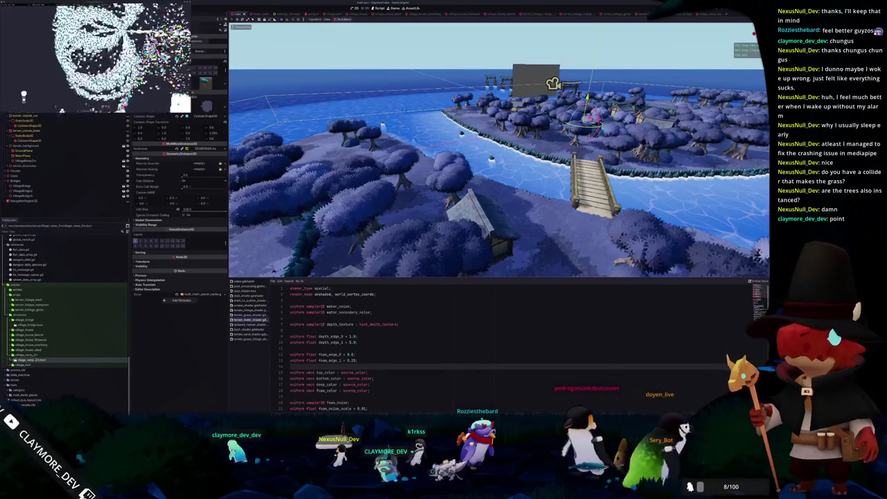
left_click(28, 160)
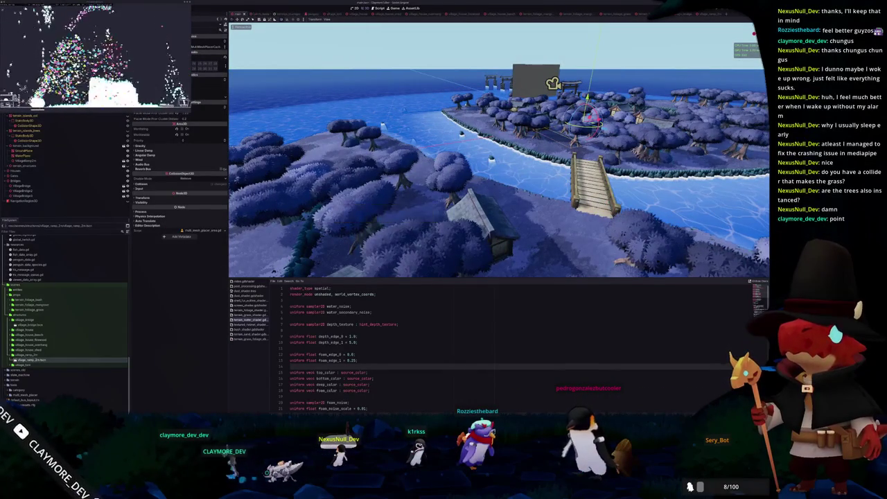
left_click(28, 121)
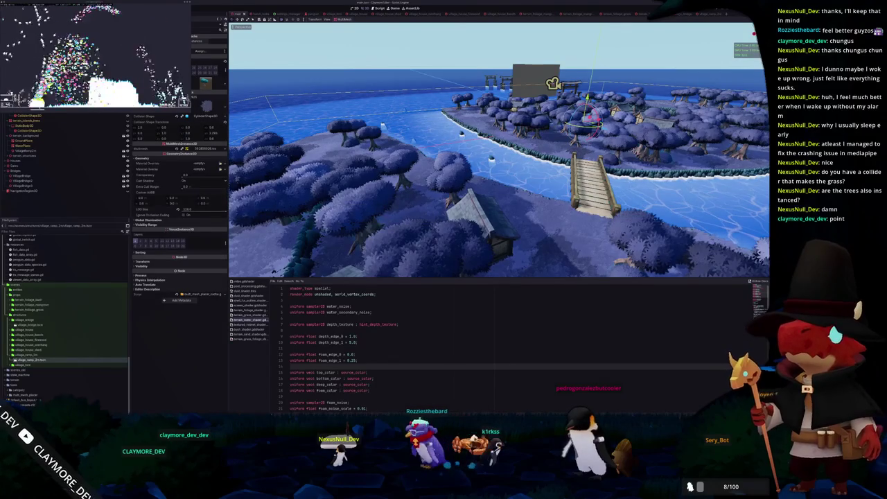
key("alt+Tab")
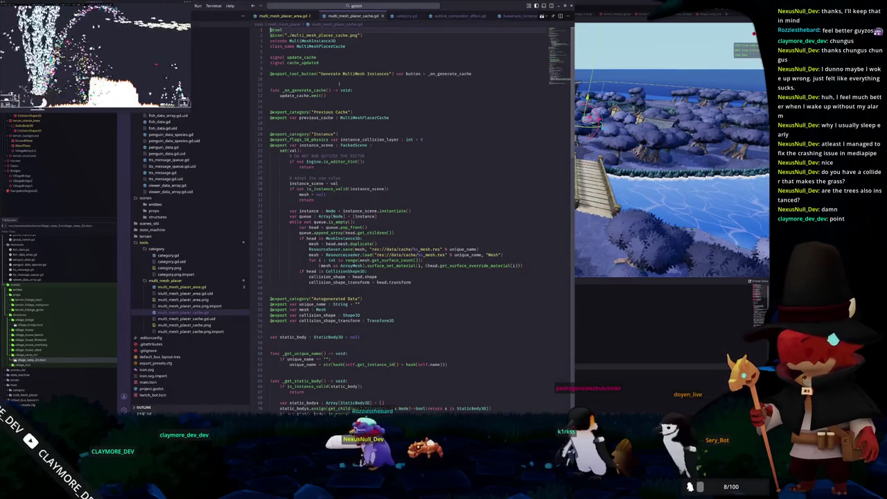
- Highlight every use of update_cache in the cache script and move to the update_cache.emit() line
left_click(288, 103)
double_click(295, 95)
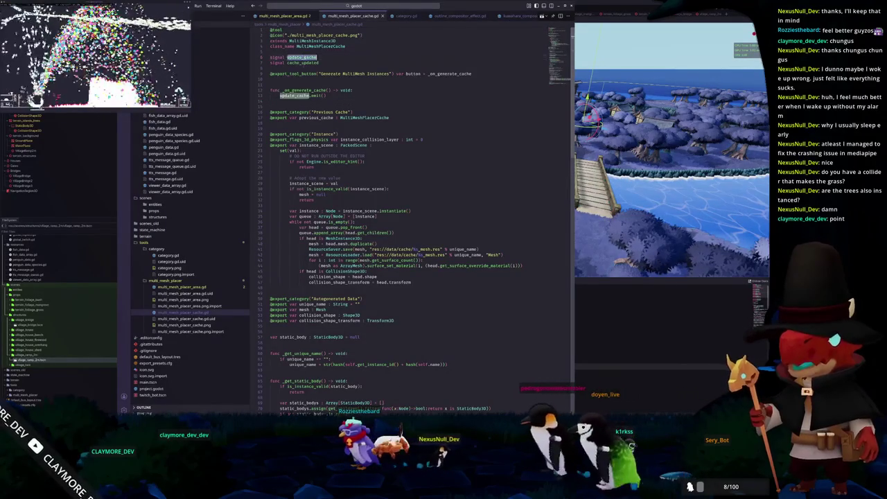
scroll(295, 95, "down", 1)
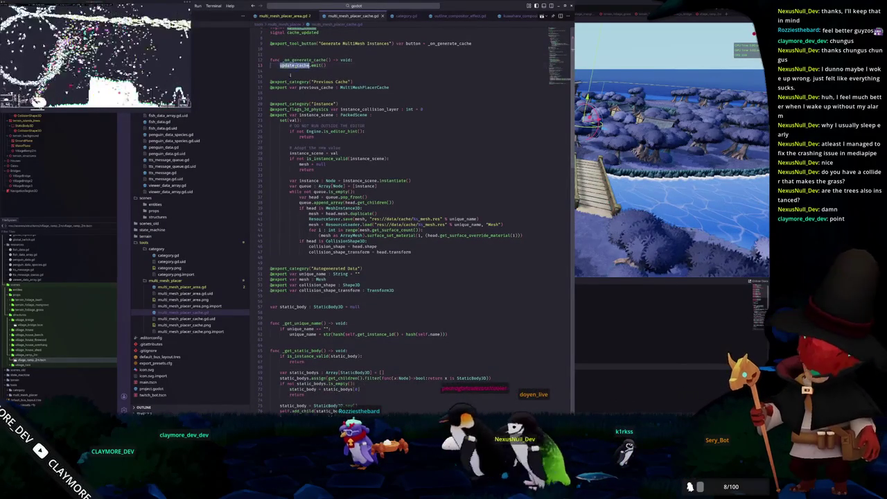
scroll(291, 69, "up", 2)
left_click(285, 67)
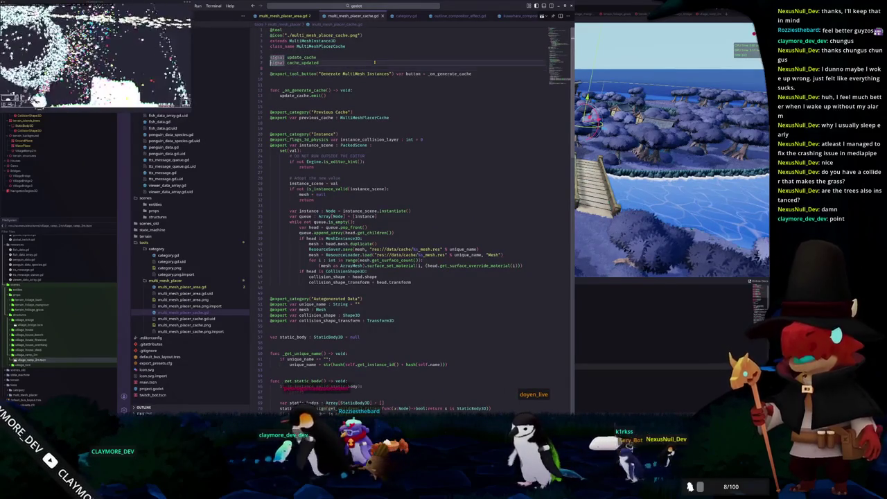
key("Down")
key("Down")
key("Down")
key("Down")
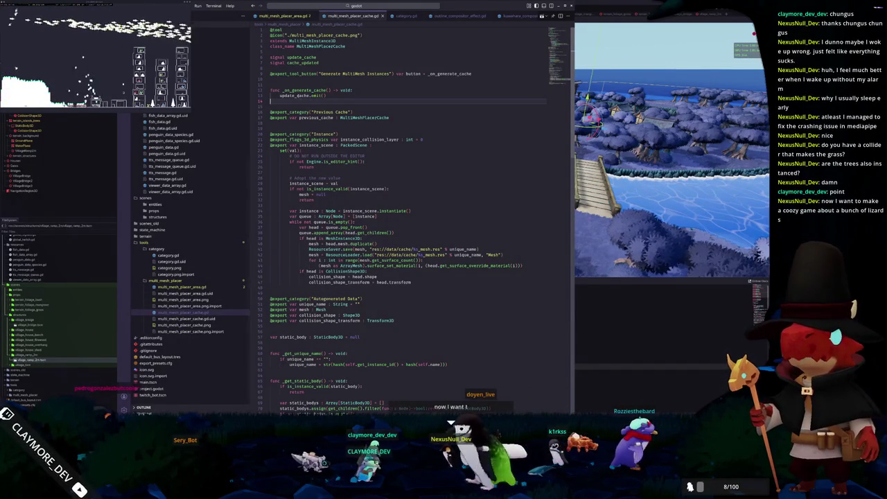
- Check where the emitted update_cache signal is defined and read through the rest of the script
left_click(298, 95)
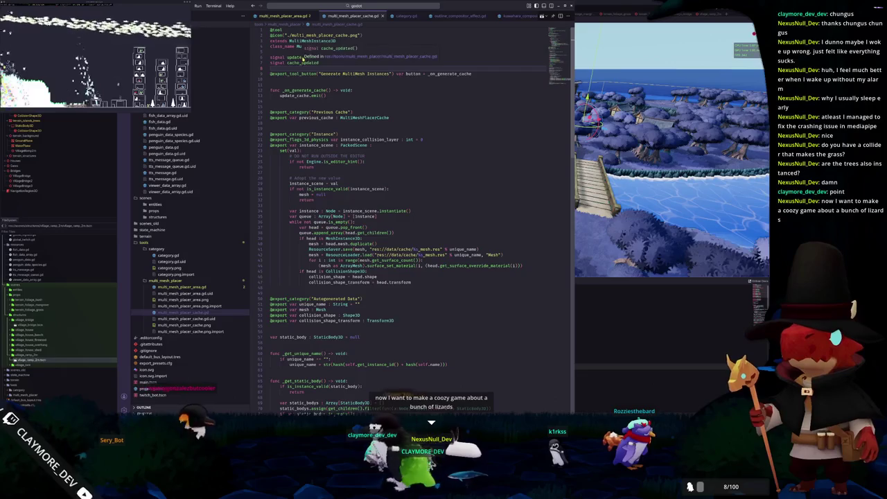
scroll(298, 60, "down", 2)
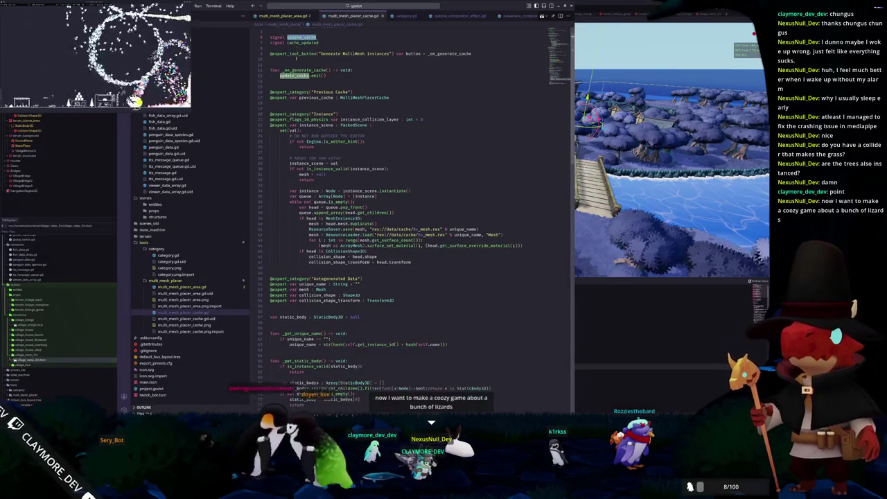
scroll(296, 83, "down", 5)
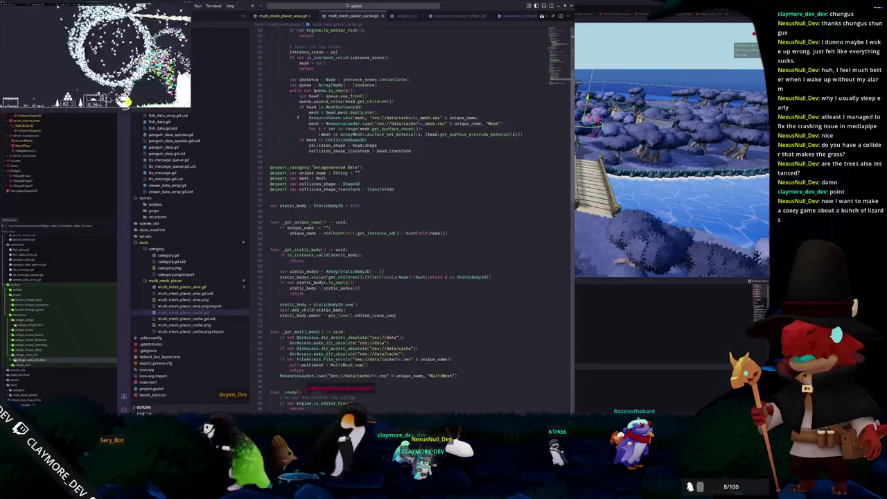
scroll(298, 118, "down", 5)
scroll(298, 119, "down", 8)
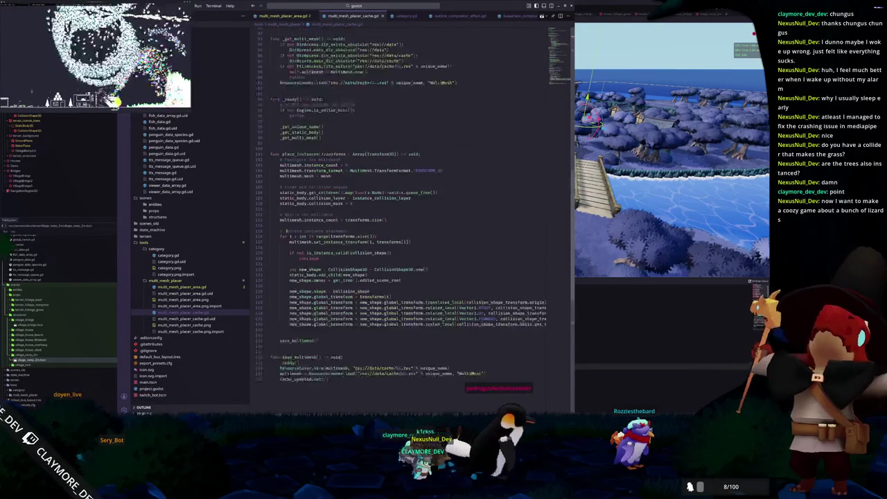
scroll(298, 118, "up", 18)
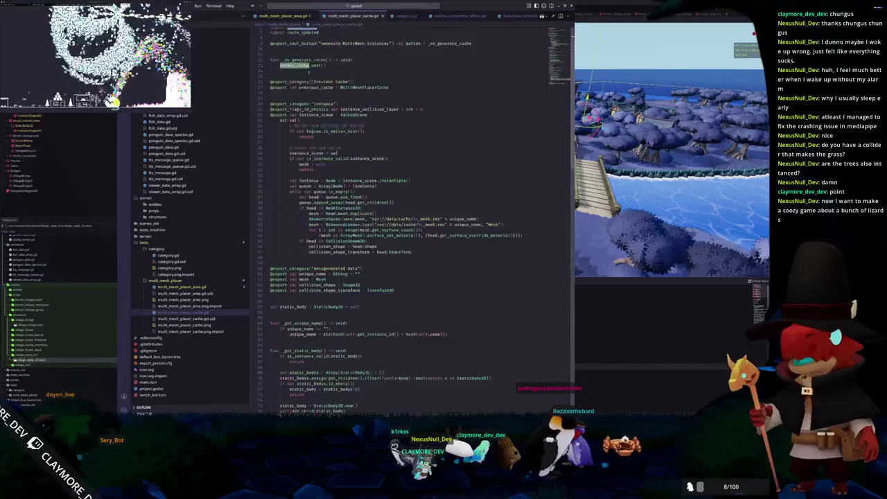
scroll(300, 83, "up", 2)
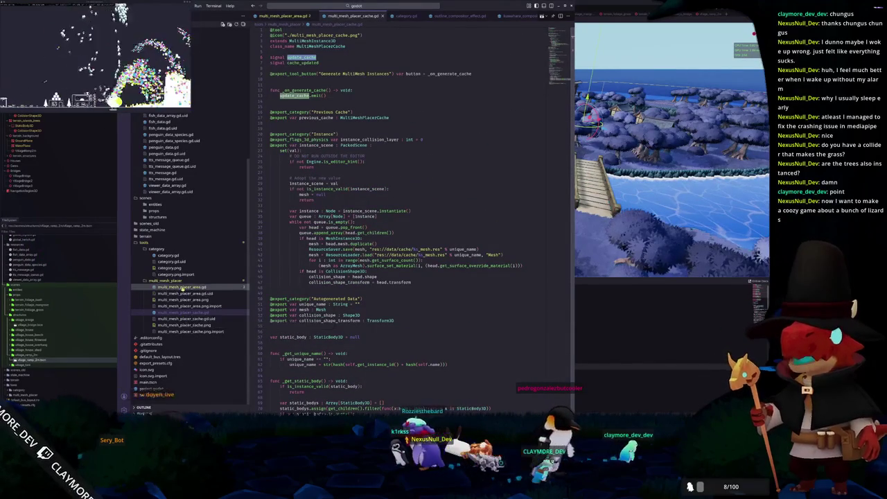
- Open multi_mesh_placer_area.gd from the Explorer and scroll up to line 1
left_click(182, 288)
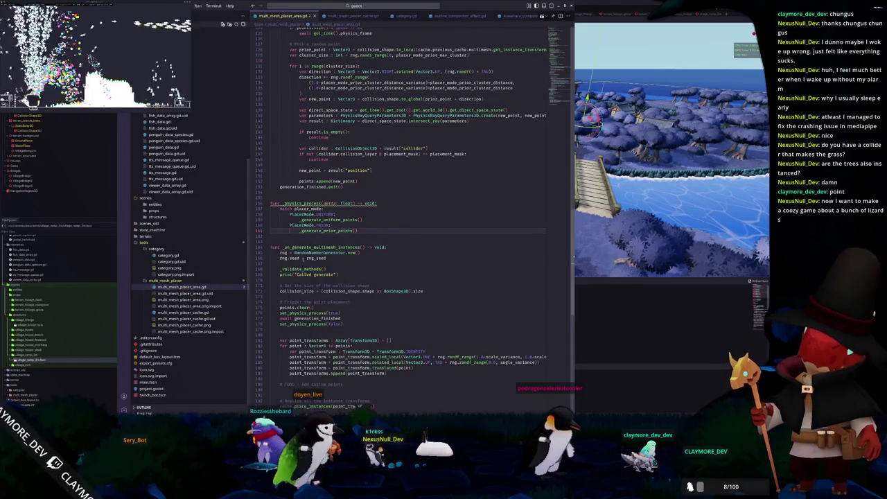
scroll(280, 262, "up", 15)
scroll(280, 262, "up", 12)
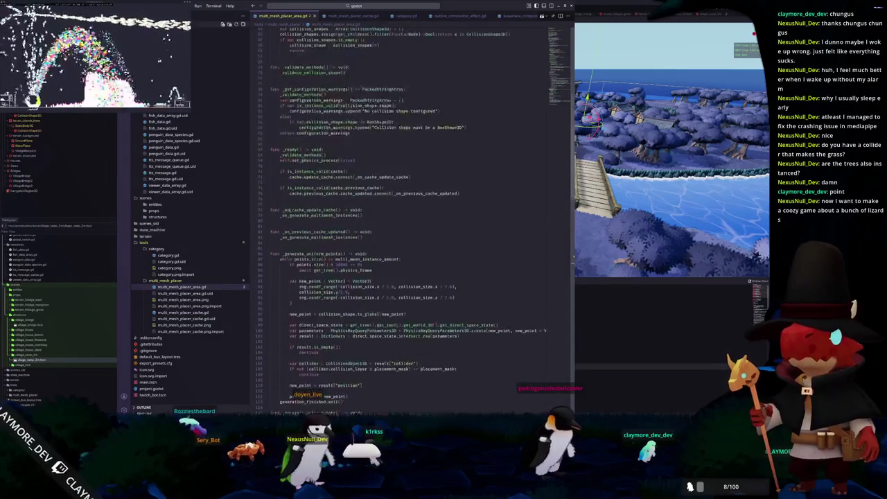
scroll(281, 209, "up", 3)
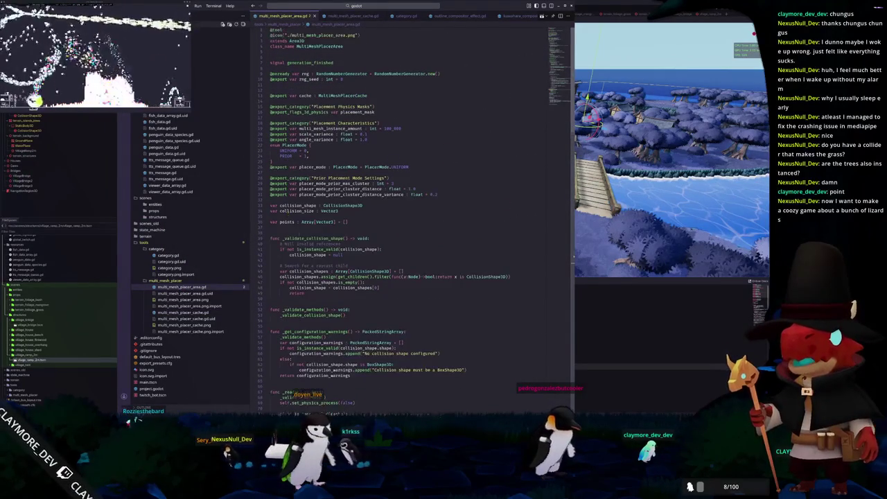
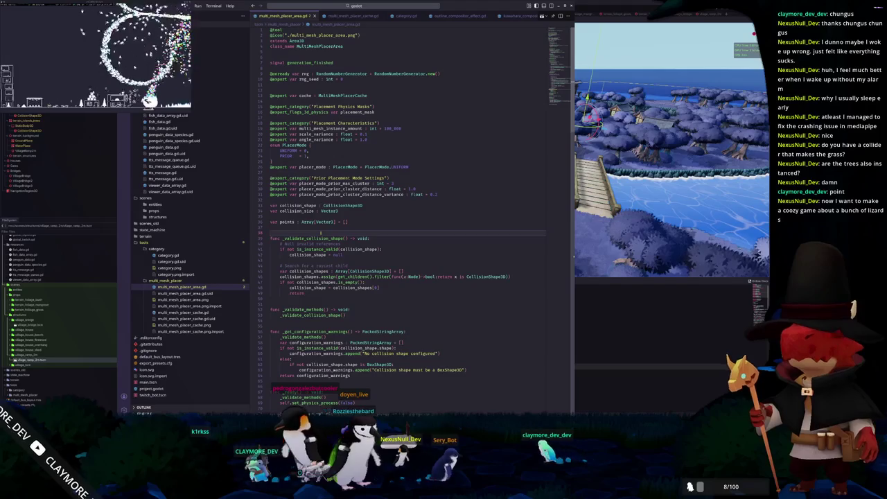
- Check the island scene in the Godot editor, then return to the code editor
scroll(321, 233, "down", 5)
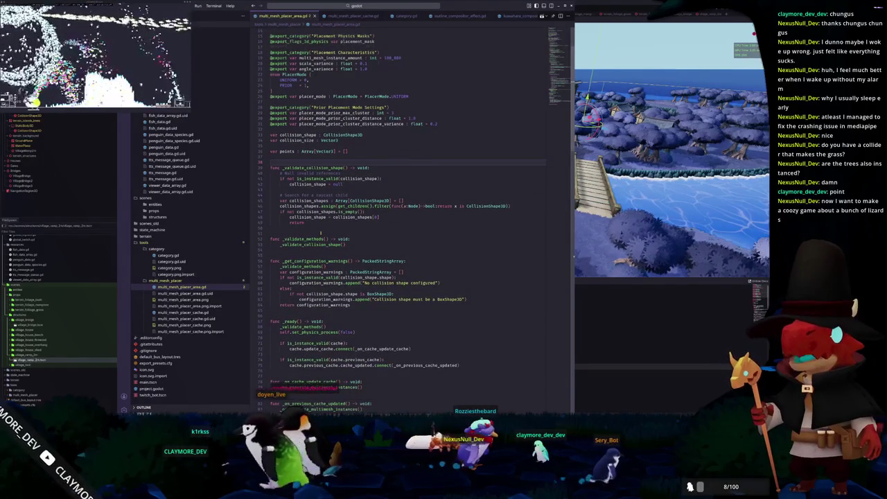
scroll(321, 233, "up", 1)
scroll(321, 233, "up", 3)
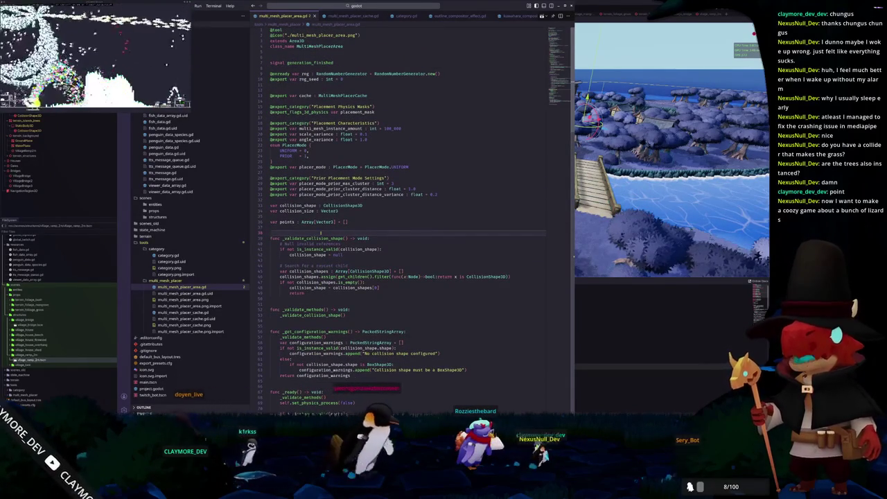
mouse_move(324, 237)
left_click(585, 283)
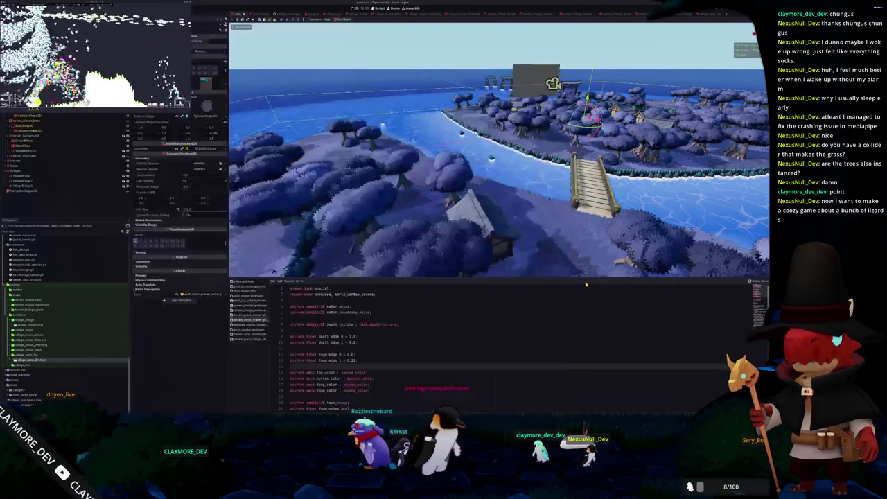
left_click_drag(504, 235, 489, 242)
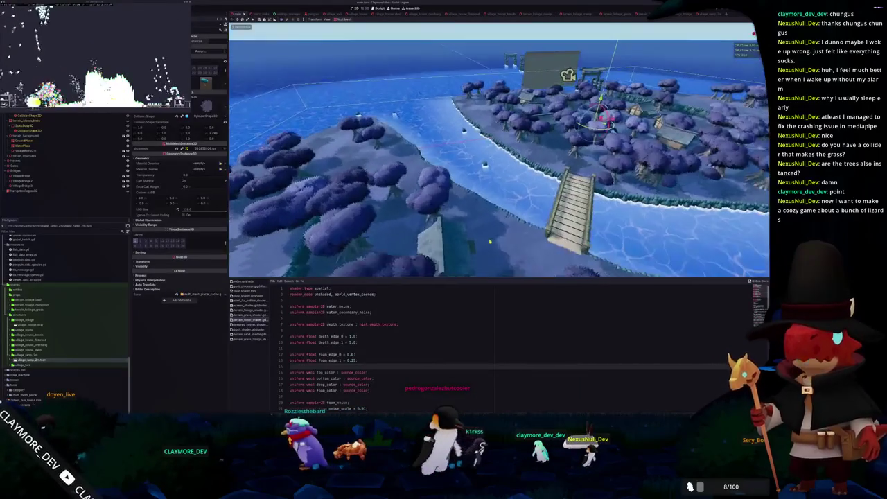
key("alt+Tab")
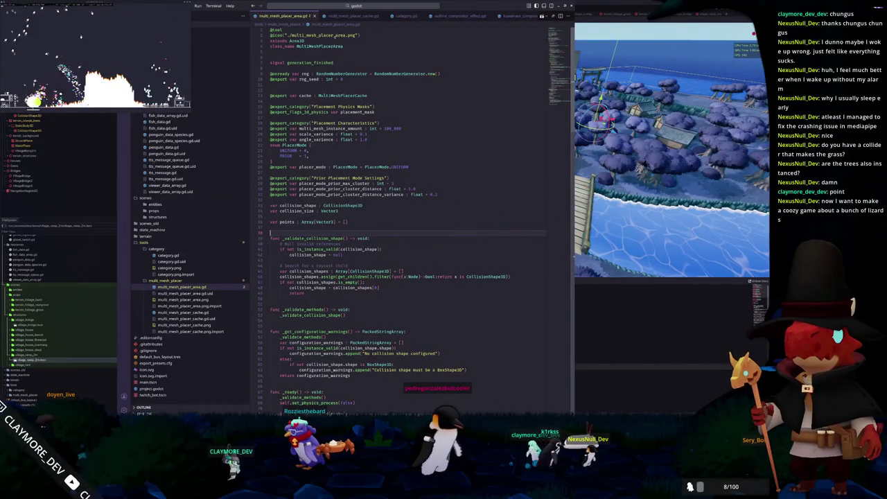
- In multi_mesh_placer_cache.gd, declare a new 'signal clear_cache' above the existing signals
left_click(361, 15)
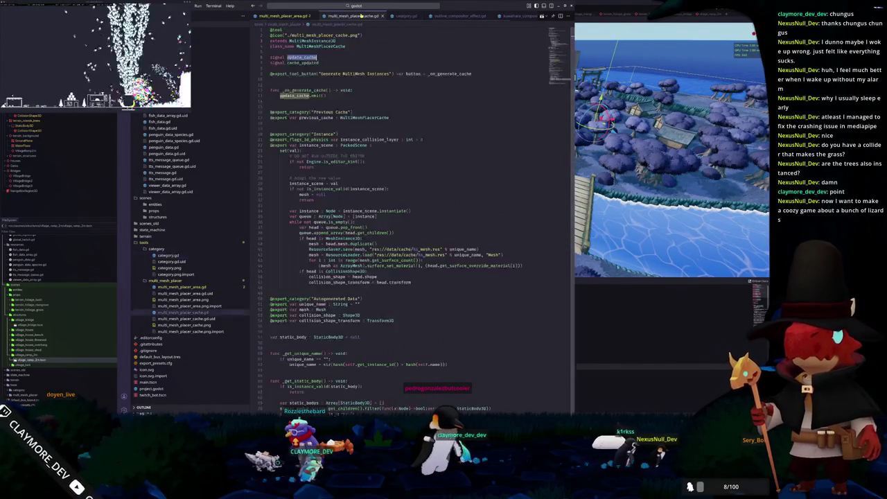
left_click(293, 102)
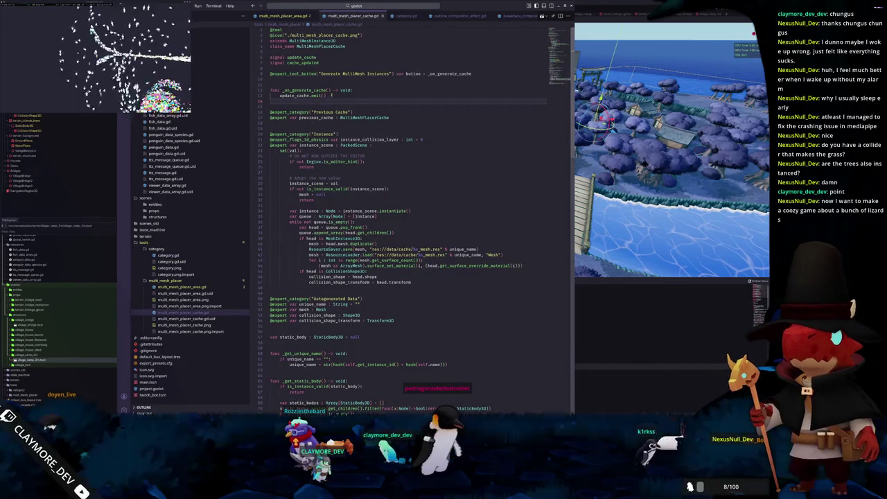
left_click(332, 95)
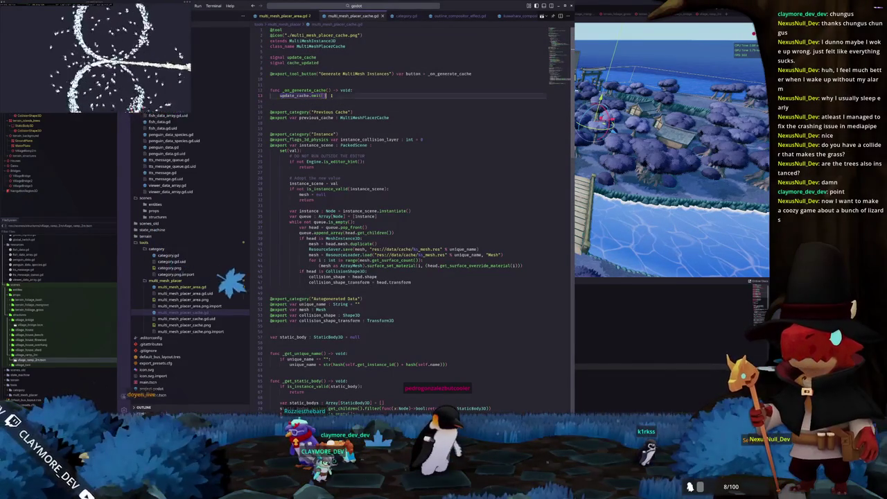
left_click(299, 53)
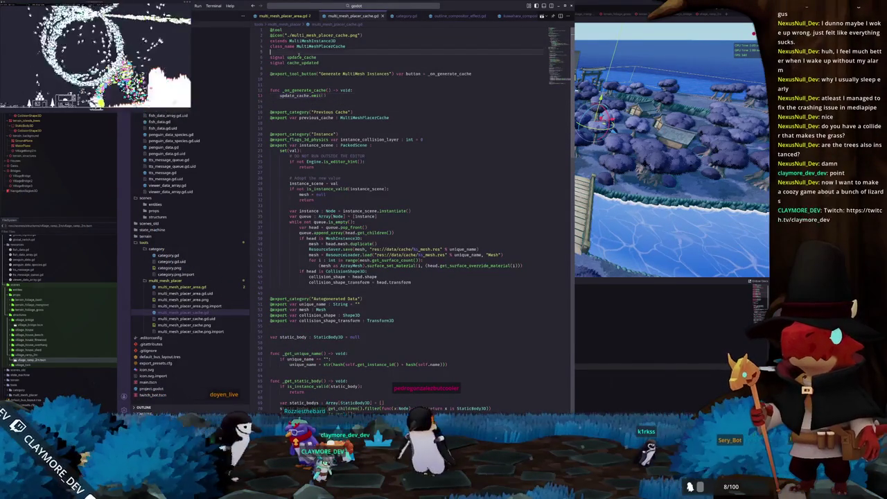
key("Return")
type("signal clear_cache")
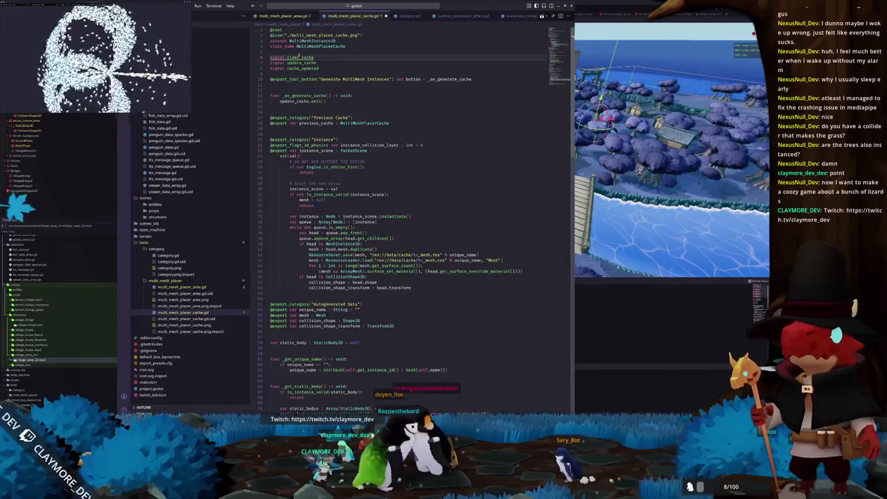
- Insert the clear_cache call and physics-frame await lines above update_cache.emit()
key("Down")
key("Down")
key("Down")
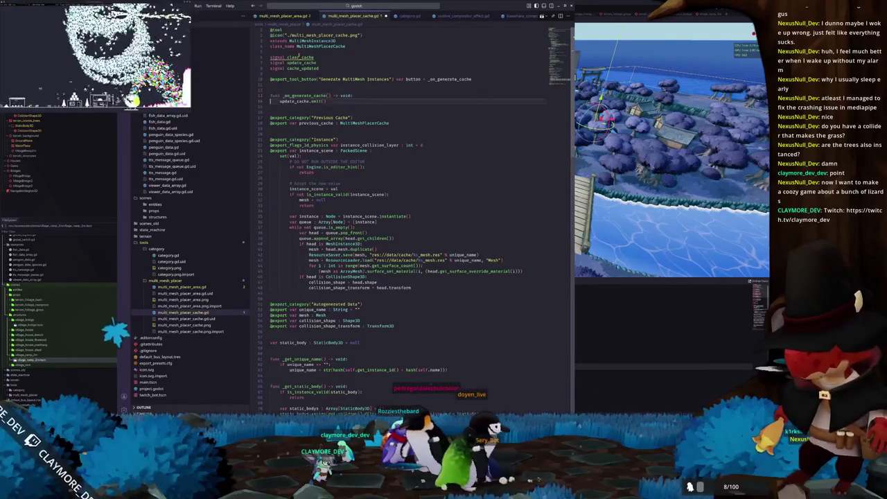
key("ctrl+shift+Return")
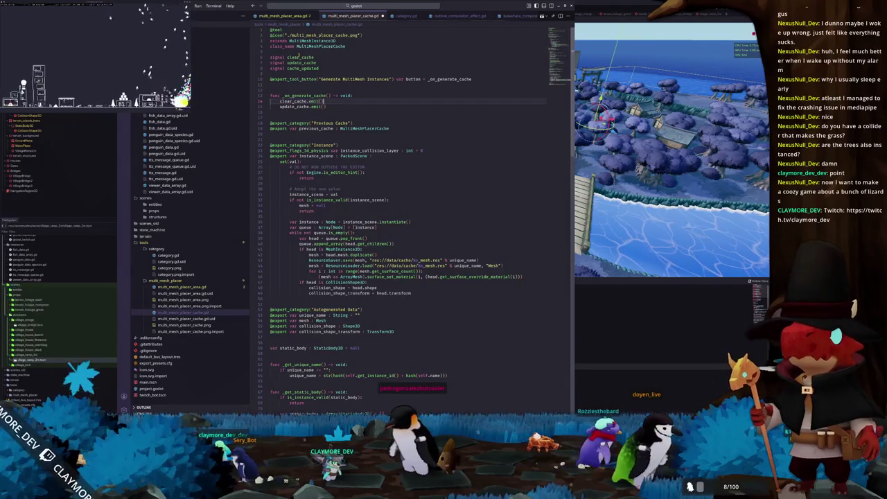
key("Return")
key("Return")
key("ctrl+shift+Return")
type("await get_tree().phy")
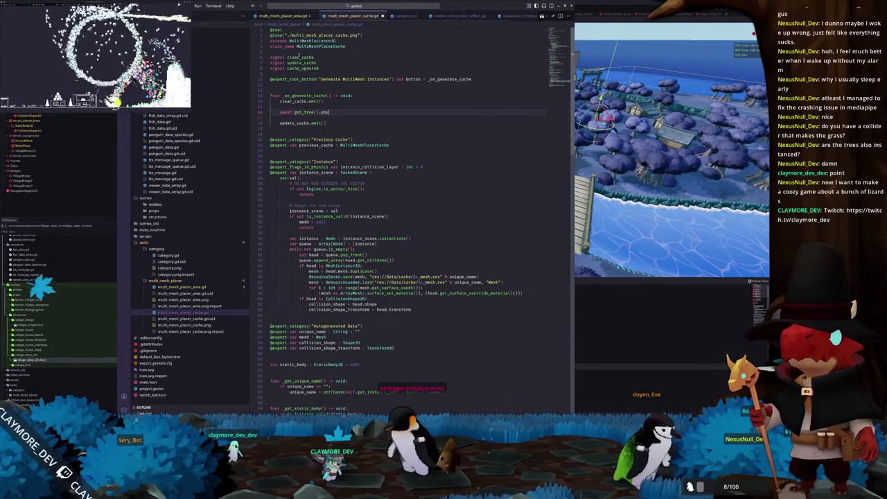
type("sics_frame")
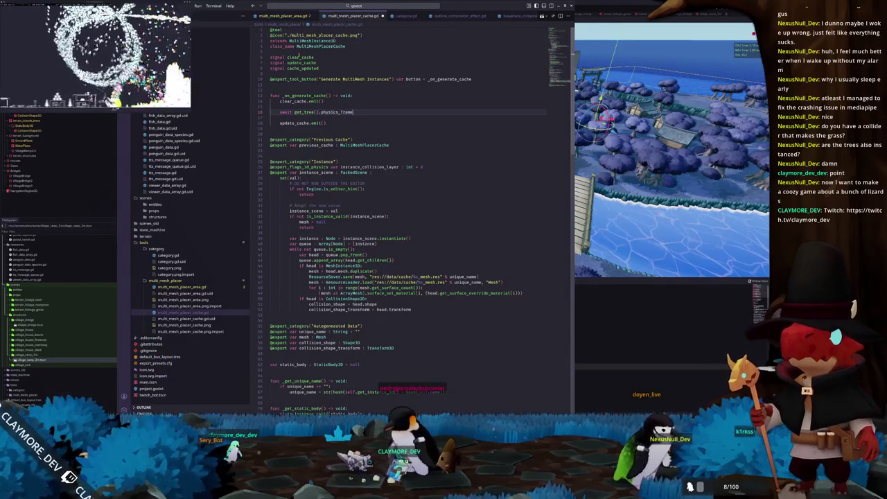
- Tidy the blank lines around the await and remove the parentheses after _clear_cache
key("Down")
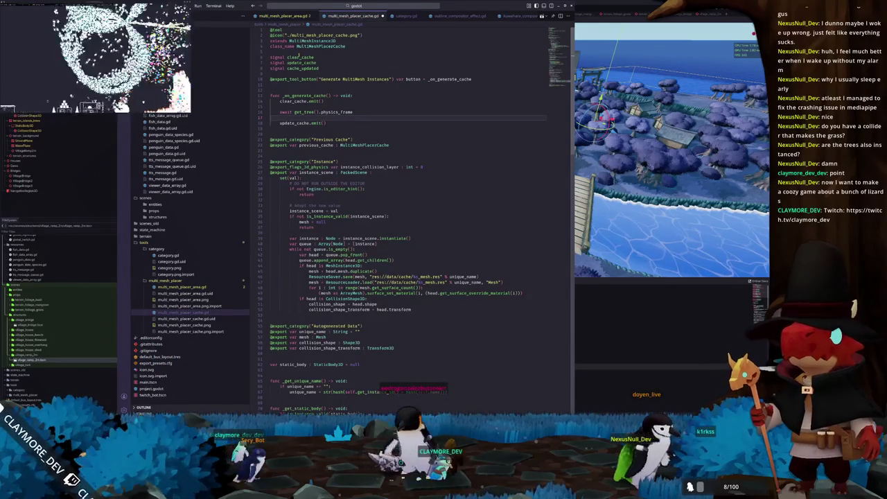
key("BackSpace")
key("Up")
key("BackSpace")
key("Down")
key("Down")
key("ctrl+z")
key("ctrl+z")
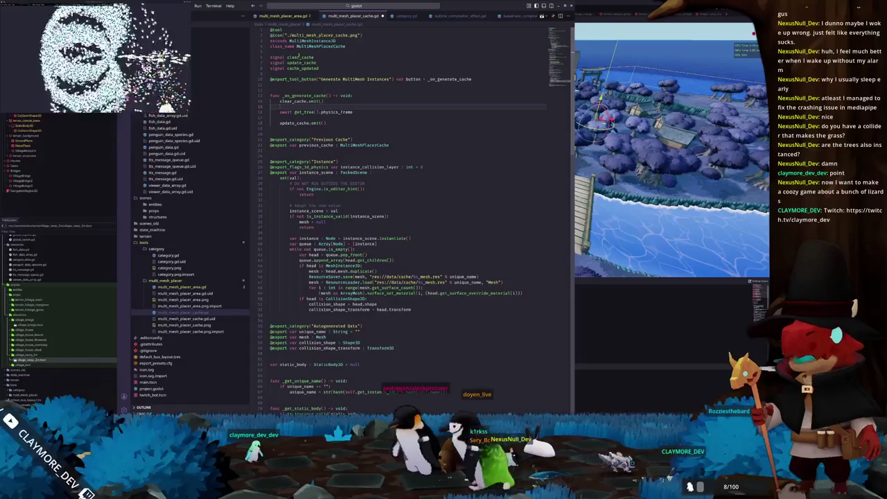
key("ctrl+z")
key("ctrl+z")
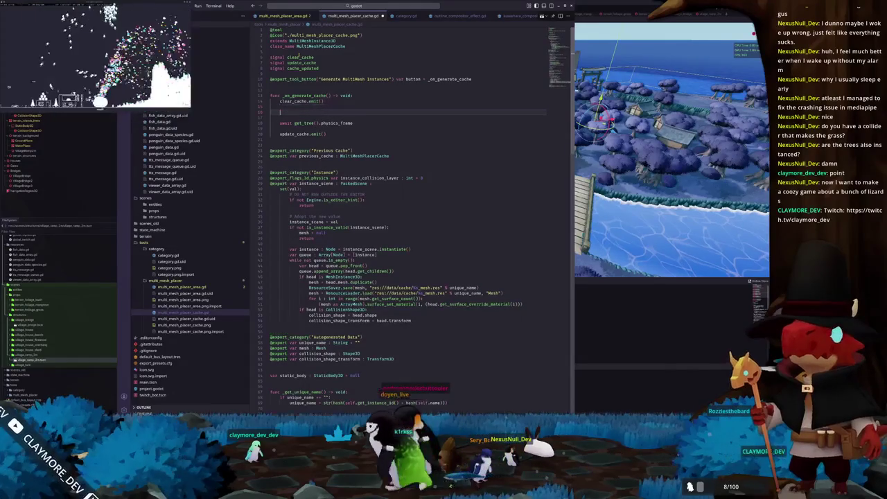
type("_clear_cach")
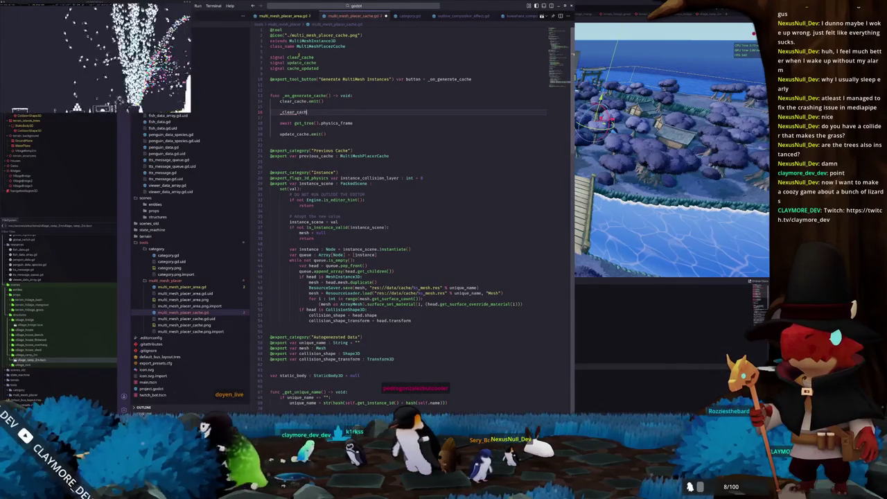
key("shift+Left")
key("shift+Left")
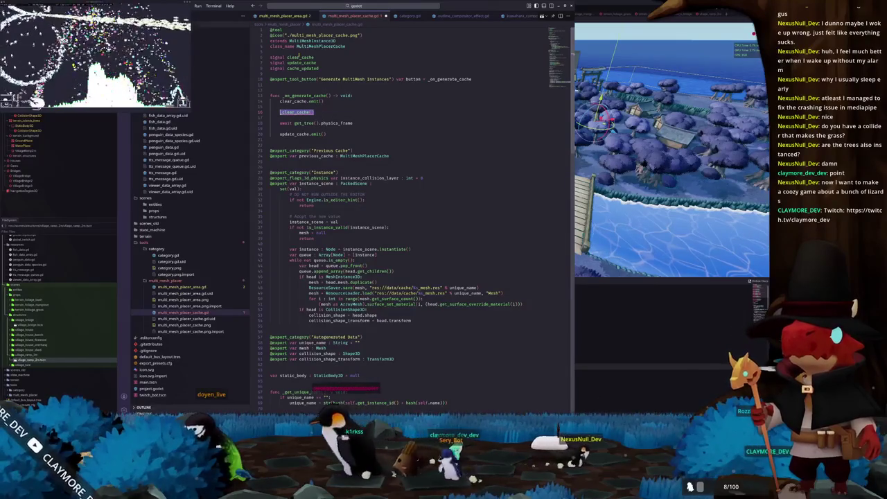
key("BackSpace")
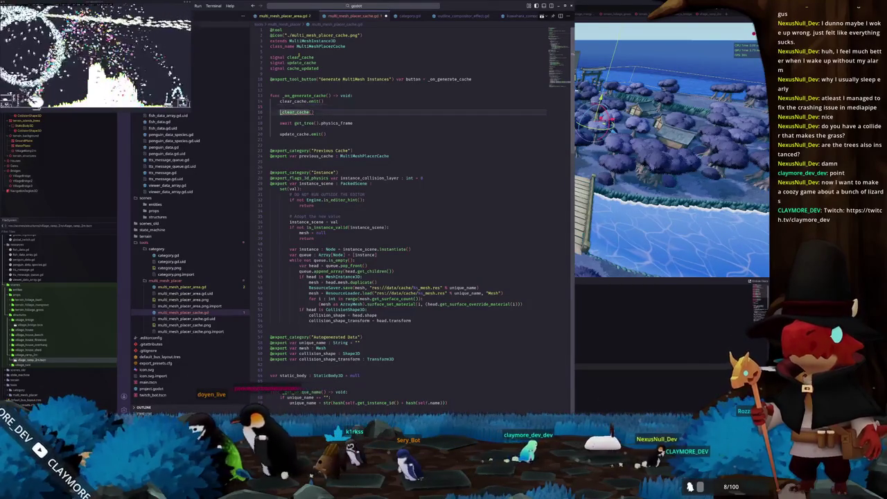
- Below var static_body, start a new func _clear_cache() -> void: definition
scroll(299, 57, "down", 10)
scroll(277, 211, "down", 10)
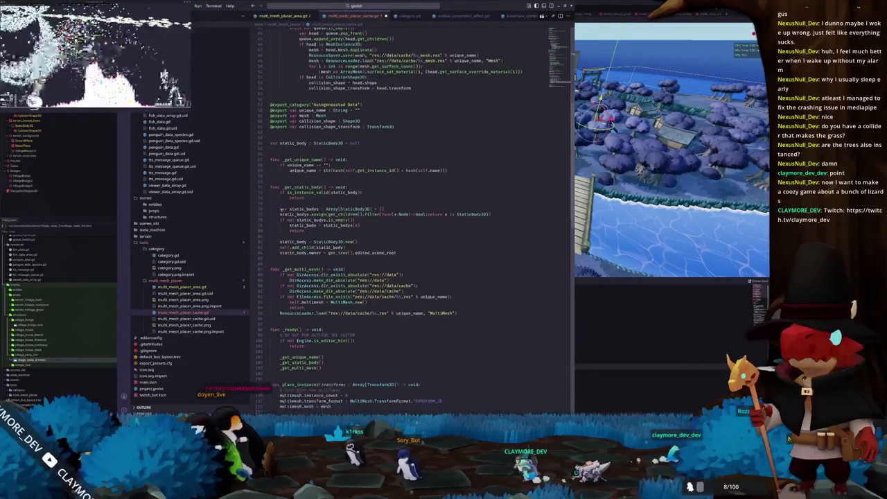
scroll(276, 211, "down", 3)
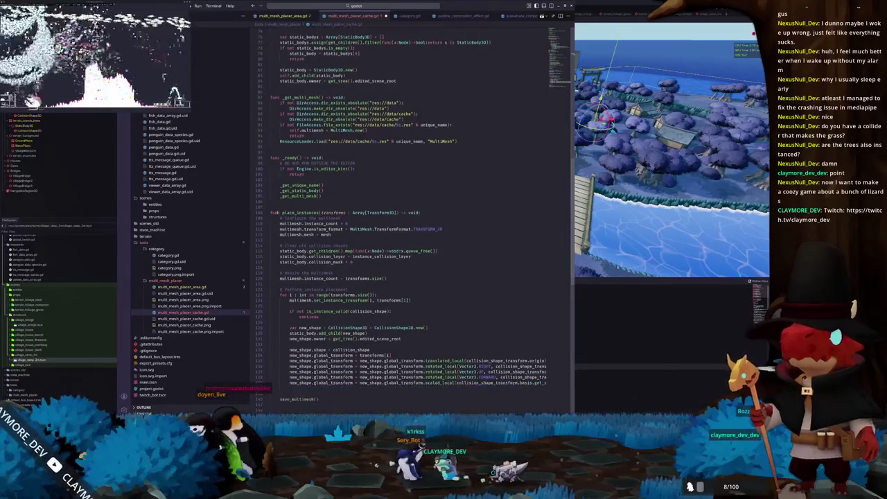
left_click(278, 202)
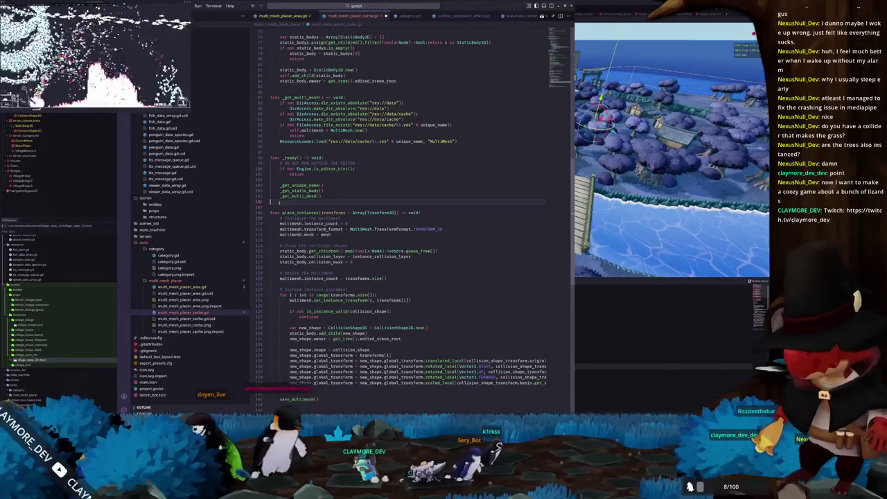
scroll(277, 208, "up", 8)
scroll(273, 212, "up", 5)
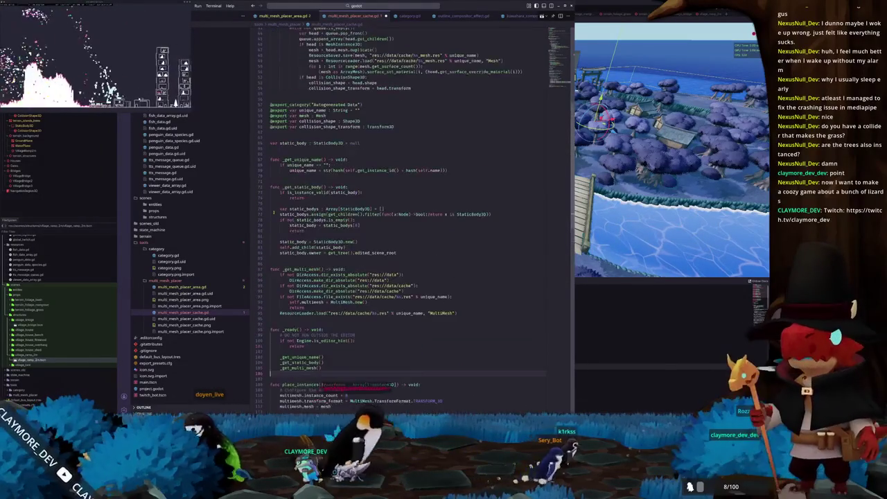
key("Return")
type("clear_cache()")
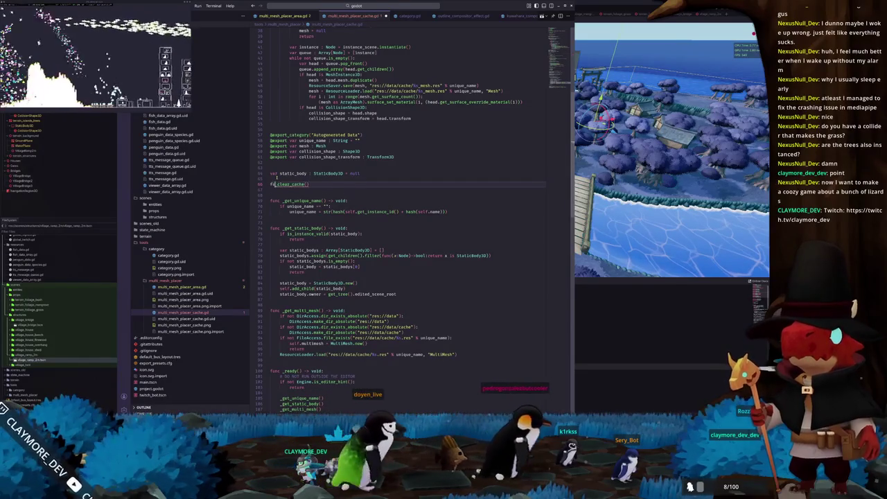
key("End")
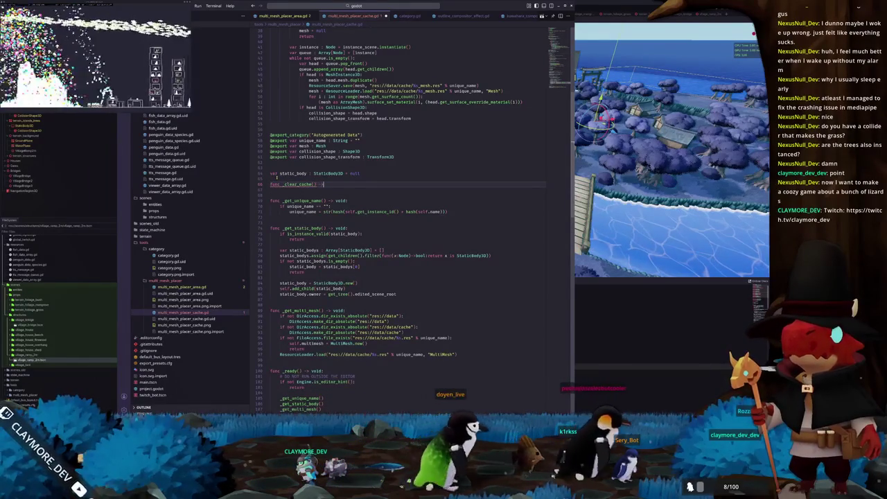
type("void:")
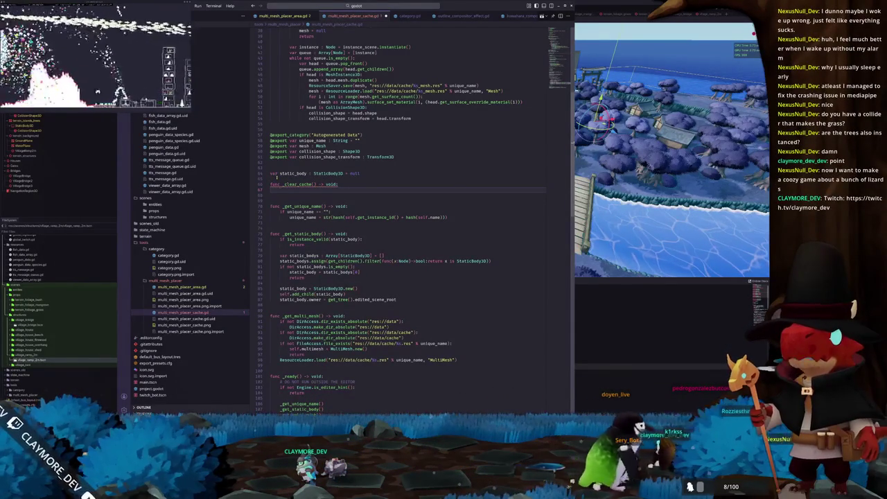
- Give _clear_cache multimesh.instance_count = 0 and static_body.get_children().map(func(x:Node)->void:x.queue_free())
scroll(299, 212, "down", 1)
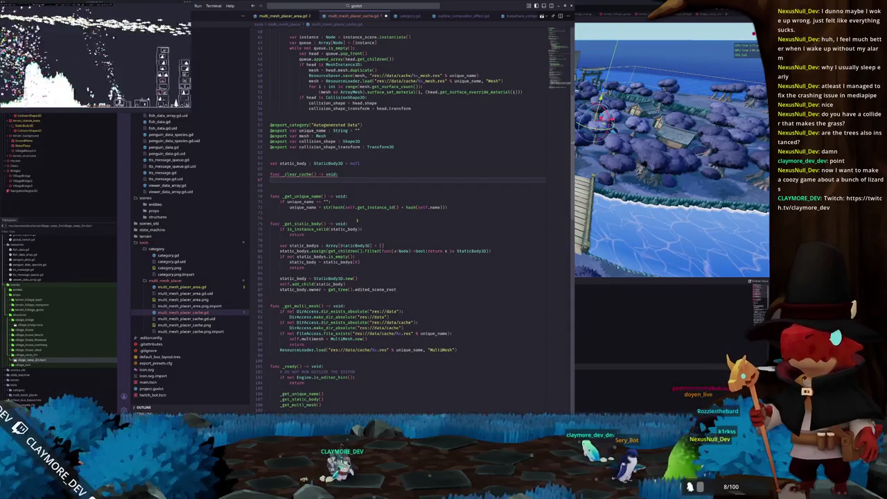
scroll(357, 220, "down", 1)
scroll(374, 221, "up", 1)
type("static_body.")
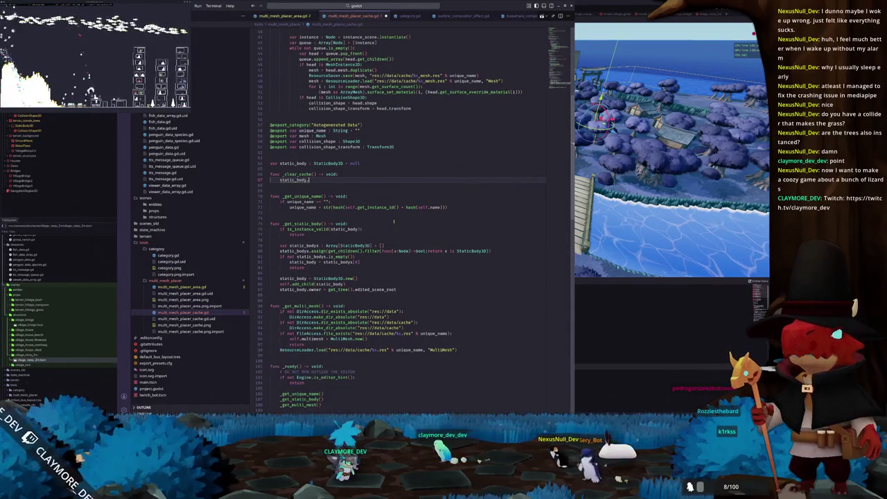
type("children")
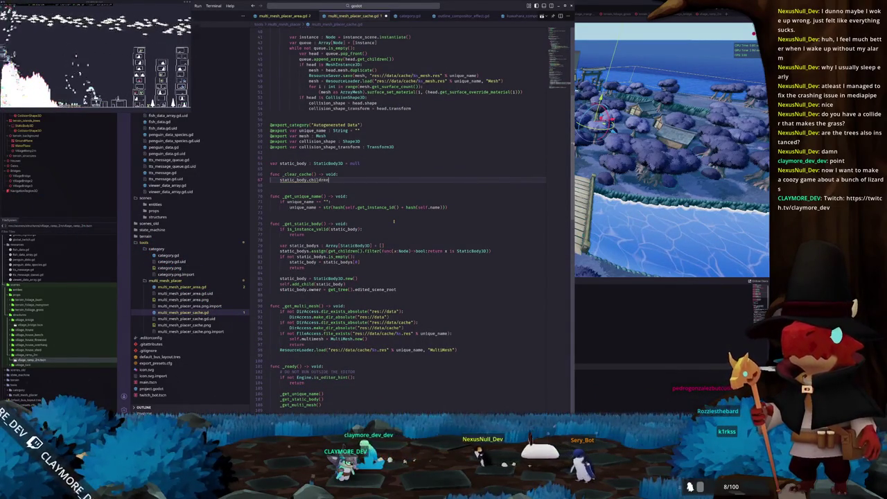
key("BackSpace")
key("BackSpace")
key("BackSpace")
key("BackSpace")
key("BackSpace")
key("BackSpace")
key("BackSpace")
key("BackSpace")
type("get")
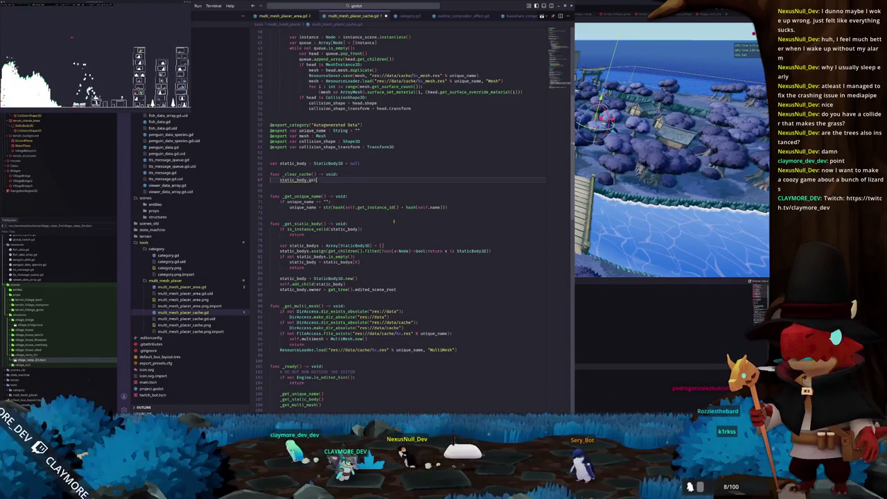
type("_children().ma")
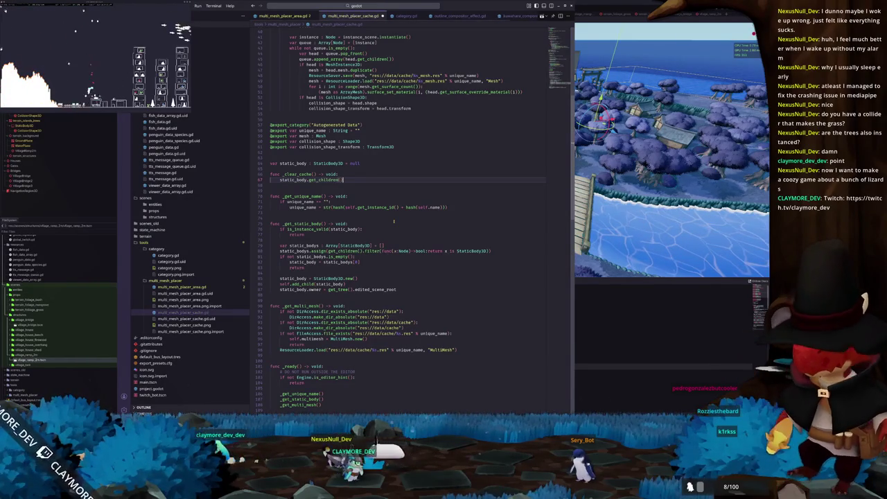
type("p(func(x:Node)")
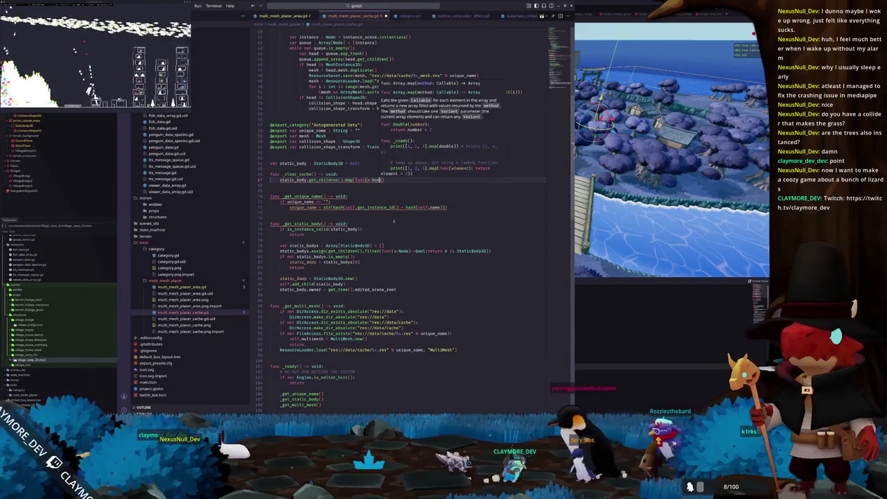
type("->void")
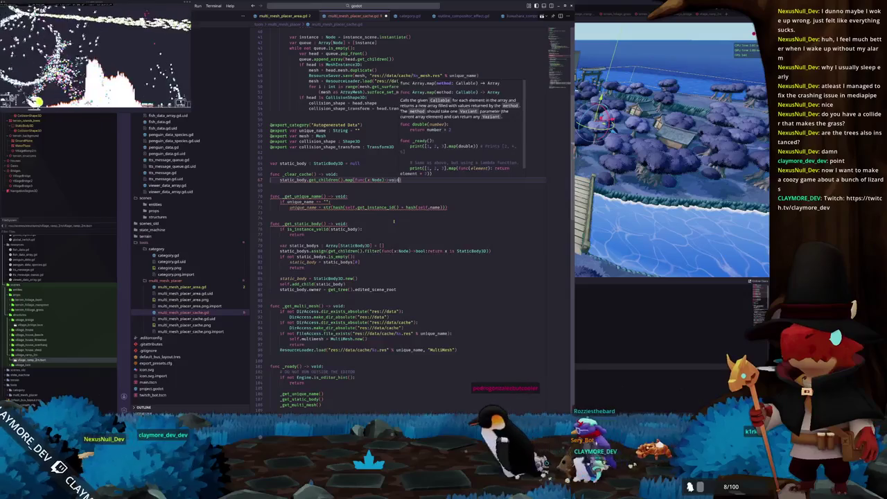
type(":x.queue_free()")
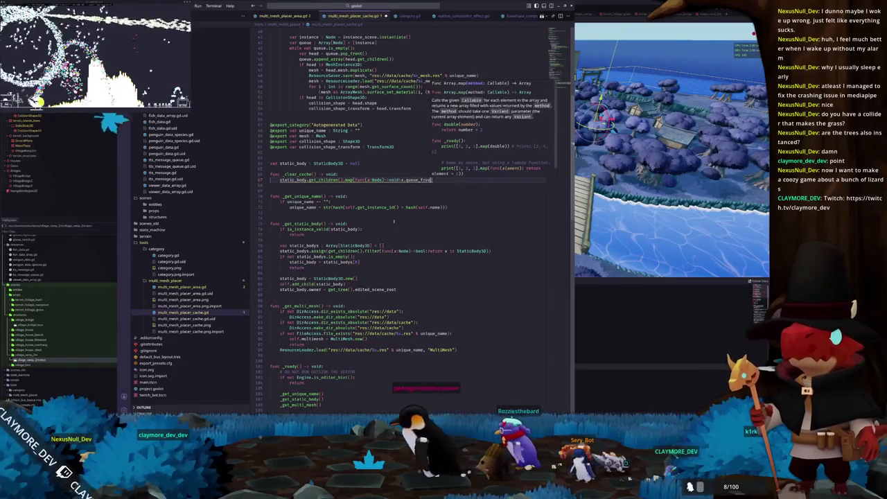
key("ctrl+shift+Return")
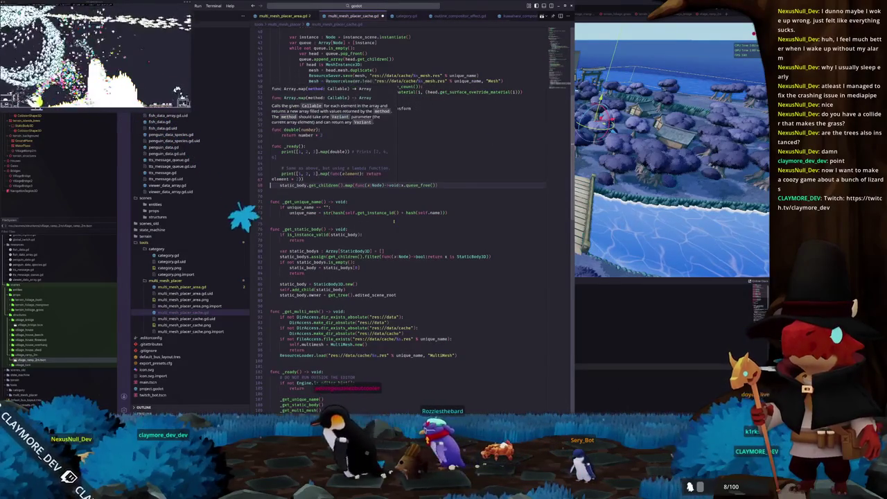
type("multim")
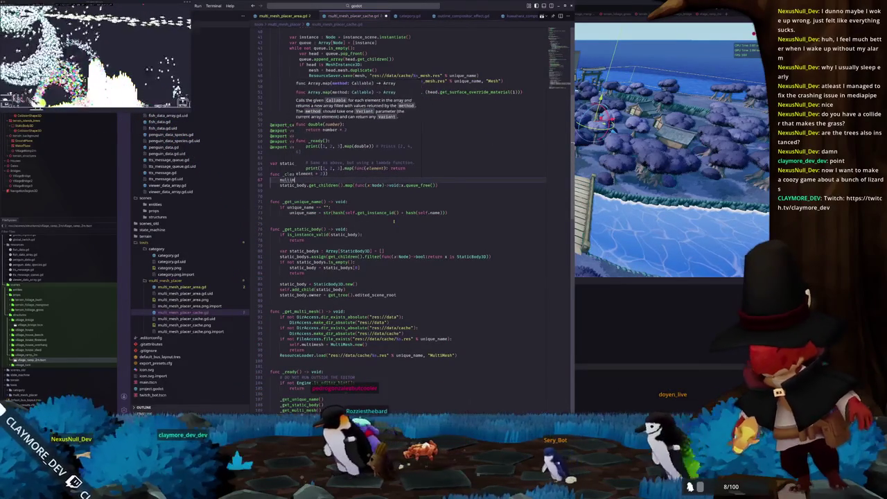
type("esh.instanc")
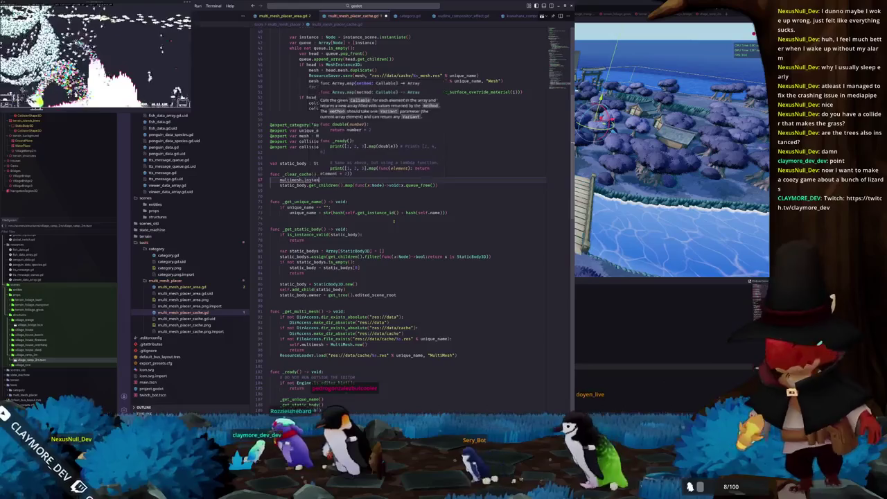
type("e_countnt = 0")
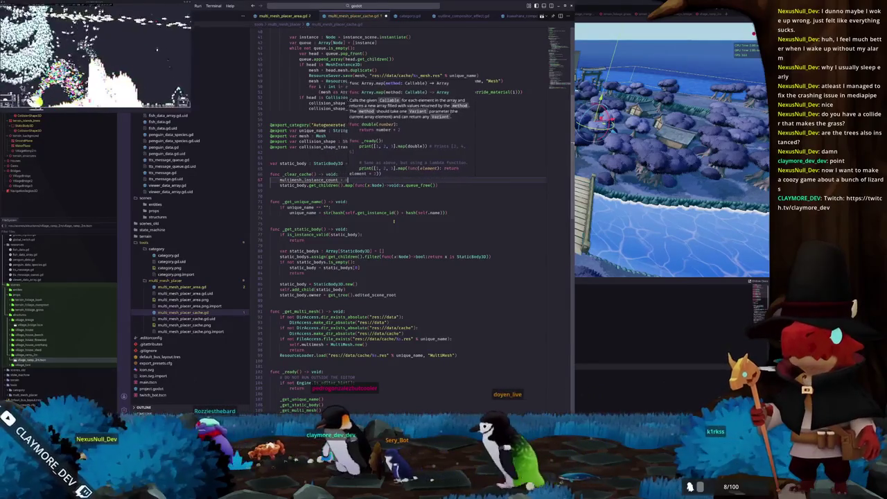
- Add a blank line of spacing above the _clear_cache function
key("Up")
key("Up")
key("Up")
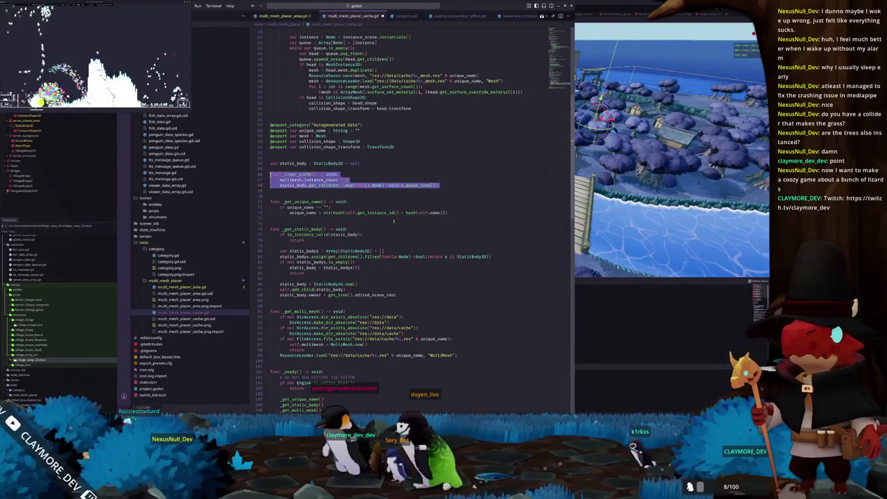
key("Return")
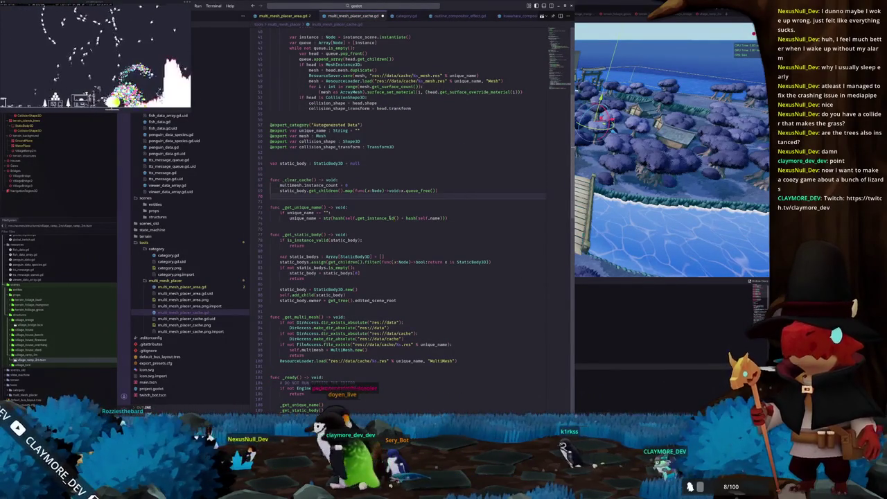
left_click(340, 174)
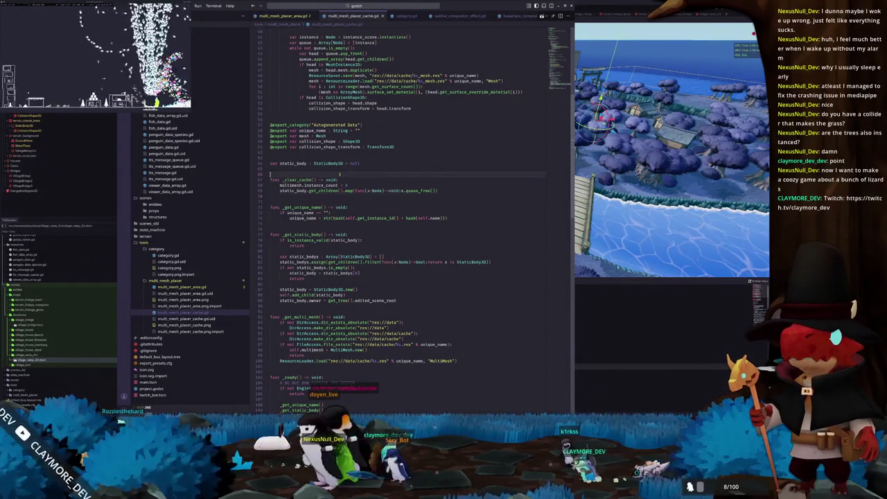
scroll(340, 175, "up", 10)
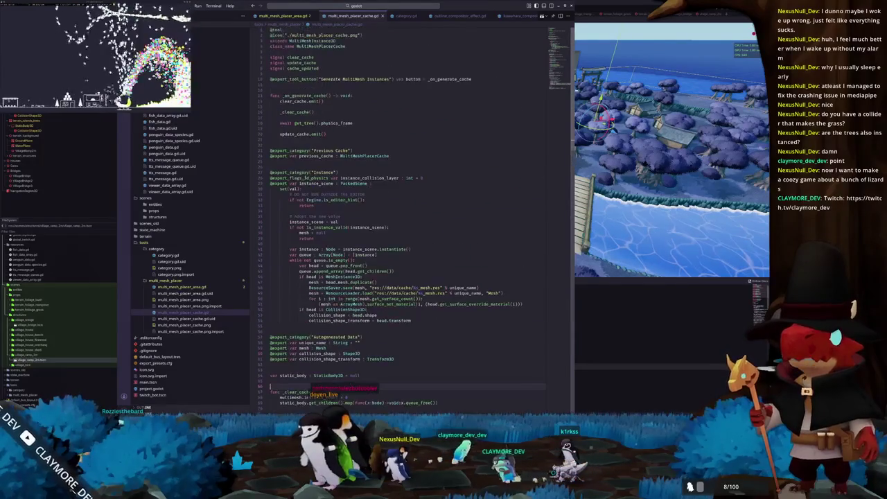
- Delete the blank line under _clear_cache() and add a new line in _ready above _get_unique_name()
left_click(285, 117)
key("ctrl+shift+k")
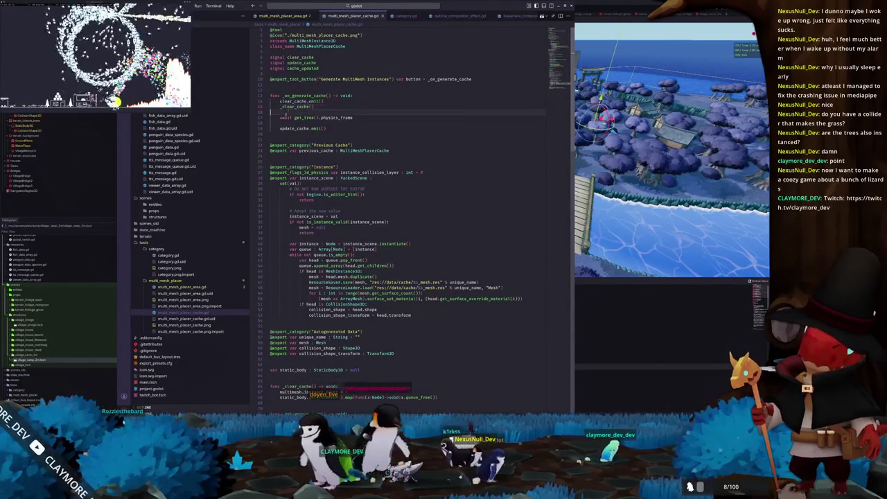
scroll(289, 111, "down", 10)
scroll(271, 174, "down", 8)
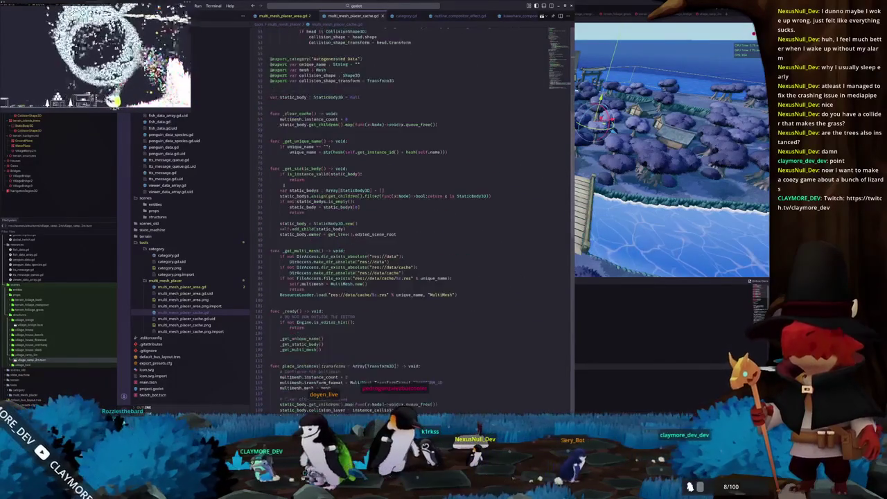
scroll(301, 199, "down", 6)
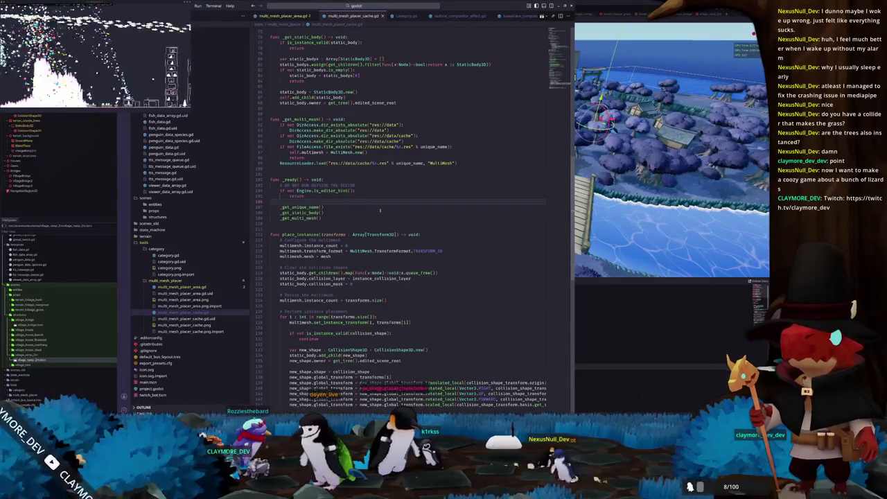
key("Return")
key("Return")
key("Return")
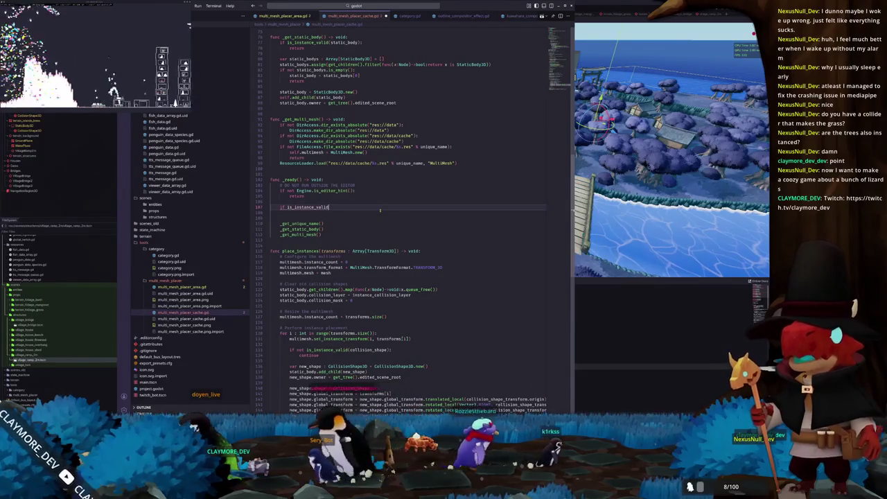
- Under if is_instance_valid(previous_cache):, connect previous_cache.clear_cache to _clear_cache, then return to Godot
type("(")
type("previous_c")
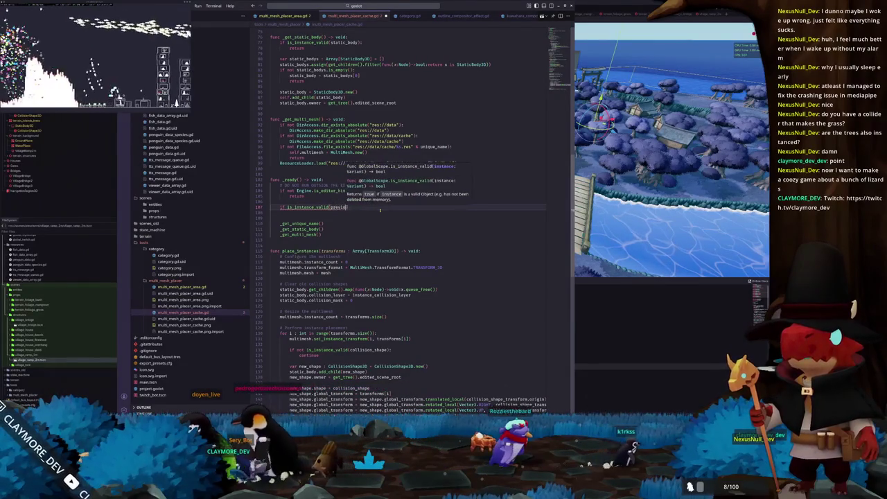
type("ache")
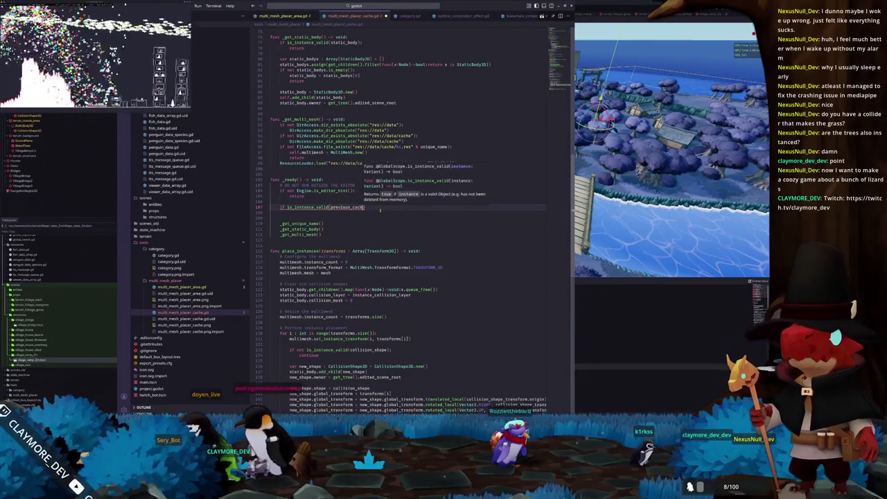
type(":")
key("Return")
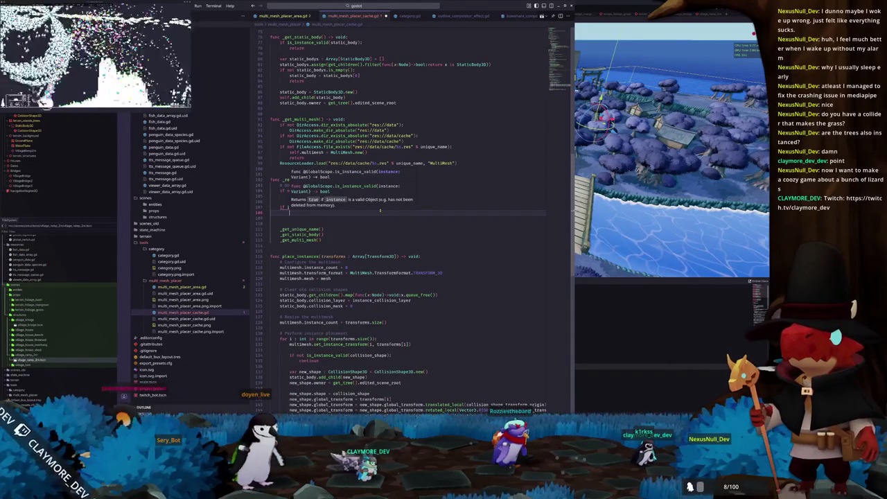
type("pre")
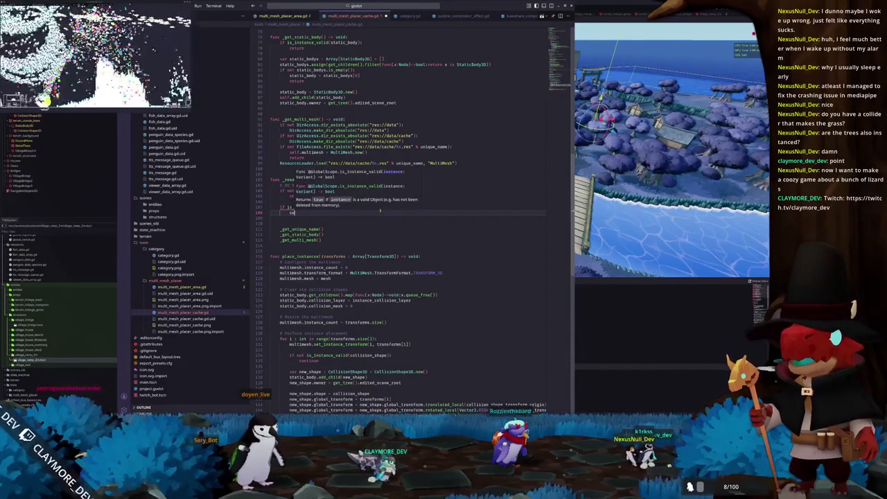
type("vious_cache.cl")
type("ear_cache.co")
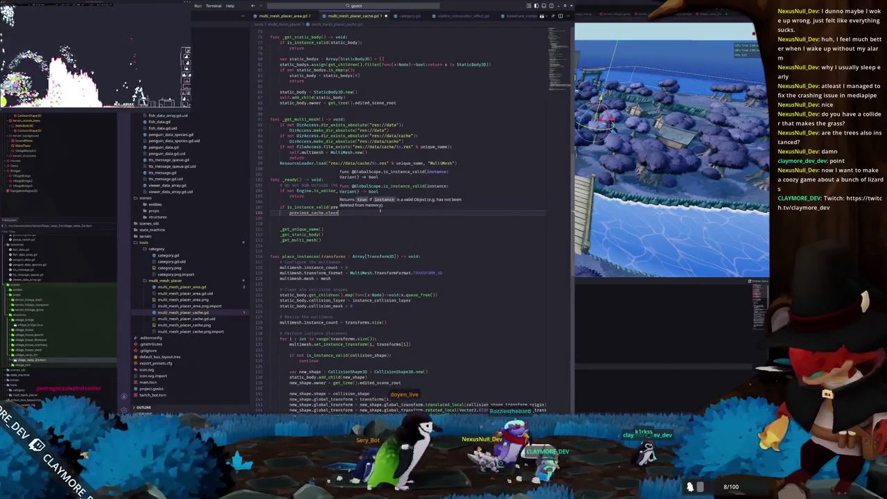
type("nnect")
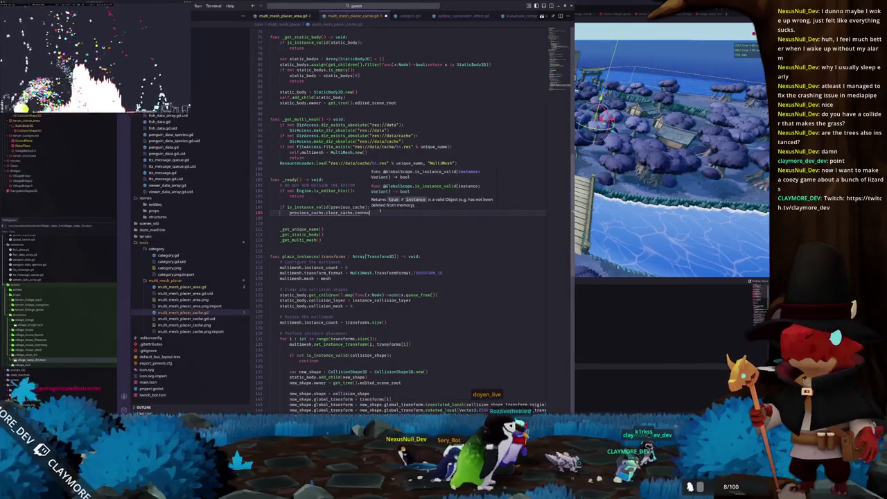
type("(_on_")
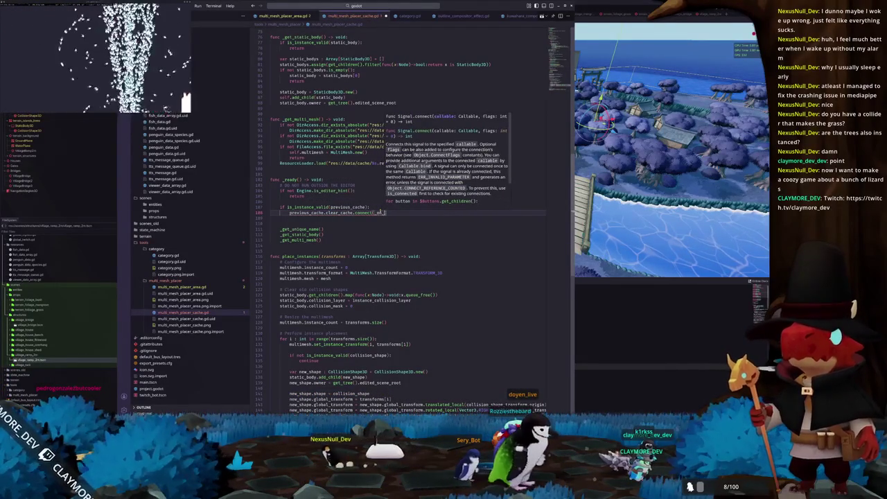
type("clear_cache")
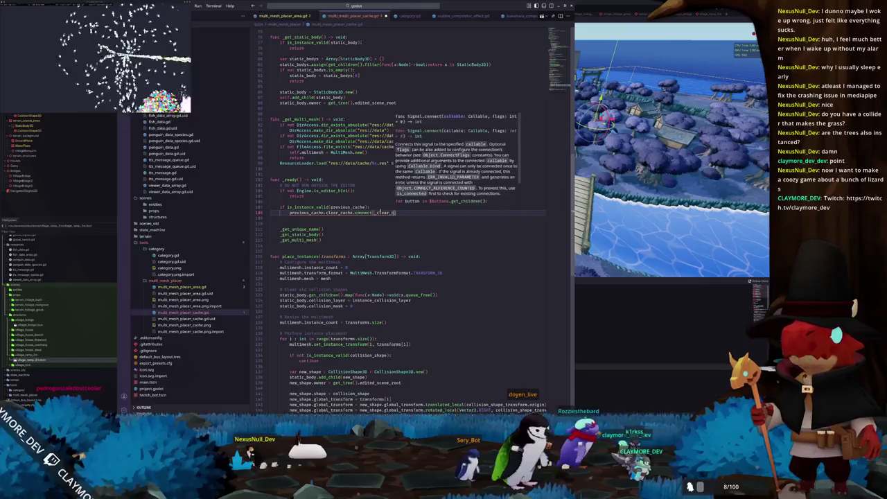
key("Down")
key("alt+Tab")
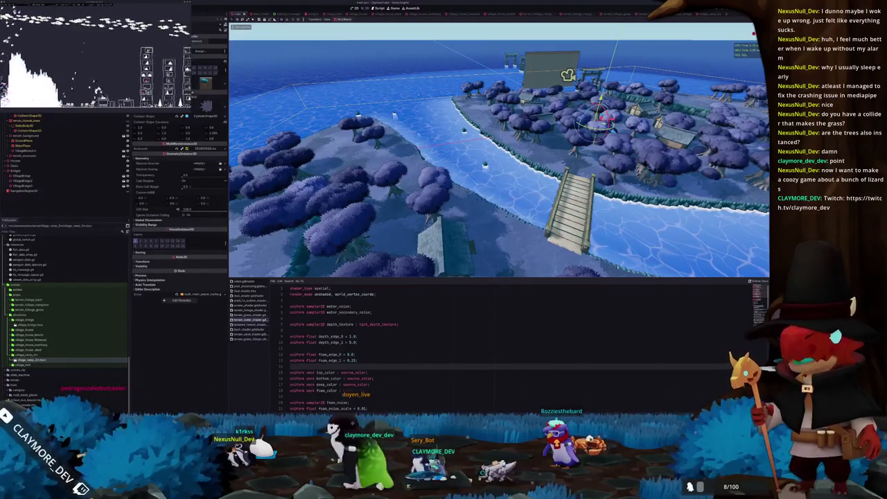
key("alt+Tab")
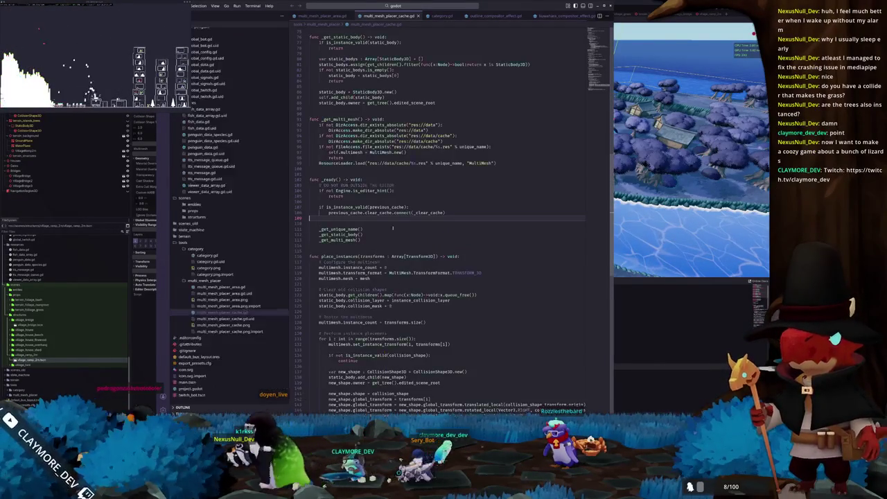
key("alt+Tab")
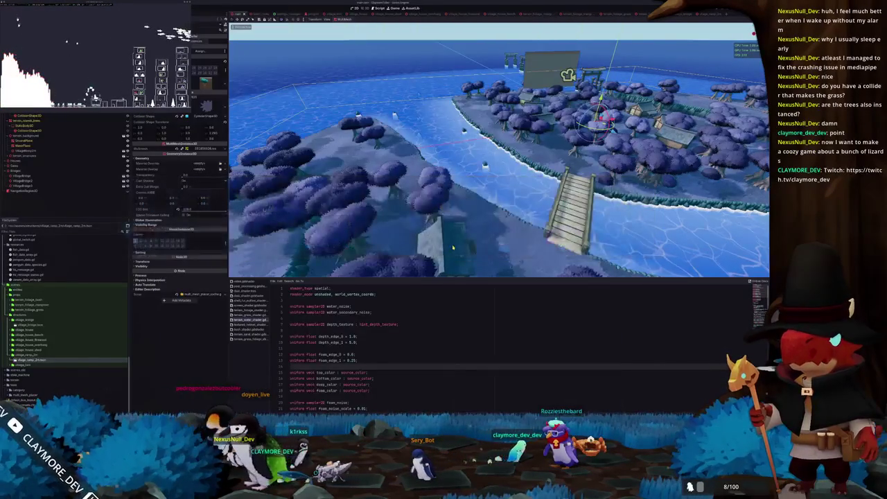
mouse_move(454, 246)
left_mouse_down()
mouse_move(450, 229)
mouse_move(422, 232)
mouse_move(447, 237)
left_mouse_up()
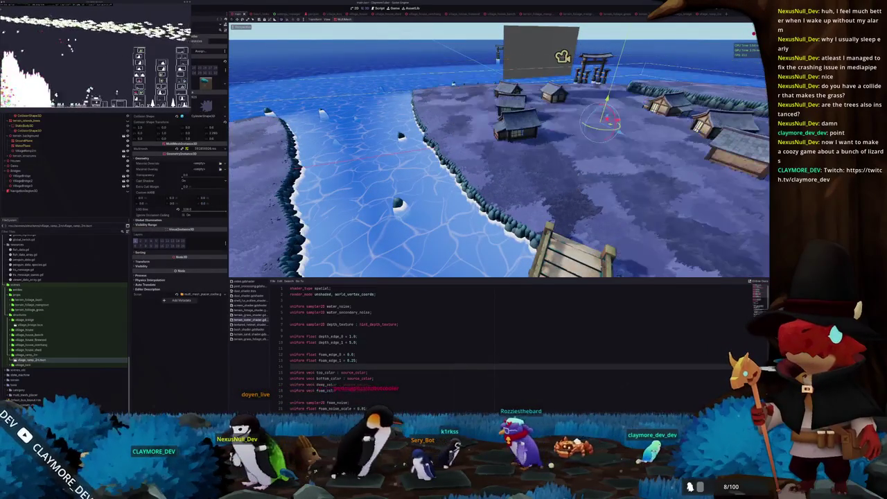
left_click_drag(454, 236, 416, 226)
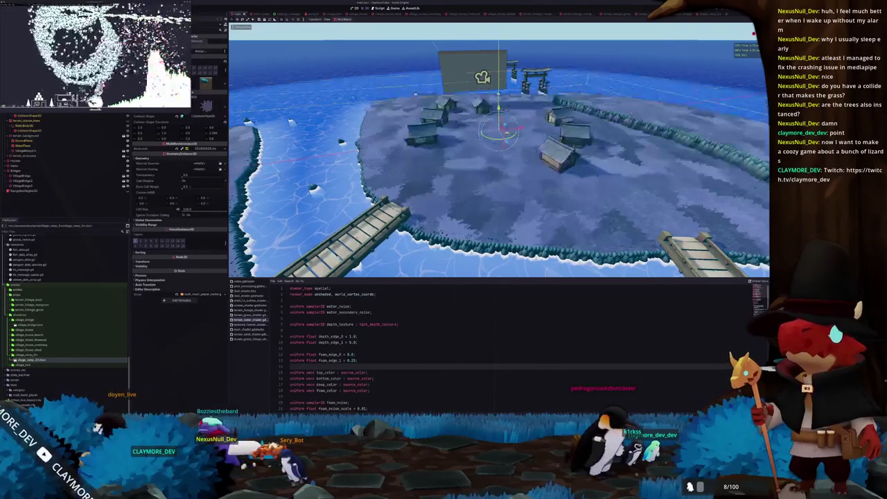
scroll(499, 149, "up", 3)
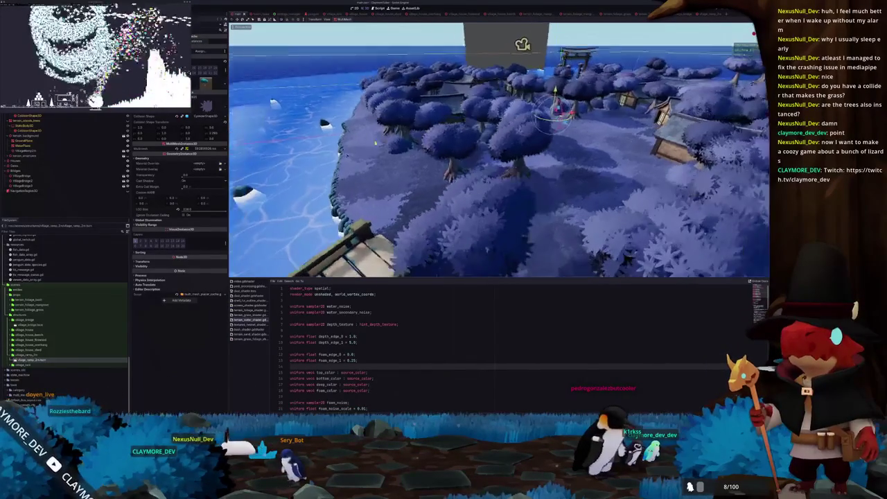
scroll(499, 149, "down", 5)
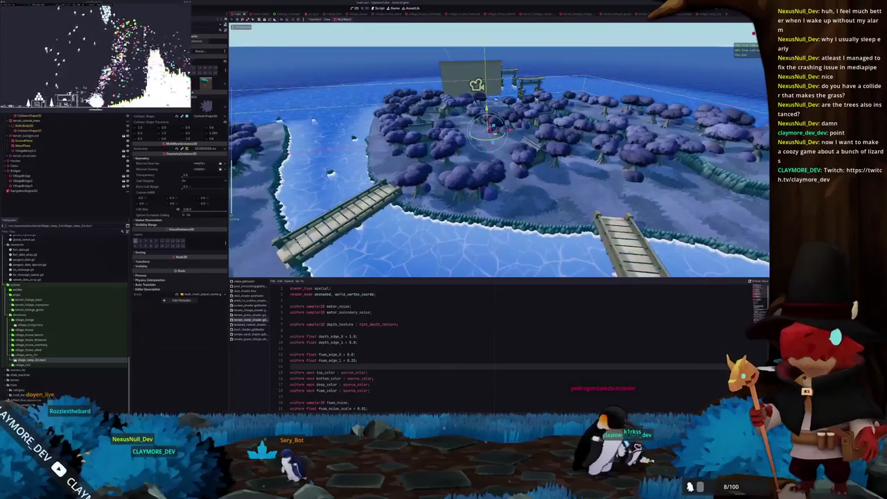
key("alt+Tab")
- Delete the empty line 110 before _get_unique_name() in _ready and review _clear_cache above
scroll(409, 237, "down", 2)
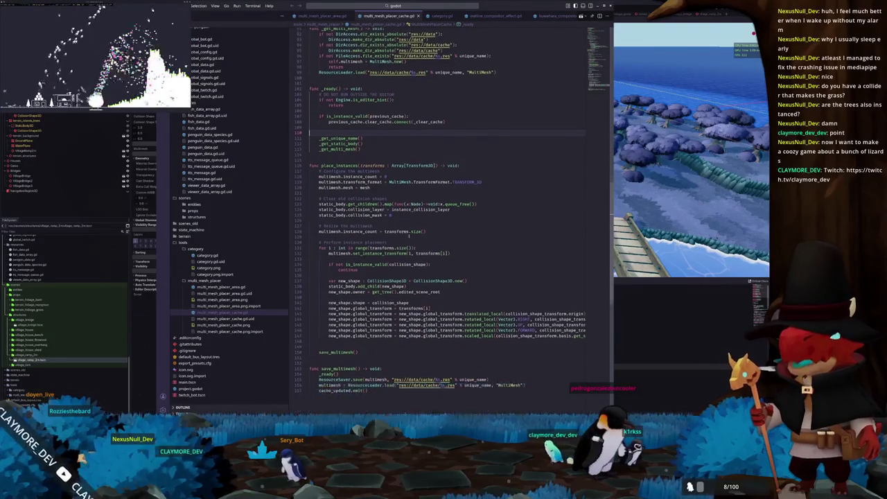
scroll(416, 236, "down", 2)
scroll(416, 236, "up", 3)
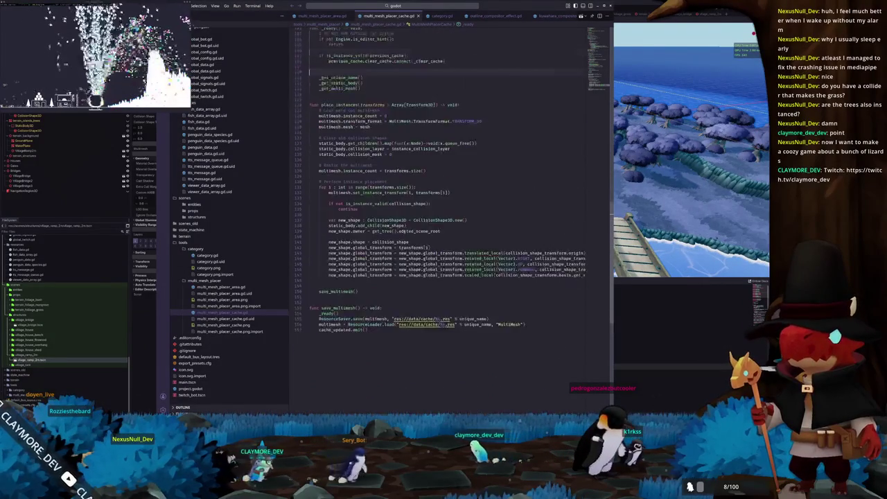
scroll(396, 241, "up", 2)
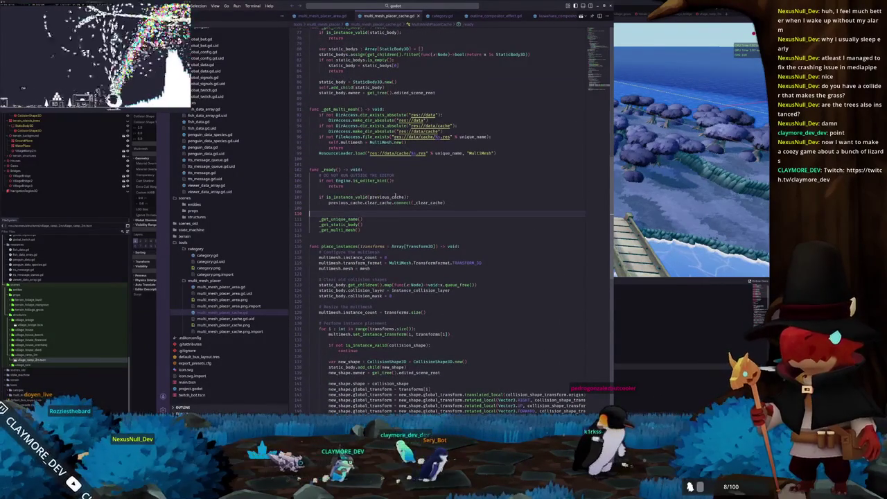
scroll(395, 197, "up", 3)
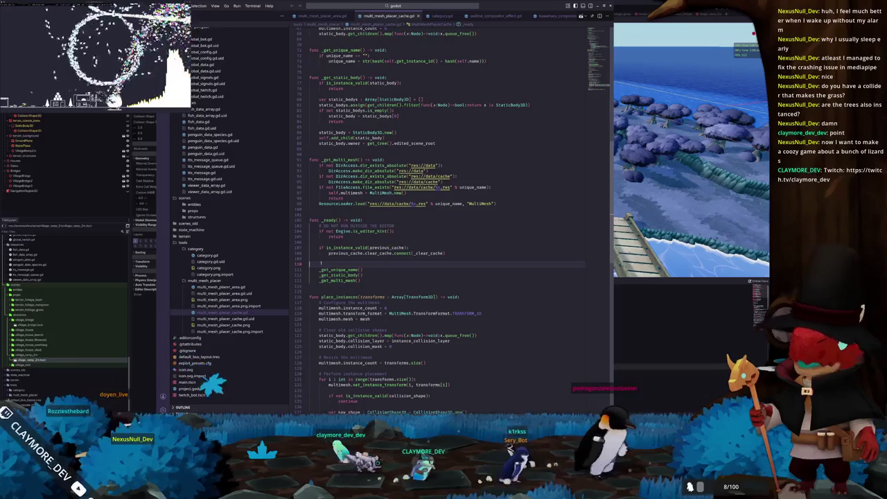
key("Delete")
scroll(356, 238, "up", 2)
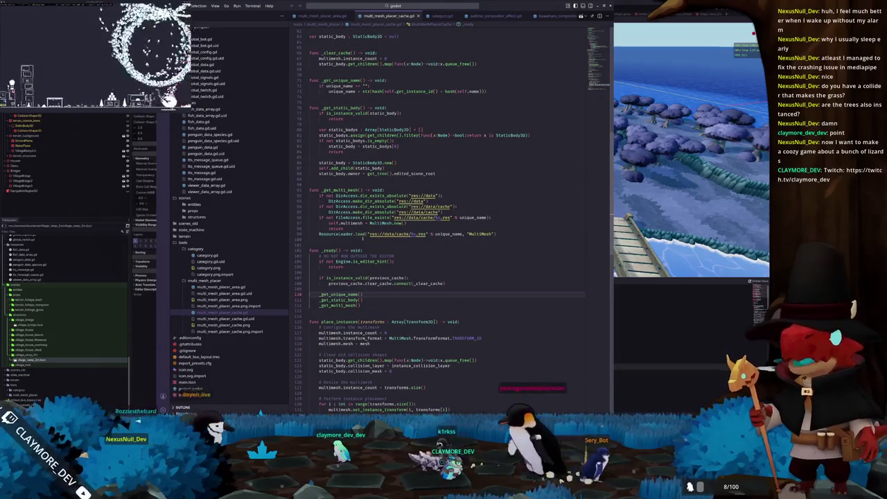
scroll(344, 244, "up", 12)
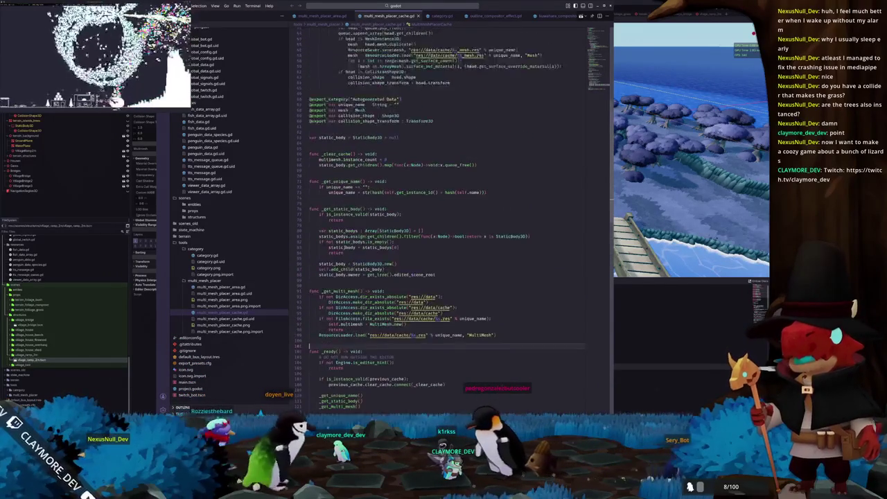
scroll(343, 248, "down", 12)
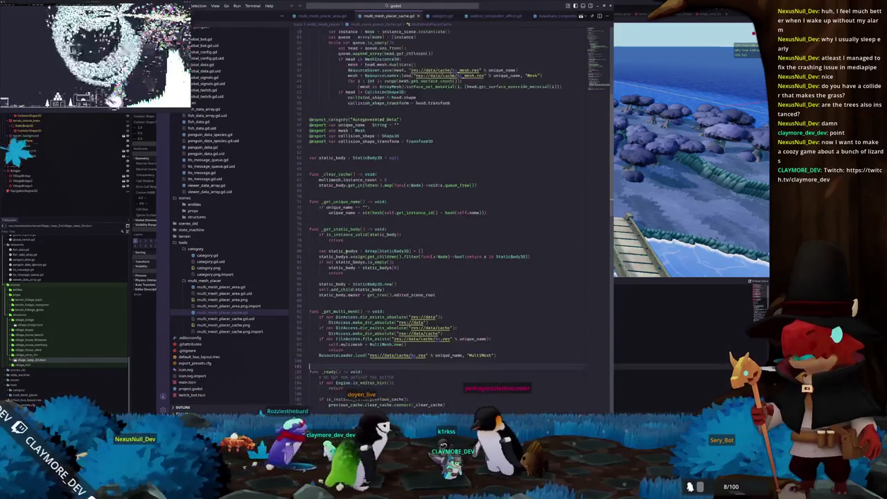
left_click(346, 255)
scroll(347, 254, "up", 10)
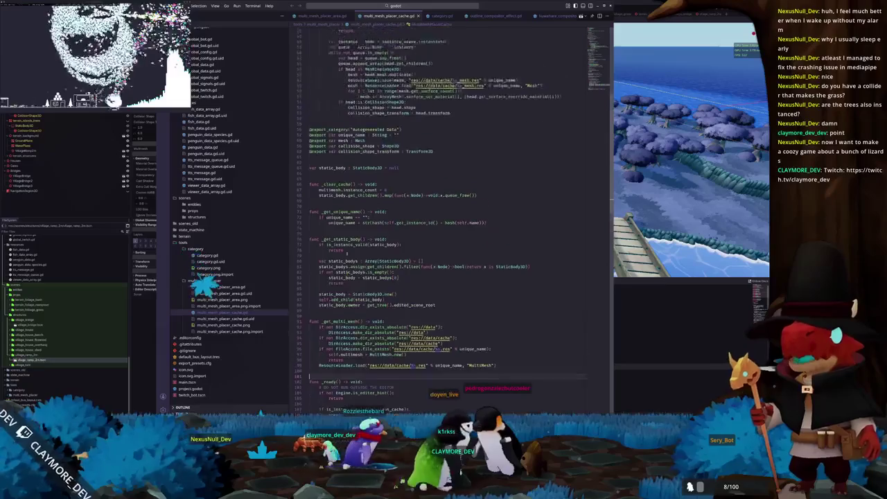